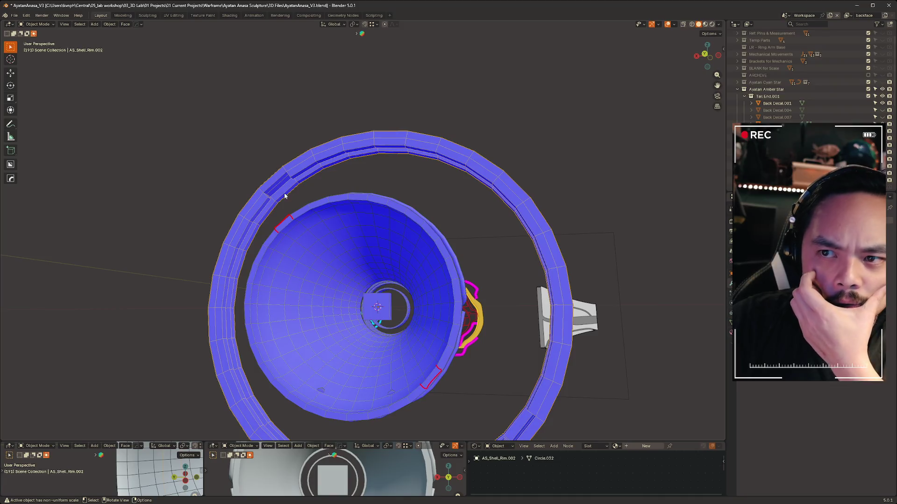
Select the AS_Base_Shell.003 funnel and start scaling it, then cancel the scale.
{"action": "middle_click_drag", "start_coordinate": [305, 186], "coordinate": [292, 229]}
{"action": "mouse_move", "coordinate": [374, 211]}
{"action": "middle_mouse_down"}
{"action": "mouse_move", "coordinate": [363, 194]}
{"action": "mouse_move", "coordinate": [181, 215]}
{"action": "mouse_move", "coordinate": [172, 234]}
{"action": "mouse_move", "coordinate": [440, 317]}
{"action": "mouse_move", "coordinate": [416, 236]}
{"action": "mouse_move", "coordinate": [537, 224]}
{"action": "middle_mouse_up"}
{"action": "left_click", "coordinate": [416, 236]}
{"action": "key", "text": "s"}
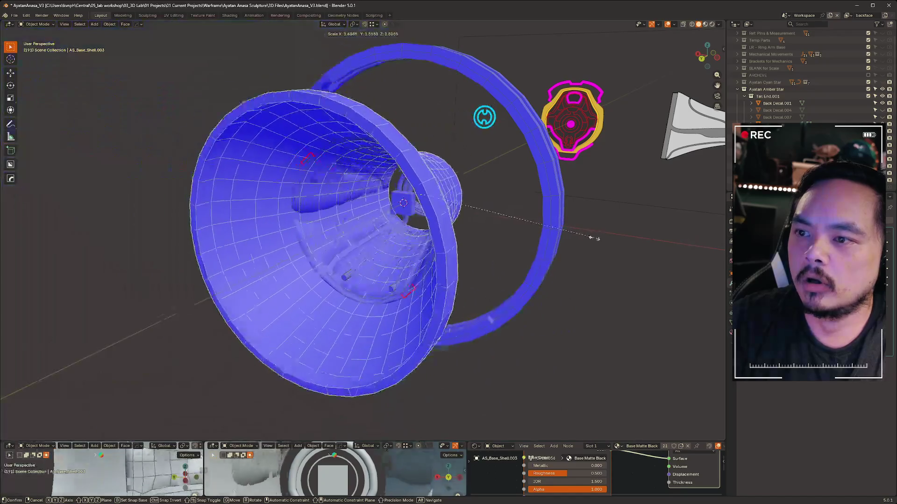
{"action": "right_click", "coordinate": [596, 238]}
{"action": "mouse_move", "coordinate": [595, 238]}
{"action": "middle_mouse_down"}
{"action": "mouse_move", "coordinate": [333, 197]}
{"action": "mouse_move", "coordinate": [218, 257]}
{"action": "mouse_move", "coordinate": [467, 216]}
{"action": "mouse_move", "coordinate": [503, 259]}
{"action": "mouse_move", "coordinate": [430, 221]}
{"action": "middle_mouse_up"}
Select the AS_Base_Shell.005 shell and make two duplicates in place.
{"action": "left_click", "coordinate": [397, 262], "text": "shift"}
{"action": "mouse_move", "coordinate": [396, 262]}
{"action": "middle_mouse_down"}
{"action": "mouse_move", "coordinate": [576, 268]}
{"action": "mouse_move", "coordinate": [410, 254]}
{"action": "mouse_move", "coordinate": [312, 227]}
{"action": "middle_mouse_up"}
{"action": "key", "text": "shift+d"}
{"action": "right_click", "coordinate": [496, 221]}
{"action": "key", "text": "shift+d"}
{"action": "right_click", "coordinate": [318, 263]}
{"action": "scroll", "coordinate": [318, 263], "scroll_direction": "up", "scroll_amount": 3}
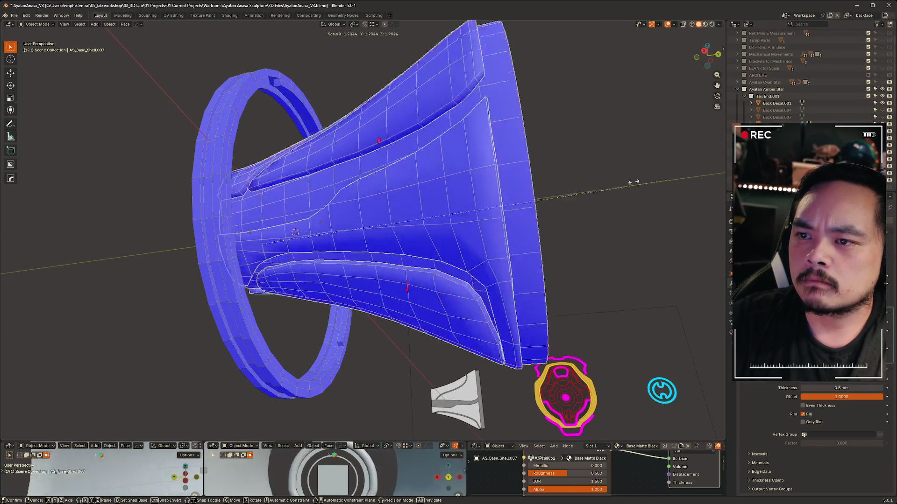
{"action": "scroll", "coordinate": [355, 255], "scroll_direction": "down", "scroll_amount": 5}
Scale Tail.001 up about 2.04 times and slide it along Y.
{"action": "left_click", "coordinate": [326, 258], "text": "shift"}
{"action": "mouse_move", "coordinate": [326, 257]}
{"action": "middle_mouse_down"}
{"action": "mouse_move", "coordinate": [385, 193]}
{"action": "mouse_move", "coordinate": [582, 251]}
{"action": "mouse_move", "coordinate": [406, 196]}
{"action": "mouse_move", "coordinate": [492, 194]}
{"action": "middle_mouse_up"}
{"action": "key", "text": "s"}
{"action": "left_click", "coordinate": [464, 188]}
{"action": "key", "text": "g"}
{"action": "key", "text": "y"}
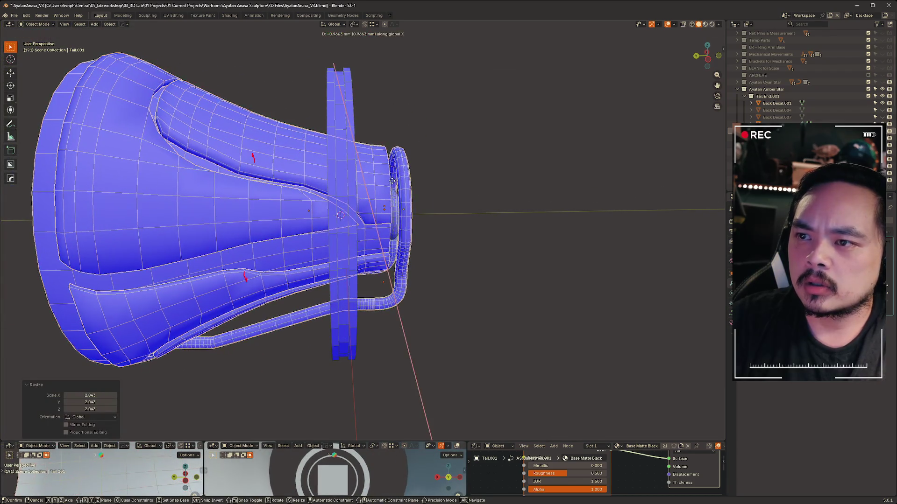
{"action": "left_click", "coordinate": [600, 192]}
Shrink Tail.001 to 0.916 and move it 8.49 mm along Y toward the ring.
{"action": "key", "text": "s"}
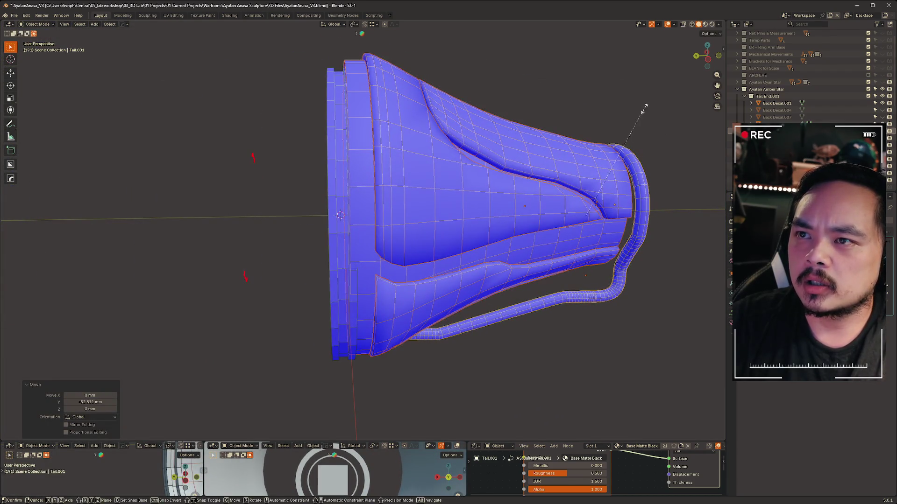
{"action": "left_click", "coordinate": [642, 120]}
{"action": "key", "text": "g"}
{"action": "key", "text": "y"}
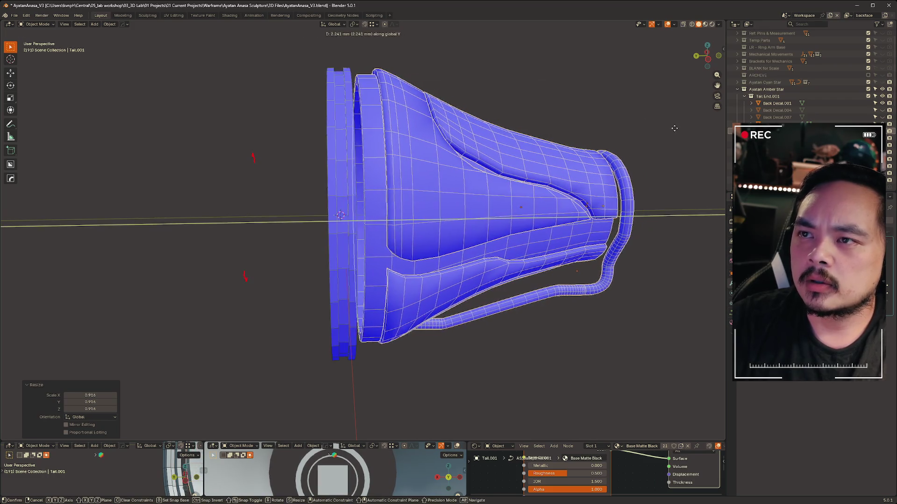
{"action": "left_click", "coordinate": [622, 146]}
{"action": "mouse_move", "coordinate": [622, 146]}
{"action": "middle_mouse_down"}
{"action": "mouse_move", "coordinate": [360, 154]}
{"action": "mouse_move", "coordinate": [234, 177]}
{"action": "mouse_move", "coordinate": [122, 169]}
{"action": "mouse_move", "coordinate": [341, 128]}
{"action": "mouse_move", "coordinate": [474, 144]}
{"action": "mouse_move", "coordinate": [520, 138]}
{"action": "mouse_move", "coordinate": [628, 93]}
{"action": "middle_mouse_up"}
{"action": "left_click", "coordinate": [674, 25]}
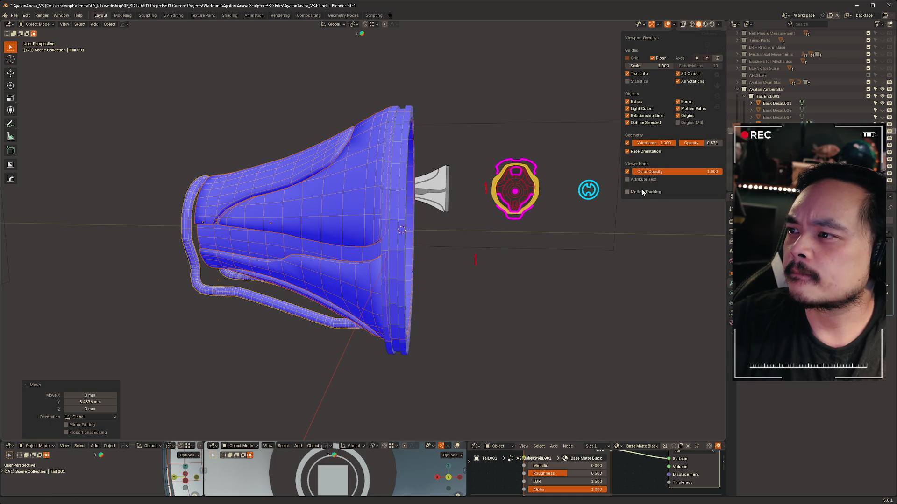
Turn off Face Orientation and hide all viewport overlays with Shift+Alt+Z.
{"action": "left_click", "coordinate": [627, 151]}
{"action": "mouse_move", "coordinate": [490, 89]}
{"action": "middle_mouse_down"}
{"action": "mouse_move", "coordinate": [337, 88]}
{"action": "mouse_move", "coordinate": [356, 104]}
{"action": "middle_mouse_up"}
{"action": "key", "text": "shift+alt+z"}
{"action": "mouse_move", "coordinate": [465, 125]}
{"action": "middle_mouse_down"}
{"action": "mouse_move", "coordinate": [569, 138]}
{"action": "mouse_move", "coordinate": [607, 212]}
{"action": "mouse_move", "coordinate": [421, 208]}
{"action": "middle_mouse_up"}
{"action": "left_click", "coordinate": [330, 204]}
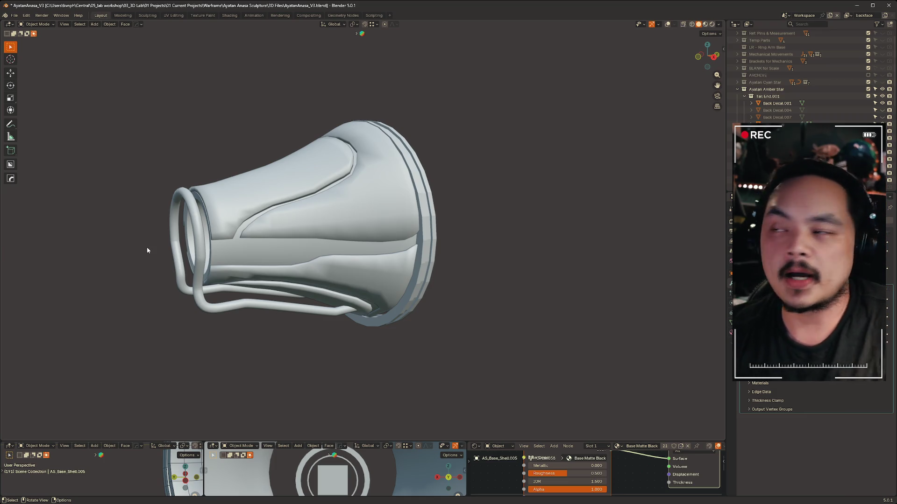
Select Back Decal.008, turn overlays back on, and scale the ring to 1.613.
{"action": "mouse_move", "coordinate": [537, 110]}
{"action": "middle_mouse_down"}
{"action": "mouse_move", "coordinate": [603, 130]}
{"action": "mouse_move", "coordinate": [494, 226]}
{"action": "mouse_move", "coordinate": [465, 237]}
{"action": "mouse_move", "coordinate": [414, 222]}
{"action": "middle_mouse_up"}
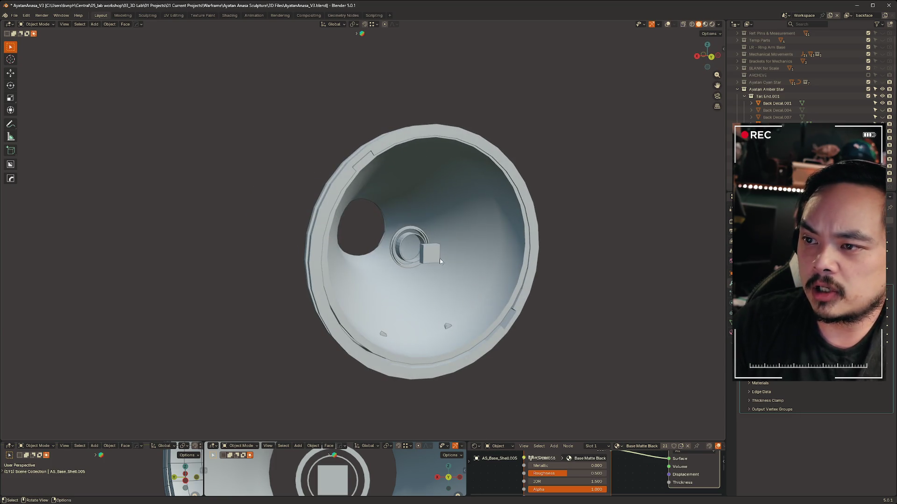
{"action": "scroll", "coordinate": [411, 231], "scroll_direction": "up", "scroll_amount": 5}
{"action": "left_click", "coordinate": [436, 247]}
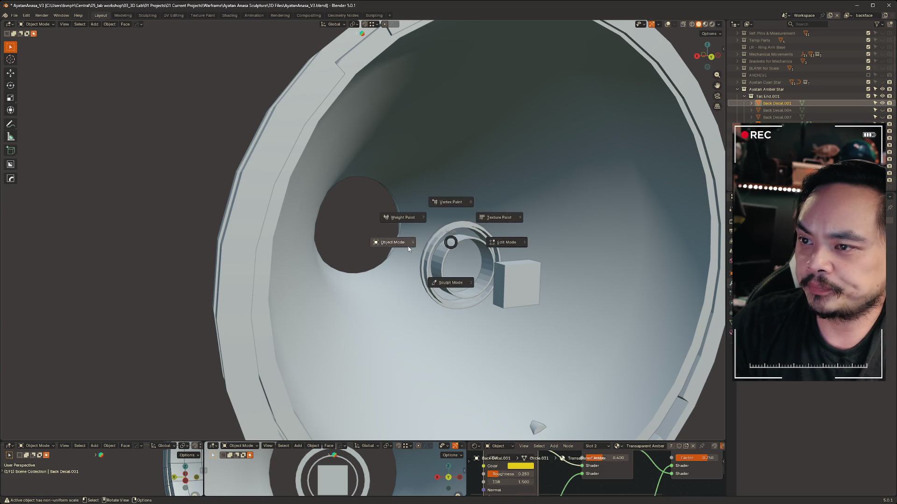
{"action": "key", "text": "shift+alt+z"}
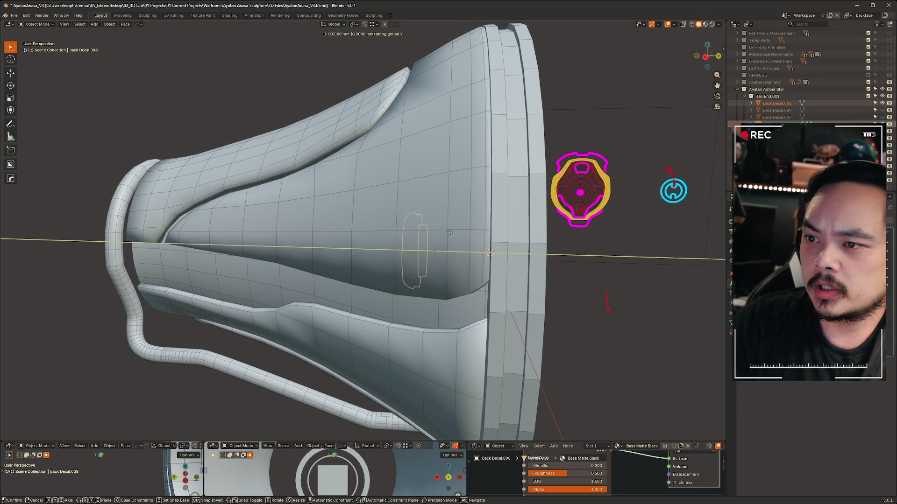
{"action": "key", "text": "KP_1"}
{"action": "key", "text": "s"}
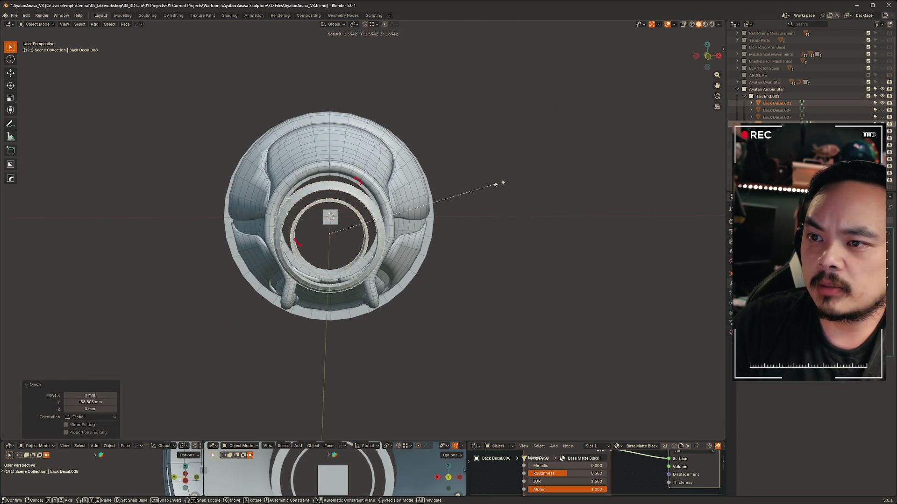
{"action": "left_click", "coordinate": [500, 247]}
Move Back Decal.008 15.879 mm along Y and orbit to check it inside the horn.
{"action": "key", "text": "KP_3"}
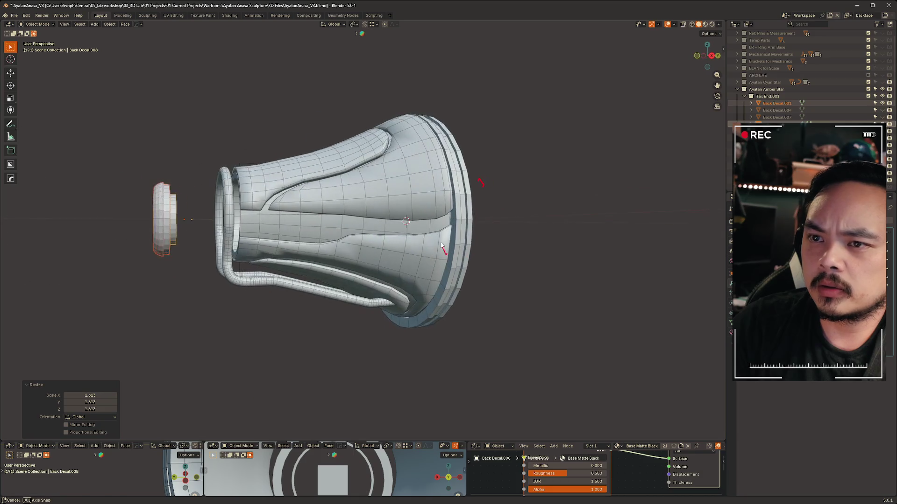
{"action": "key", "text": "g"}
{"action": "key", "text": "y"}
{"action": "left_click", "coordinate": [560, 228]}
{"action": "mouse_move", "coordinate": [559, 228]}
{"action": "middle_mouse_down"}
{"action": "mouse_move", "coordinate": [340, 253]}
{"action": "mouse_move", "coordinate": [316, 226]}
{"action": "mouse_move", "coordinate": [323, 234]}
{"action": "middle_mouse_up"}
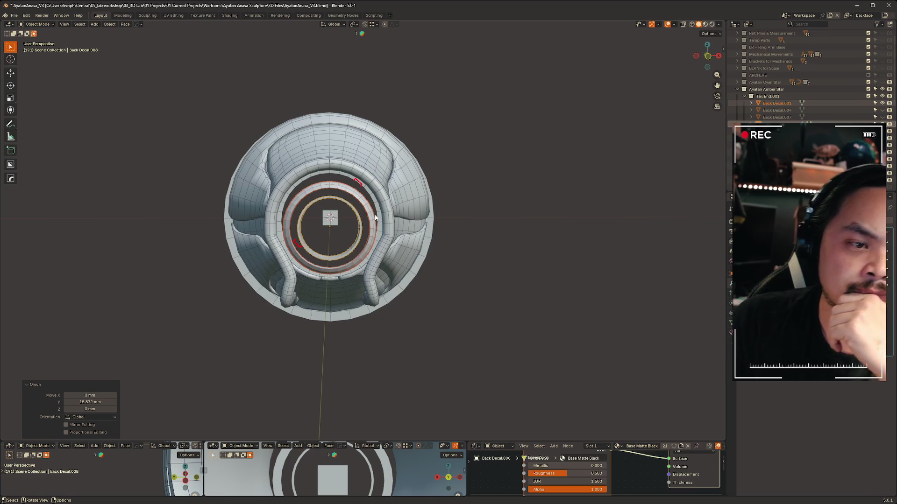
{"action": "mouse_move", "coordinate": [527, 296]}
{"action": "middle_mouse_down"}
{"action": "mouse_move", "coordinate": [536, 308]}
{"action": "mouse_move", "coordinate": [447, 327]}
{"action": "mouse_move", "coordinate": [376, 321]}
{"action": "mouse_move", "coordinate": [562, 251]}
{"action": "mouse_move", "coordinate": [590, 251]}
{"action": "middle_mouse_up"}
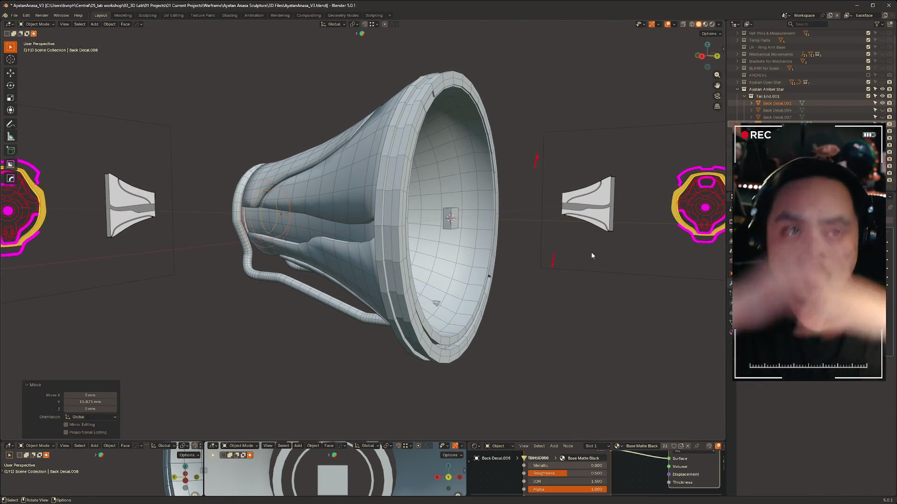
{"action": "mouse_move", "coordinate": [589, 226]}
{"action": "middle_mouse_down"}
{"action": "mouse_move", "coordinate": [424, 232]}
{"action": "mouse_move", "coordinate": [503, 187]}
{"action": "mouse_move", "coordinate": [571, 211]}
{"action": "mouse_move", "coordinate": [701, 99]}
{"action": "middle_mouse_up"}
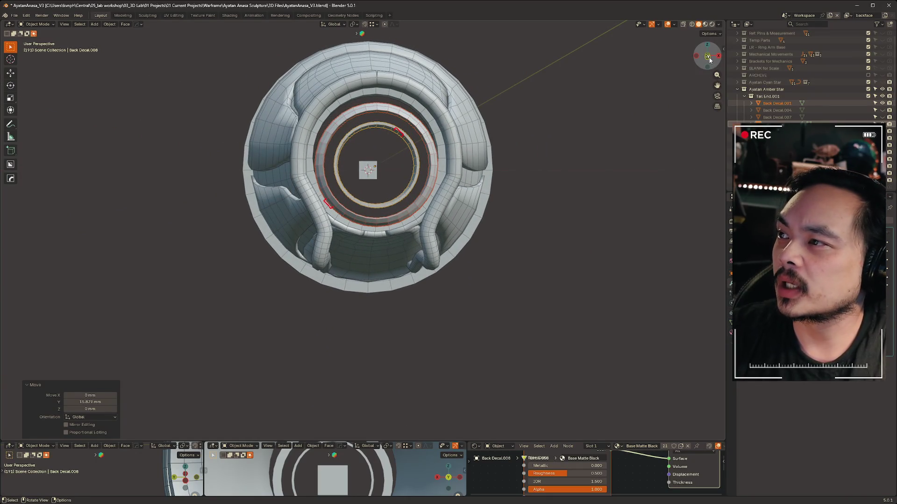
{"action": "mouse_move", "coordinate": [708, 60]}
{"action": "left_mouse_down"}
{"action": "mouse_move", "coordinate": [626, 183]}
{"action": "mouse_move", "coordinate": [574, 297]}
{"action": "mouse_move", "coordinate": [556, 204]}
{"action": "mouse_move", "coordinate": [452, 245]}
{"action": "mouse_move", "coordinate": [392, 124]}
{"action": "mouse_move", "coordinate": [516, 175]}
{"action": "left_mouse_up"}
Undo the last change, then scale the AS_Shell_Rim.002 ring to 0.734.
{"action": "left_click", "coordinate": [542, 172]}
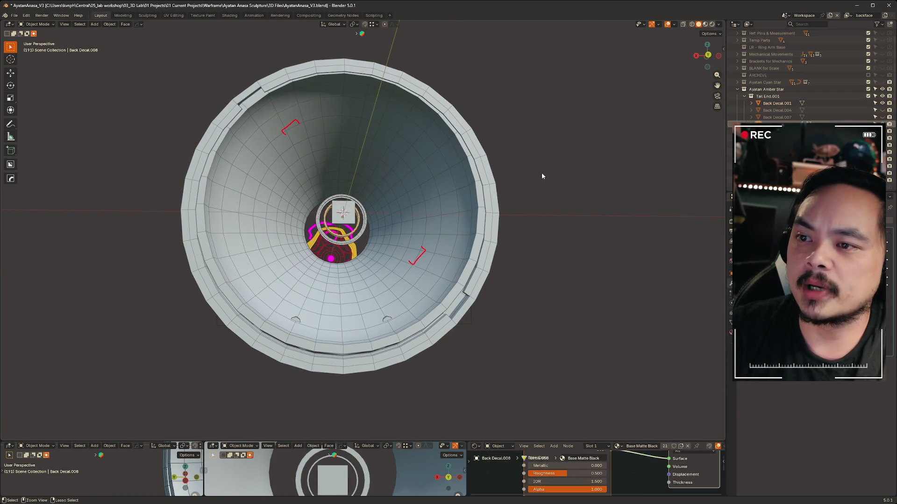
{"action": "key", "text": "ctrl+z"}
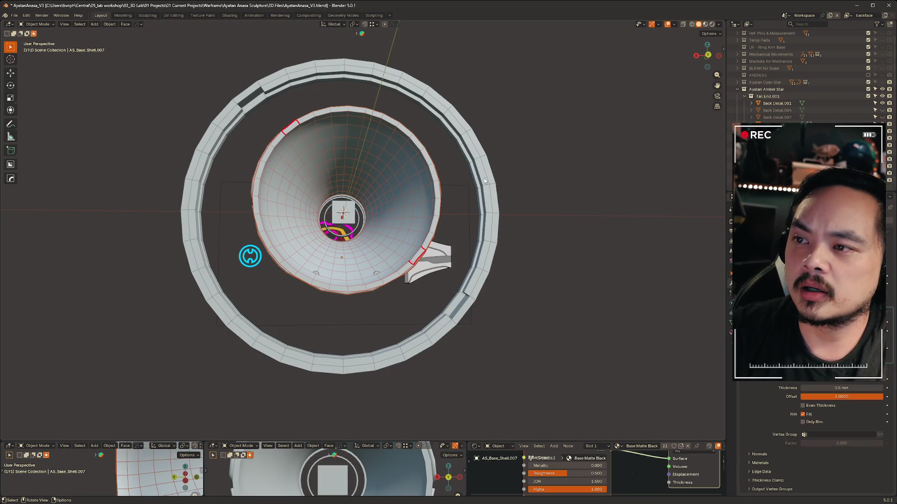
{"action": "left_click", "coordinate": [474, 186]}
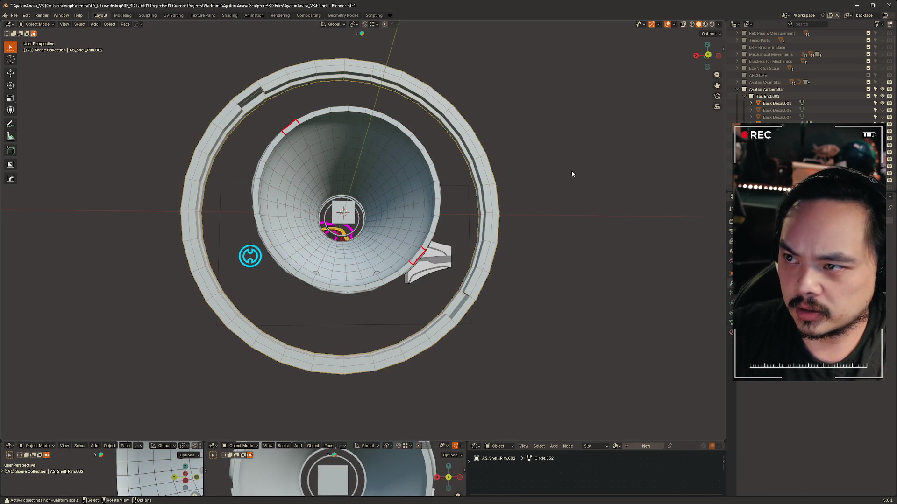
{"action": "key", "text": "s"}
{"action": "left_click", "coordinate": [528, 183]}
{"action": "middle_click_drag", "start_coordinate": [527, 184], "coordinate": [245, 246]}
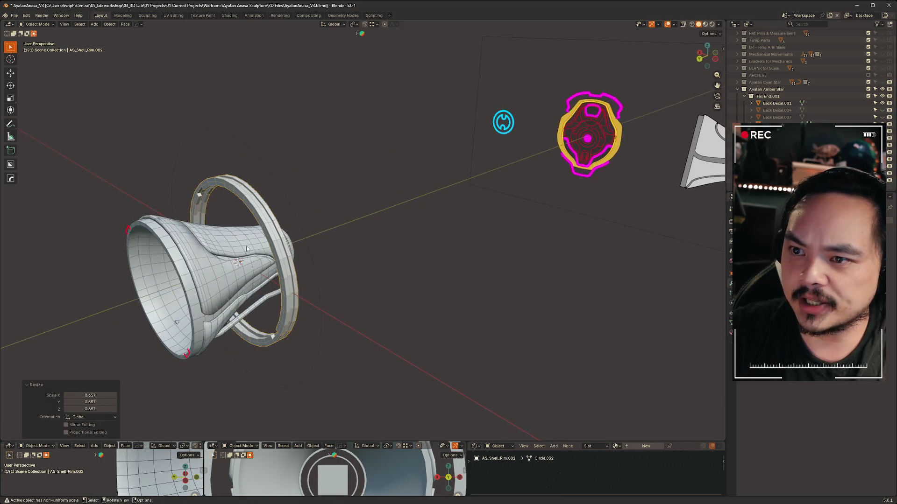
{"action": "key", "text": "ctrl+z"}
{"action": "key", "text": "s"}
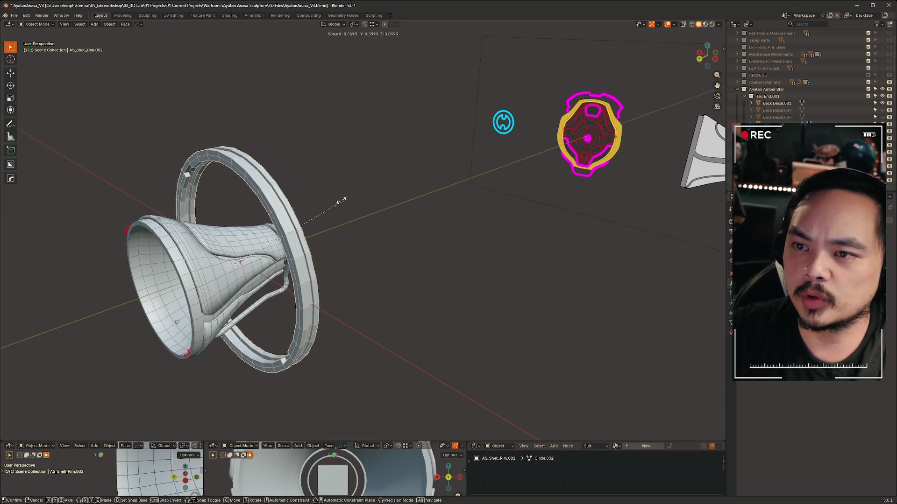
{"action": "left_click", "coordinate": [331, 211]}
Delete the large outer ring AS_Shell_Rim.003 and move the rim ring 28.82 mm along Y.
{"action": "left_click", "coordinate": [299, 200]}
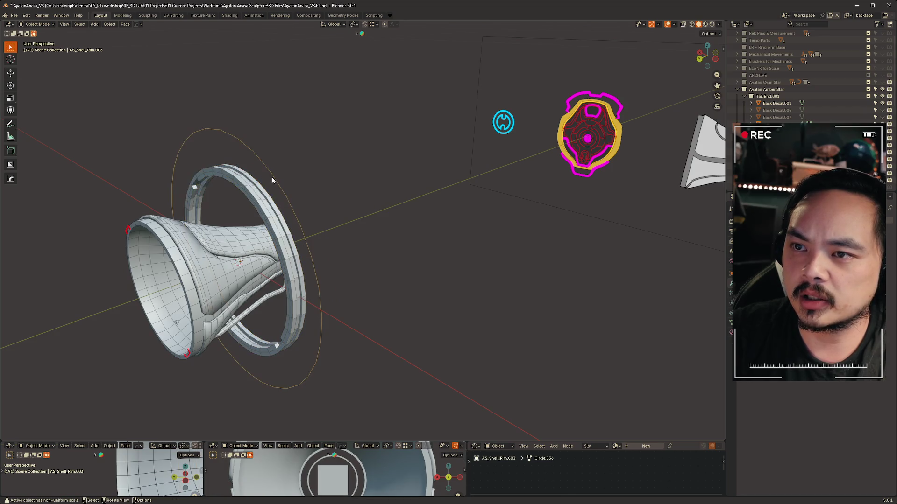
{"action": "key", "text": "x"}
{"action": "left_click", "coordinate": [328, 178]}
{"action": "left_click", "coordinate": [287, 242]}
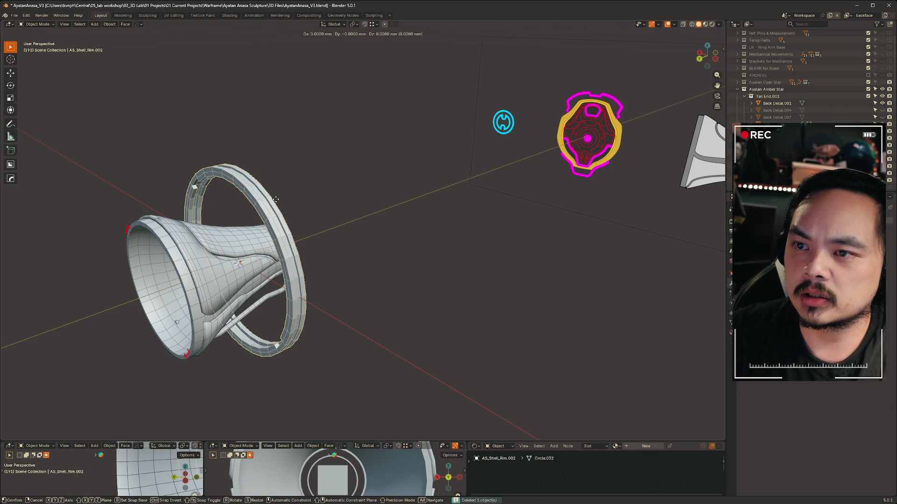
{"action": "key", "text": "g"}
{"action": "key", "text": "y"}
{"action": "left_click", "coordinate": [158, 239]}
{"action": "mouse_move", "coordinate": [158, 238]}
{"action": "middle_mouse_down"}
{"action": "mouse_move", "coordinate": [172, 263]}
{"action": "mouse_move", "coordinate": [268, 231]}
{"action": "mouse_move", "coordinate": [206, 213]}
{"action": "mouse_move", "coordinate": [168, 248]}
{"action": "middle_mouse_up"}
{"action": "left_click", "coordinate": [146, 218]}
{"action": "key", "text": "Tab"}
Place the 3D cursor at the cone's rim face loop in Edit Mode.
{"action": "mouse_move", "coordinate": [146, 218]}
{"action": "middle_mouse_down"}
{"action": "mouse_move", "coordinate": [360, 198]}
{"action": "mouse_move", "coordinate": [295, 185]}
{"action": "middle_mouse_up"}
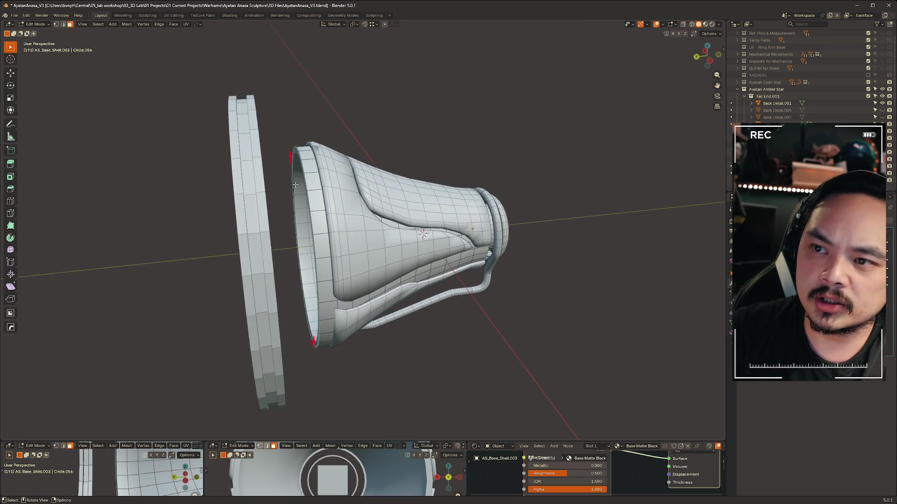
{"action": "left_click", "coordinate": [309, 161], "text": "alt"}
{"action": "key", "text": "shift+s"}
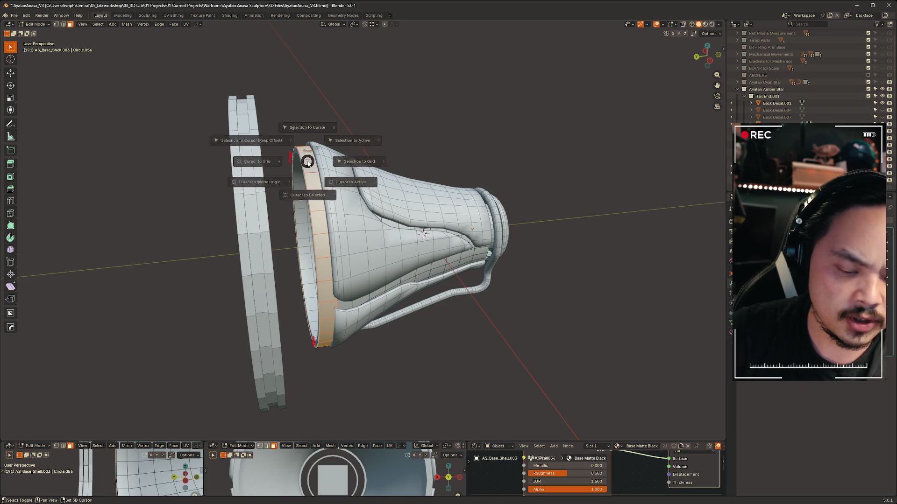
{"action": "left_click", "coordinate": [303, 200]}
{"action": "key", "text": "shift+s"}
{"action": "key", "text": "Escape"}
{"action": "key", "text": "Tab"}
Set AS_Shell_Rim.002's origin to geometry and snap the ring to the cursor.
{"action": "left_click", "coordinate": [247, 186]}
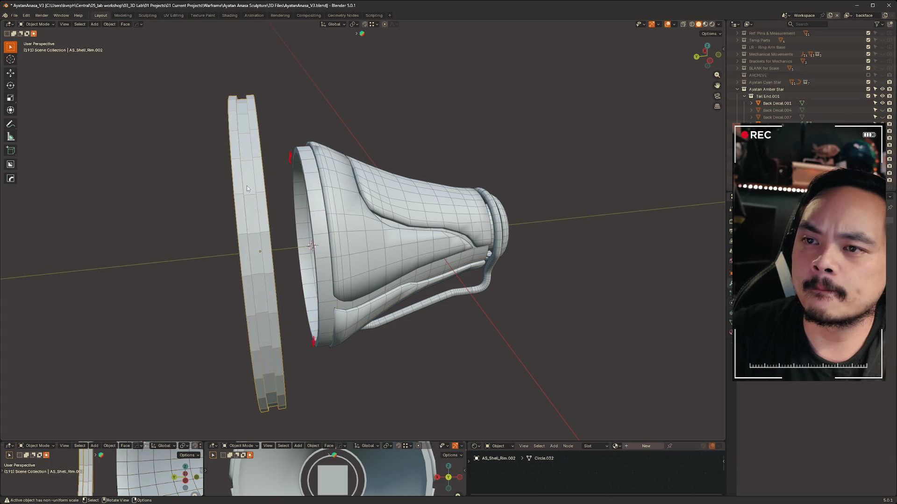
{"action": "key", "text": "shift+s"}
{"action": "key", "text": "Escape"}
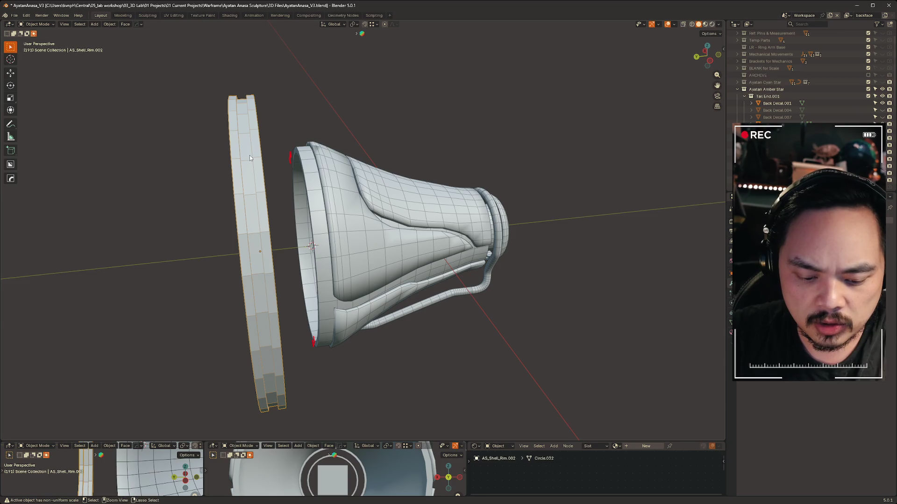
{"action": "key", "text": "ctrl+alt+shift+c"}
{"action": "left_click", "coordinate": [372, 231]}
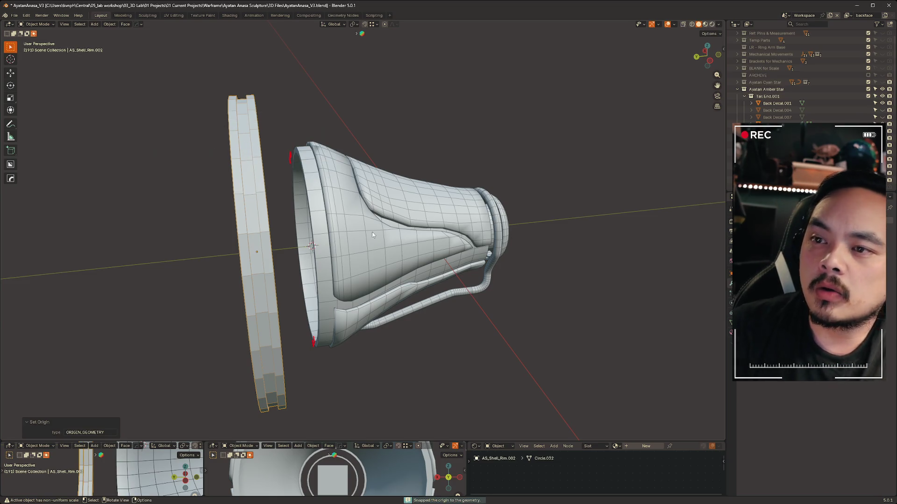
{"action": "key", "text": "shift+s"}
{"action": "left_click", "coordinate": [295, 167]}
{"action": "mouse_move", "coordinate": [295, 167]}
{"action": "middle_mouse_down"}
{"action": "mouse_move", "coordinate": [457, 319]}
{"action": "mouse_move", "coordinate": [488, 314]}
{"action": "mouse_move", "coordinate": [723, 88]}
{"action": "middle_mouse_up"}
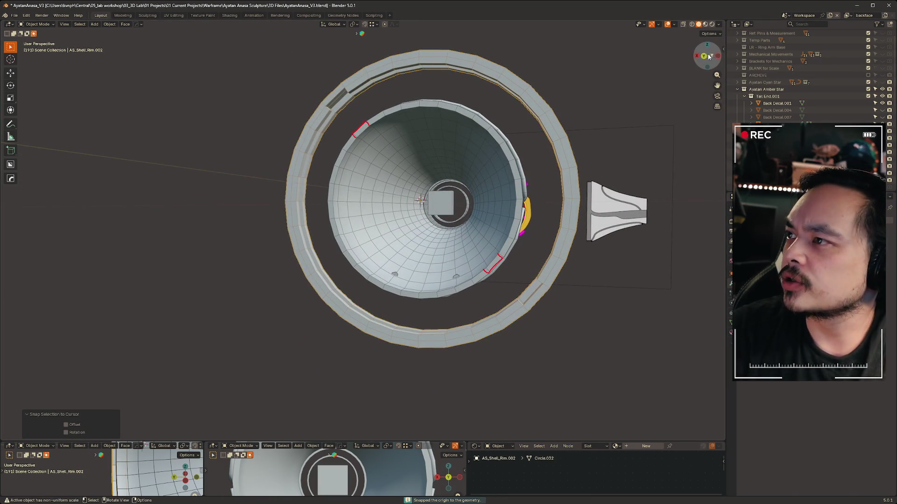
{"action": "left_click", "coordinate": [709, 57]}
{"action": "key", "text": "s"}
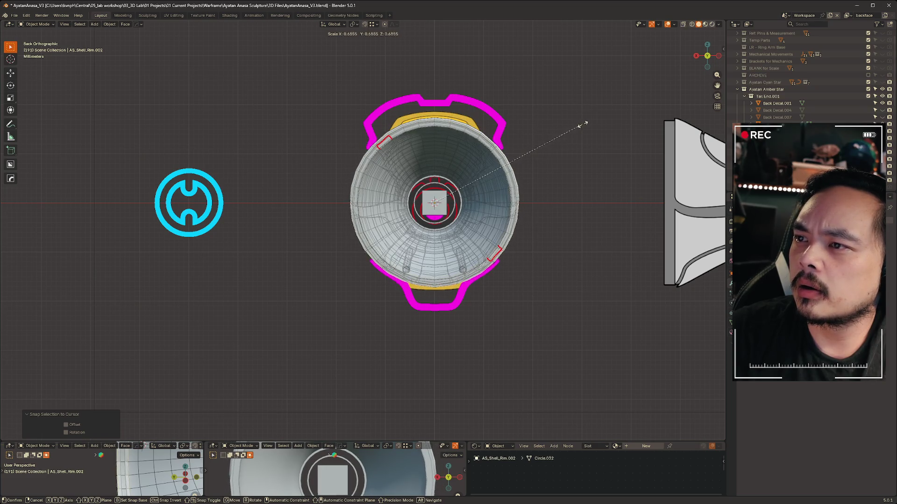
Scale the rim ring to 0.673, then enlarge it to 1.035.
{"action": "left_click", "coordinate": [579, 123]}
{"action": "scroll", "coordinate": [579, 123], "scroll_direction": "up", "scroll_amount": 5}
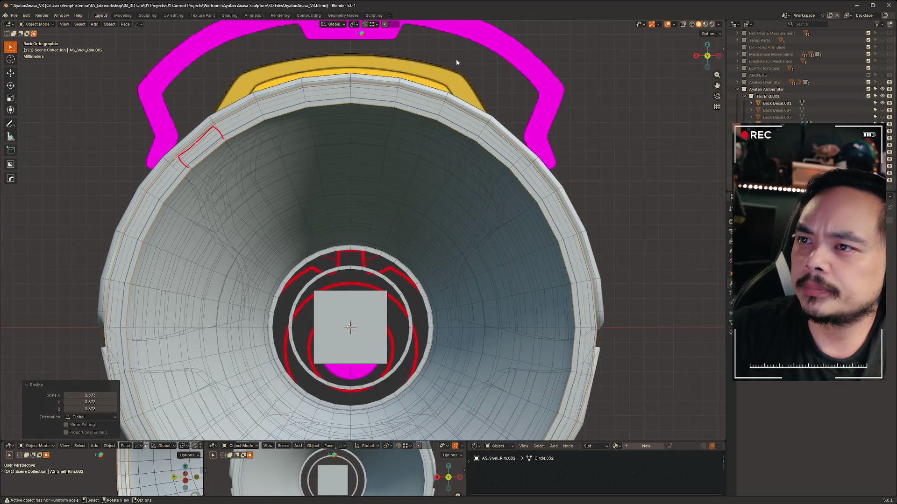
{"action": "key", "text": "s"}
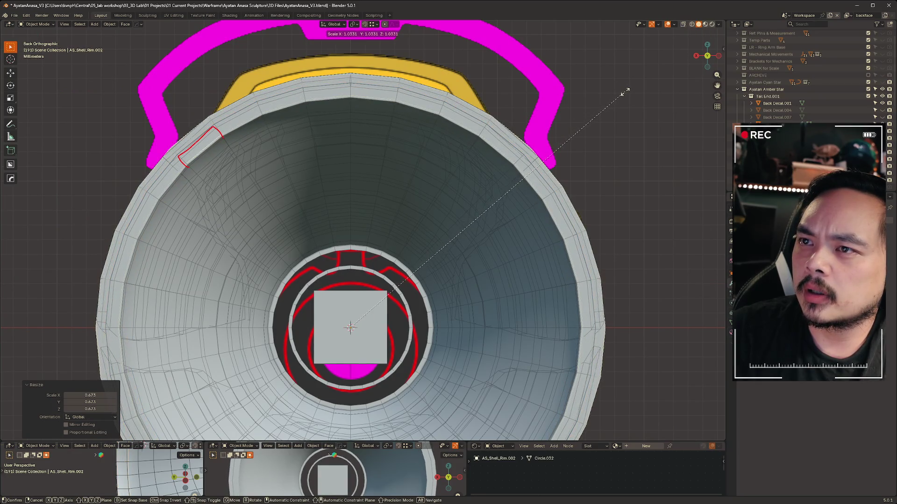
{"action": "left_click", "coordinate": [626, 91]}
In Right Orthographic view, slide the rim band along Y to the horn's wide end.
{"action": "left_click", "coordinate": [719, 55]}
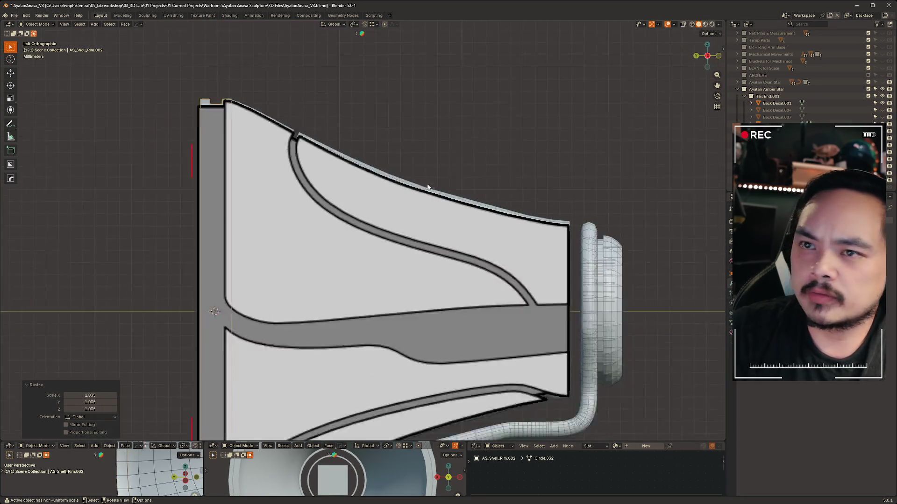
{"action": "scroll", "coordinate": [428, 187], "scroll_direction": "down", "scroll_amount": 1}
{"action": "middle_click_drag", "start_coordinate": [428, 187], "coordinate": [537, 127], "text": "shift"}
{"action": "left_click", "coordinate": [707, 55]}
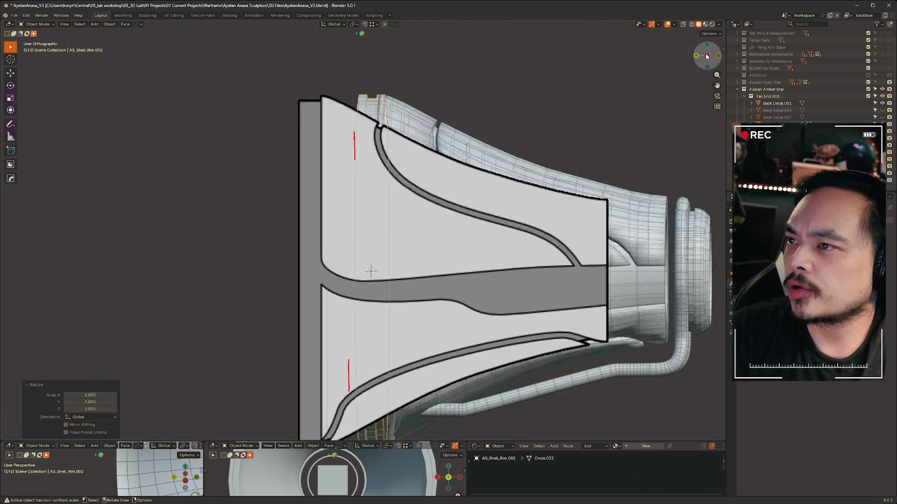
{"action": "key", "text": "g"}
{"action": "key", "text": "y"}
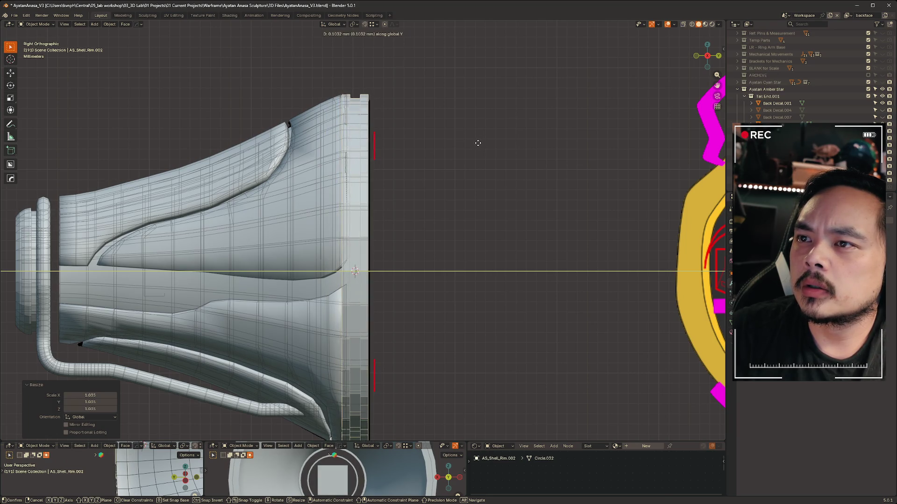
{"action": "left_click", "coordinate": [476, 144]}
{"action": "mouse_move", "coordinate": [477, 145]}
{"action": "middle_mouse_down"}
{"action": "mouse_move", "coordinate": [393, 181]}
{"action": "mouse_move", "coordinate": [421, 196]}
{"action": "mouse_move", "coordinate": [426, 166]}
{"action": "mouse_move", "coordinate": [467, 121]}
{"action": "mouse_move", "coordinate": [363, 144]}
{"action": "mouse_move", "coordinate": [423, 143]}
{"action": "mouse_move", "coordinate": [411, 149]}
{"action": "middle_mouse_up"}
Hide the inner shell AS_Base_Shell.003 to reveal the horn's interior.
{"action": "left_click", "coordinate": [411, 149]}
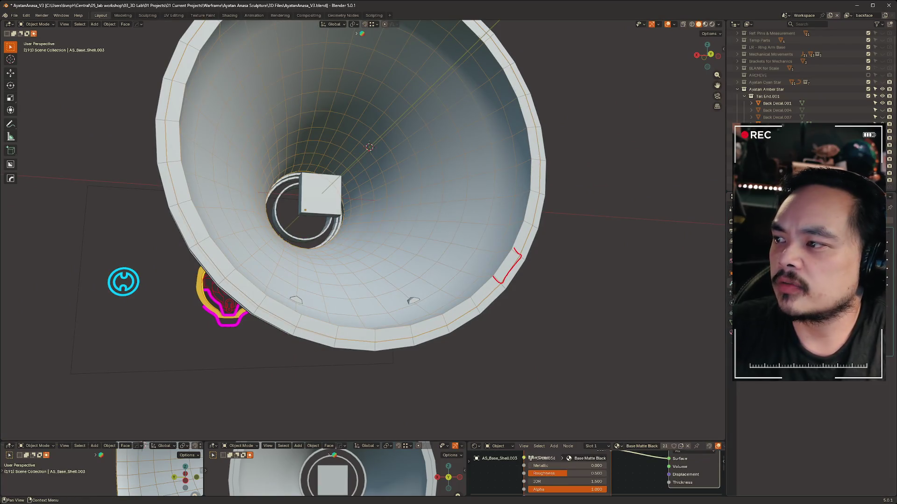
{"action": "key", "text": "h"}
{"action": "mouse_move", "coordinate": [592, 263]}
{"action": "middle_mouse_down"}
{"action": "mouse_move", "coordinate": [575, 296]}
{"action": "mouse_move", "coordinate": [486, 194]}
{"action": "middle_mouse_up"}
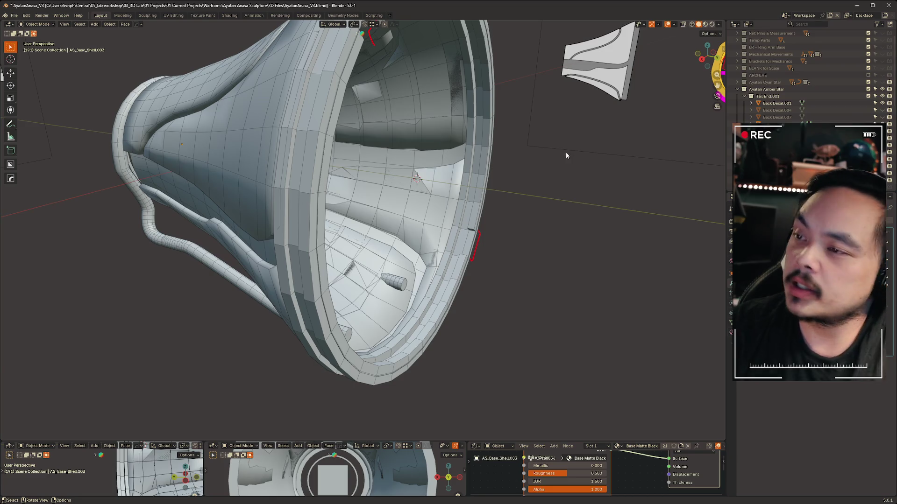
{"action": "mouse_move", "coordinate": [529, 304]}
{"action": "middle_mouse_down"}
{"action": "mouse_move", "coordinate": [542, 294]}
{"action": "mouse_move", "coordinate": [416, 291]}
{"action": "mouse_move", "coordinate": [333, 262]}
{"action": "mouse_move", "coordinate": [293, 261]}
{"action": "mouse_move", "coordinate": [280, 334]}
{"action": "mouse_move", "coordinate": [326, 336]}
{"action": "middle_mouse_up"}
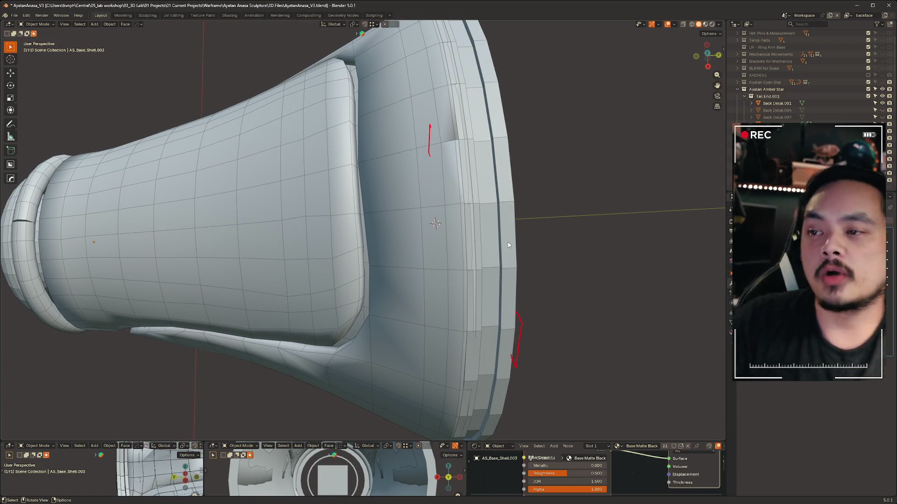
{"action": "mouse_move", "coordinate": [579, 234]}
{"action": "middle_mouse_down"}
{"action": "mouse_move", "coordinate": [585, 247]}
{"action": "mouse_move", "coordinate": [495, 193]}
{"action": "mouse_move", "coordinate": [531, 222]}
{"action": "middle_mouse_up"}
Delete the stray Cube.007 inside the horn.
{"action": "left_click", "coordinate": [393, 171]}
{"action": "middle_click_drag", "start_coordinate": [393, 172], "coordinate": [522, 207]}
{"action": "key", "text": "ctrl+Tab"}
{"action": "left_click", "coordinate": [526, 206]}
{"action": "key", "text": "ctrl+Tab"}
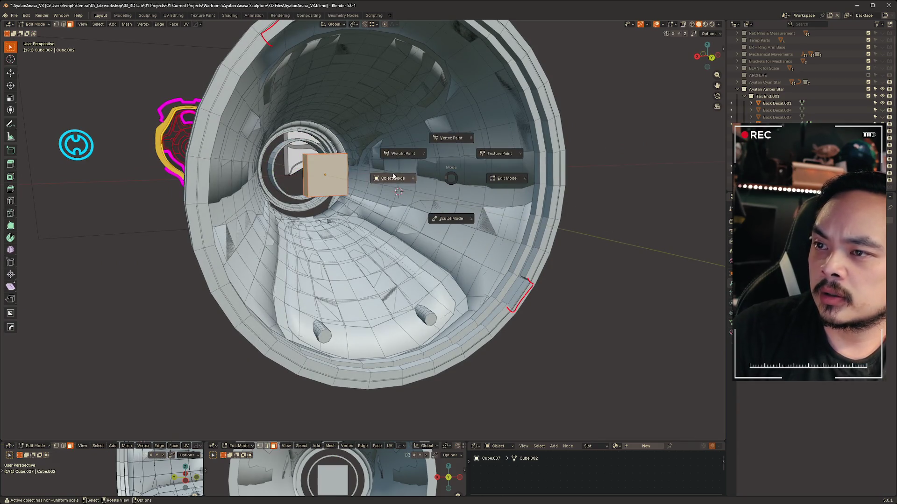
{"action": "left_click", "coordinate": [330, 186]}
{"action": "key", "text": "x"}
{"action": "left_click", "coordinate": [644, 142]}
{"action": "mouse_move", "coordinate": [644, 152]}
{"action": "middle_mouse_down"}
{"action": "mouse_move", "coordinate": [626, 151]}
{"action": "mouse_move", "coordinate": [646, 204]}
{"action": "mouse_move", "coordinate": [632, 228]}
{"action": "mouse_move", "coordinate": [549, 210]}
{"action": "mouse_move", "coordinate": [621, 261]}
{"action": "middle_mouse_up"}
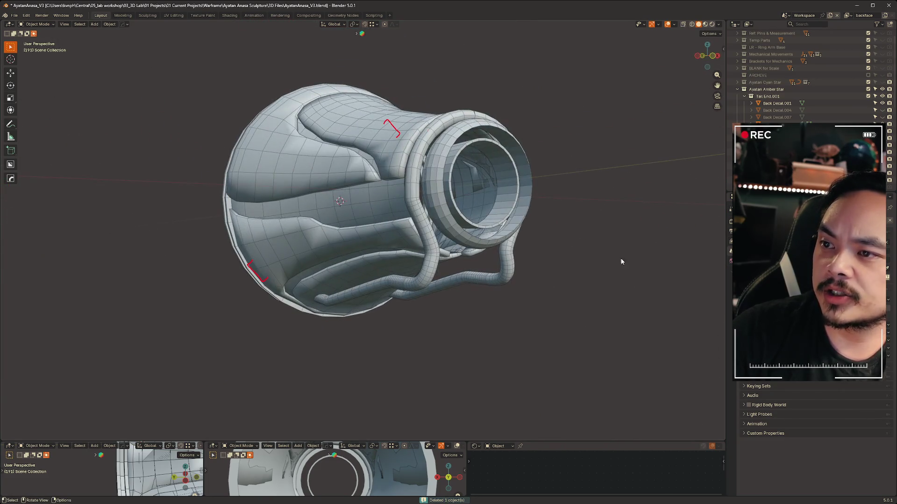
Orbit around the horn to inspect its opening and the rim ring.
{"action": "mouse_move", "coordinate": [490, 359]}
{"action": "middle_mouse_down"}
{"action": "mouse_move", "coordinate": [430, 397]}
{"action": "mouse_move", "coordinate": [509, 383]}
{"action": "middle_mouse_up"}
{"action": "middle_click_drag", "start_coordinate": [589, 322], "coordinate": [645, 323]}
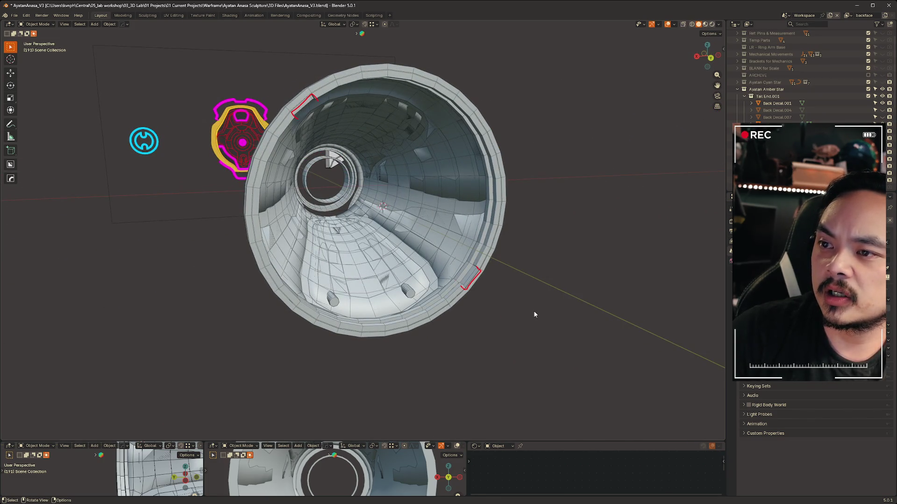
{"action": "mouse_move", "coordinate": [564, 313]}
{"action": "middle_mouse_down"}
{"action": "mouse_move", "coordinate": [532, 312]}
{"action": "mouse_move", "coordinate": [547, 312]}
{"action": "mouse_move", "coordinate": [542, 296]}
{"action": "middle_mouse_up"}
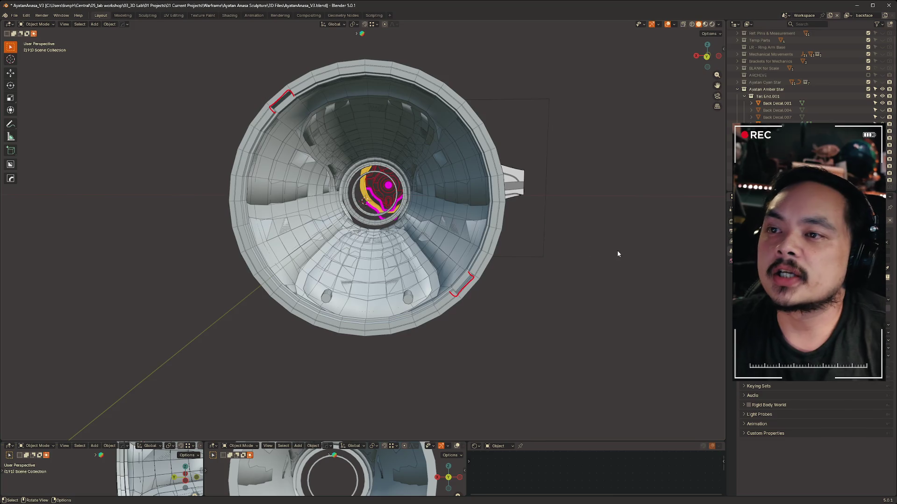
{"action": "middle_click_drag", "start_coordinate": [616, 253], "coordinate": [600, 250]}
{"action": "mouse_move", "coordinate": [590, 284]}
{"action": "middle_mouse_down"}
{"action": "mouse_move", "coordinate": [554, 356]}
{"action": "mouse_move", "coordinate": [549, 268]}
{"action": "middle_mouse_up"}
{"action": "mouse_move", "coordinate": [494, 211]}
{"action": "middle_mouse_down"}
{"action": "mouse_move", "coordinate": [510, 144]}
{"action": "mouse_move", "coordinate": [547, 115]}
{"action": "mouse_move", "coordinate": [562, 127]}
{"action": "mouse_move", "coordinate": [496, 193]}
{"action": "mouse_move", "coordinate": [490, 175]}
{"action": "middle_mouse_up"}
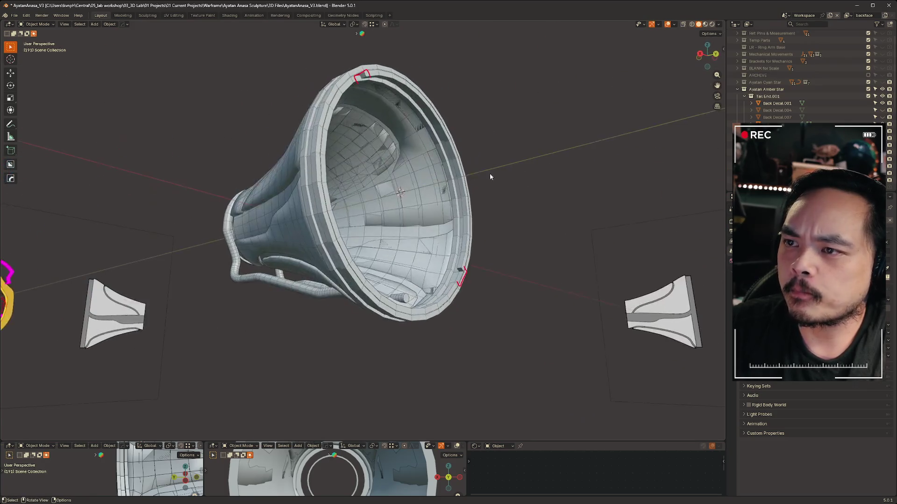
Select AS_Base_Shell.005 and AS_Base_Shell.003, then unhide the inner bell surface.
{"action": "left_click", "coordinate": [490, 175]}
{"action": "scroll", "coordinate": [425, 214], "scroll_direction": "up", "scroll_amount": 4}
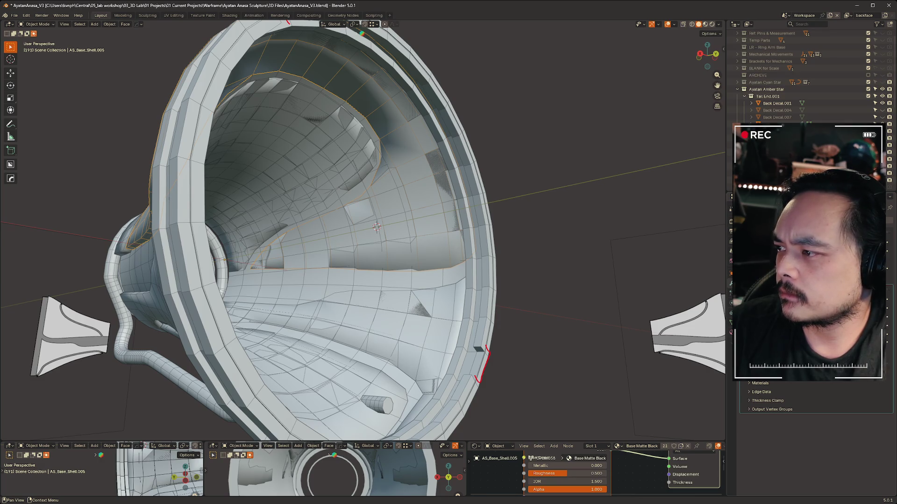
{"action": "left_click", "coordinate": [534, 218]}
{"action": "left_click", "coordinate": [432, 278]}
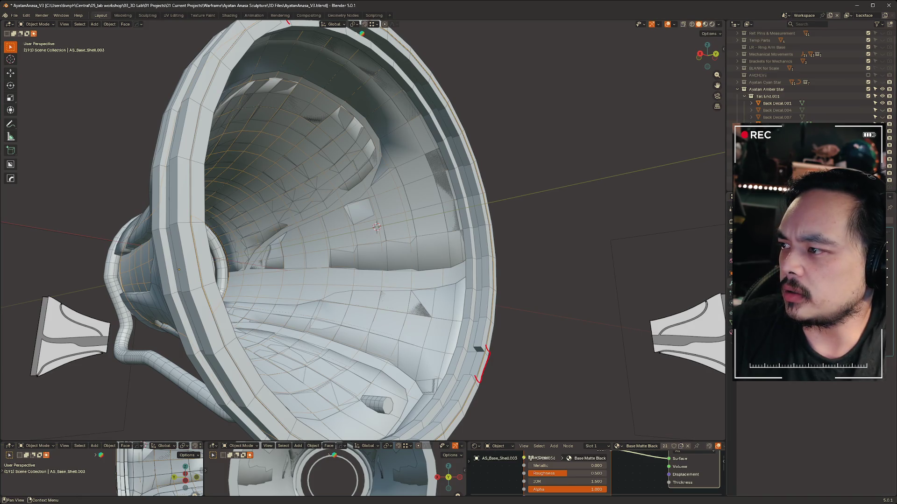
{"action": "key", "text": "shift+h"}
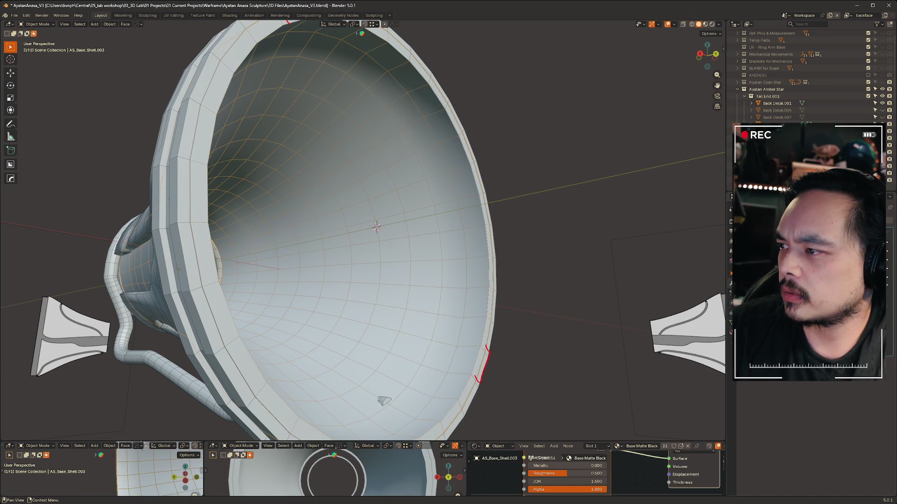
{"action": "left_click", "coordinate": [144, 445]}
Select the outer shell AS_Base_Shell.005 and a side panel piece, then view into the bell.
{"action": "mouse_move", "coordinate": [420, 210]}
{"action": "middle_mouse_down"}
{"action": "mouse_move", "coordinate": [363, 181]}
{"action": "mouse_move", "coordinate": [433, 137]}
{"action": "mouse_move", "coordinate": [512, 210]}
{"action": "mouse_move", "coordinate": [470, 215]}
{"action": "mouse_move", "coordinate": [573, 357]}
{"action": "mouse_move", "coordinate": [585, 326]}
{"action": "mouse_move", "coordinate": [424, 304]}
{"action": "mouse_move", "coordinate": [496, 312]}
{"action": "mouse_move", "coordinate": [620, 349]}
{"action": "mouse_move", "coordinate": [625, 320]}
{"action": "mouse_move", "coordinate": [545, 328]}
{"action": "mouse_move", "coordinate": [499, 315]}
{"action": "mouse_move", "coordinate": [462, 150]}
{"action": "middle_mouse_up"}
{"action": "left_click", "coordinate": [462, 149]}
{"action": "scroll", "coordinate": [470, 217], "scroll_direction": "up", "scroll_amount": 2}
{"action": "left_click", "coordinate": [470, 218], "text": "shift"}
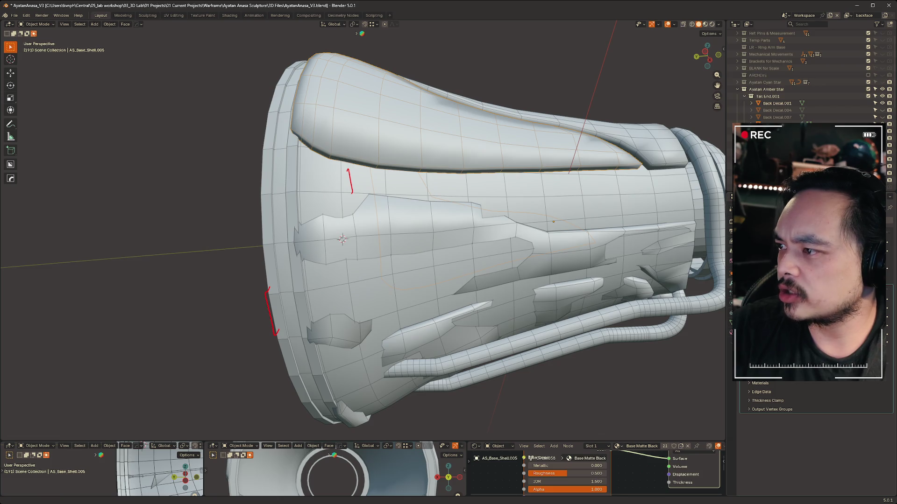
{"action": "middle_click_drag", "start_coordinate": [373, 234], "coordinate": [534, 230]}
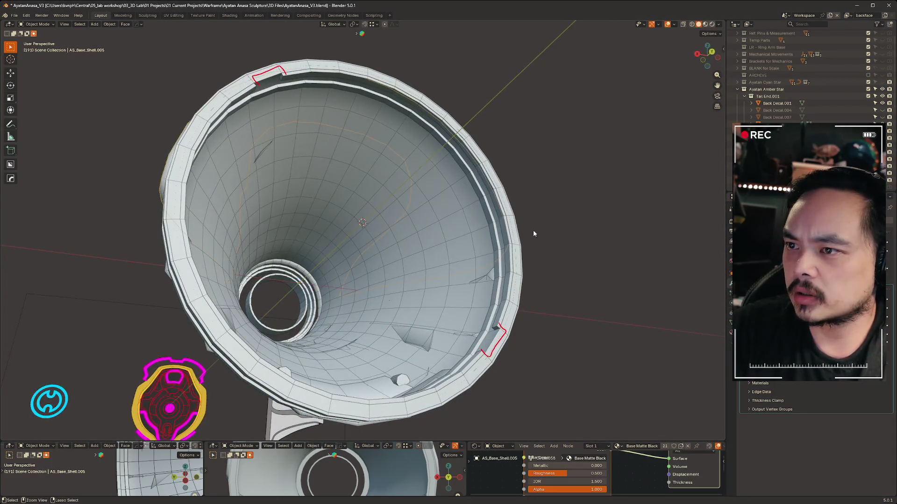
Select the middle panel AS_Base_Shell.006 and undo its last change.
{"action": "middle_click_drag", "start_coordinate": [658, 234], "coordinate": [451, 296]}
{"action": "left_click", "coordinate": [429, 290]}
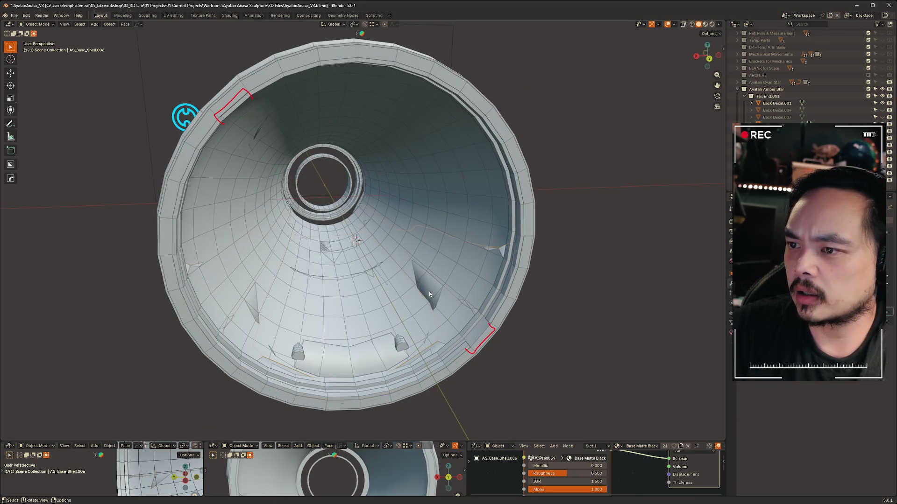
{"action": "middle_click_drag", "start_coordinate": [374, 352], "coordinate": [436, 273]}
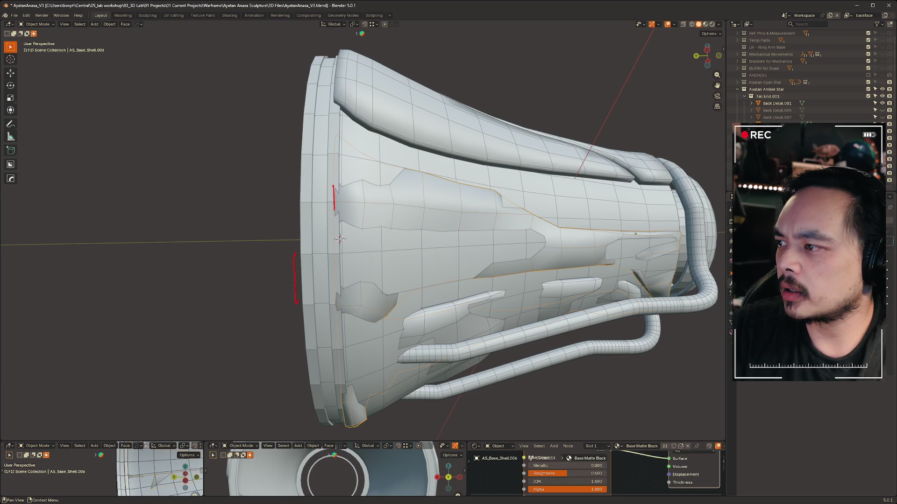
{"action": "key", "text": "ctrl+z"}
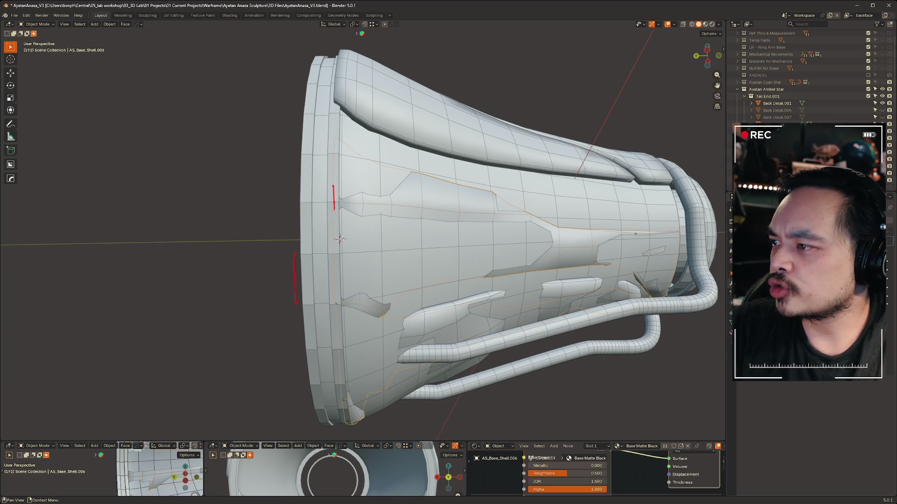
Compare upper band AS_Base_Shell.005 with middle panel AS_Base_Shell.006, then confirm the panel's new shape.
{"action": "left_click", "coordinate": [483, 135]}
{"action": "left_click", "coordinate": [458, 203]}
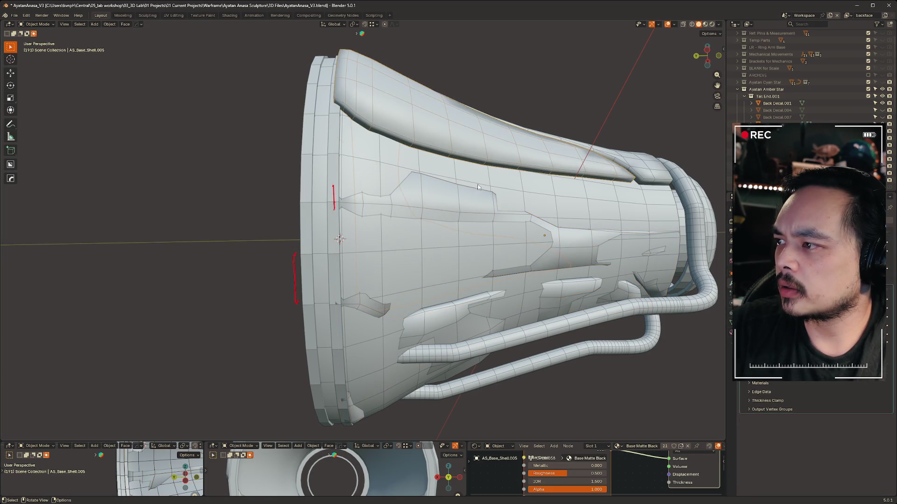
{"action": "left_click", "coordinate": [473, 139]}
{"action": "left_click", "coordinate": [443, 198]}
{"action": "left_click", "coordinate": [451, 135]}
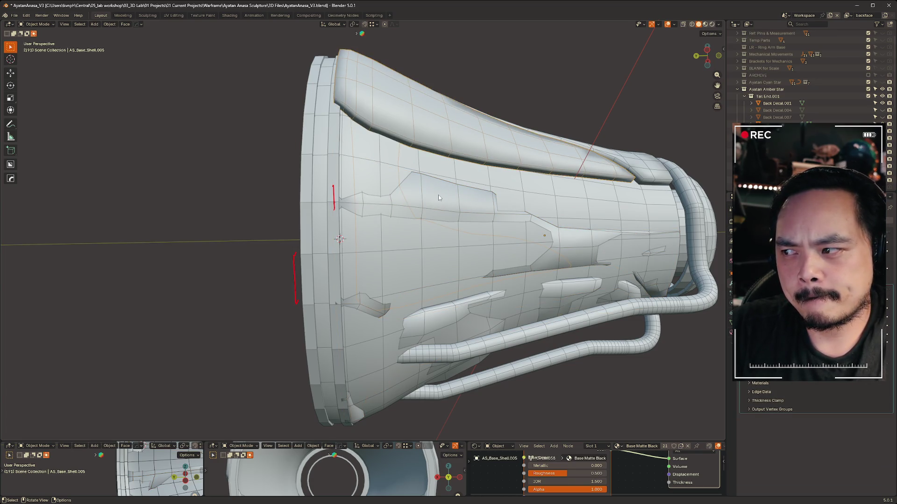
{"action": "left_click", "coordinate": [443, 194]}
{"action": "left_click", "coordinate": [450, 138]}
{"action": "left_click", "coordinate": [580, 244]}
{"action": "left_click", "coordinate": [512, 138]}
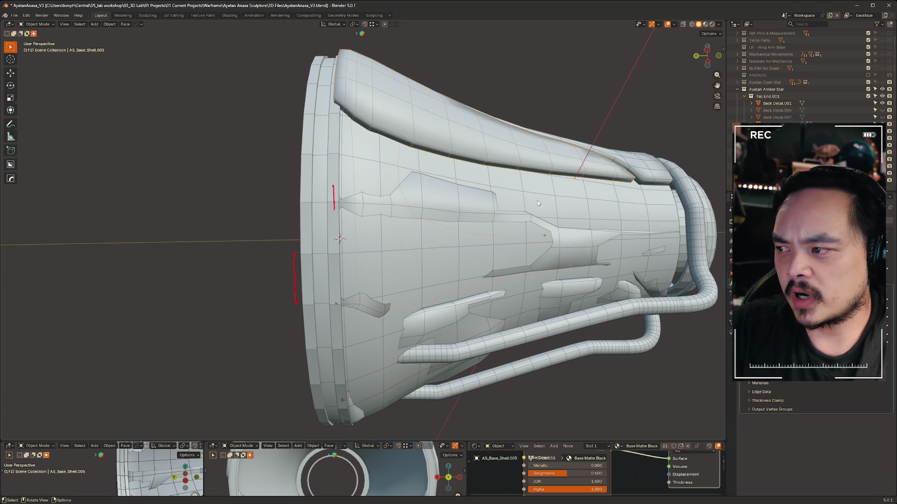
{"action": "left_click", "coordinate": [572, 231]}
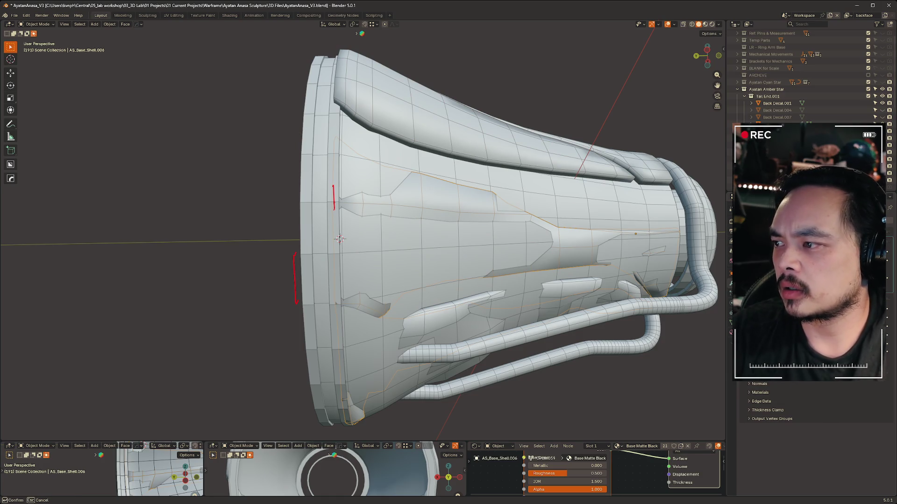
{"action": "left_click", "coordinate": [542, 293]}
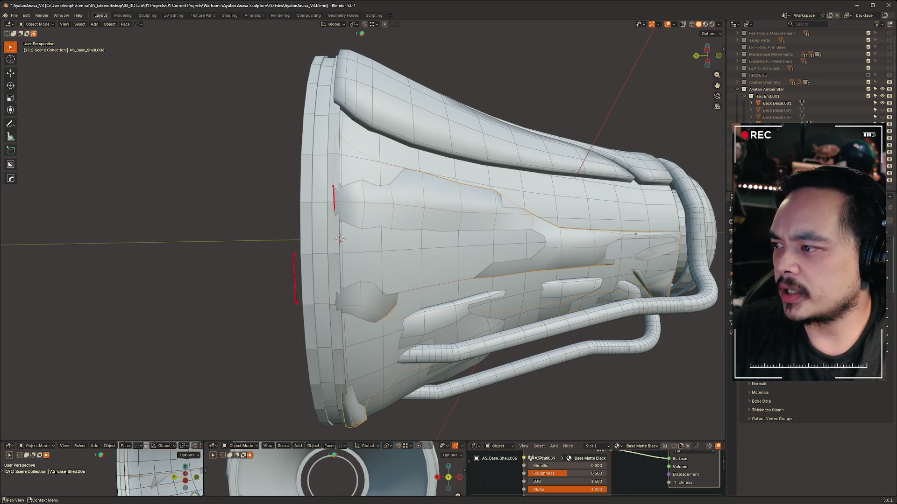
{"action": "mouse_move", "coordinate": [588, 327]}
{"action": "middle_mouse_down"}
{"action": "mouse_move", "coordinate": [612, 346]}
{"action": "mouse_move", "coordinate": [634, 402]}
{"action": "mouse_move", "coordinate": [576, 366]}
{"action": "mouse_move", "coordinate": [595, 379]}
{"action": "mouse_move", "coordinate": [558, 217]}
{"action": "mouse_move", "coordinate": [579, 201]}
{"action": "mouse_move", "coordinate": [570, 195]}
{"action": "mouse_move", "coordinate": [542, 215]}
{"action": "mouse_move", "coordinate": [574, 203]}
{"action": "middle_mouse_up"}
Nudge AS_Base_Shell.006 slightly along global Z, then about -1.7 mm along global X.
{"action": "key", "text": "g"}
{"action": "key", "text": "z"}
{"action": "left_click", "coordinate": [556, 197]}
{"action": "key", "text": "g"}
{"action": "key", "text": "x"}
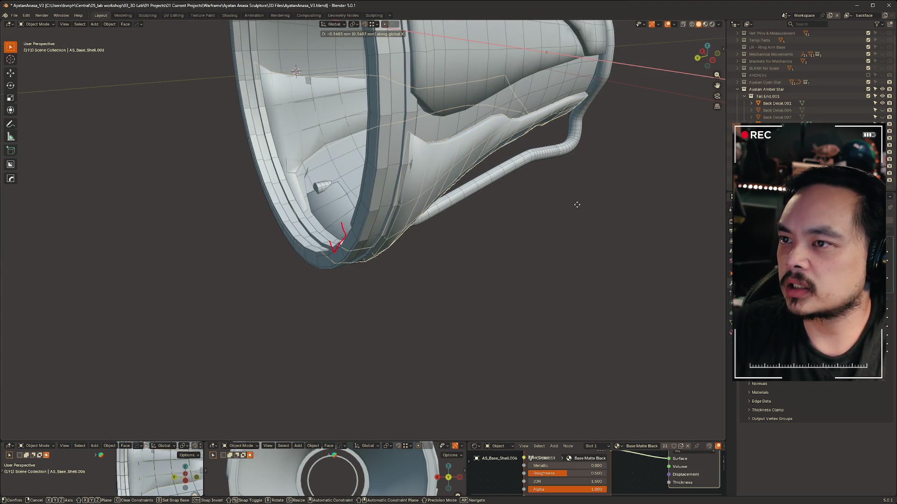
{"action": "left_click", "coordinate": [558, 201]}
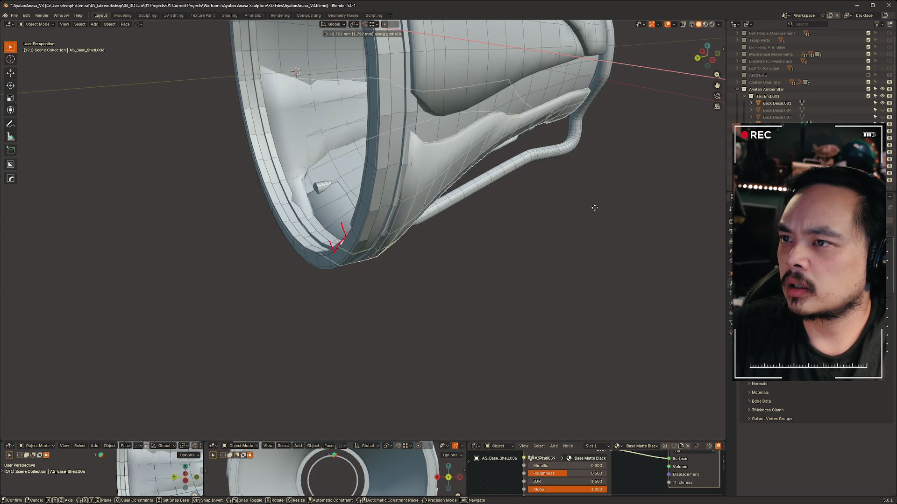
{"action": "mouse_move", "coordinate": [573, 220]}
{"action": "middle_mouse_down"}
{"action": "mouse_move", "coordinate": [616, 192]}
{"action": "mouse_move", "coordinate": [562, 203]}
{"action": "middle_mouse_up"}
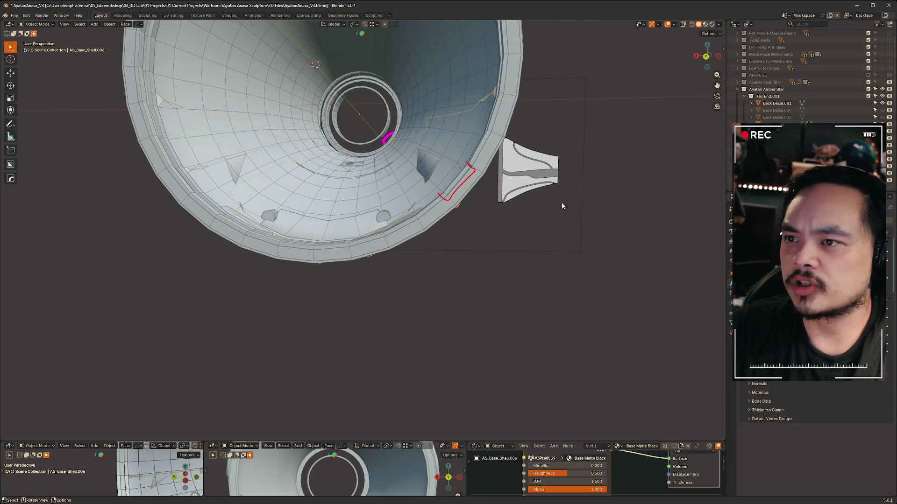
{"action": "key", "text": "g"}
{"action": "key", "text": "Escape"}
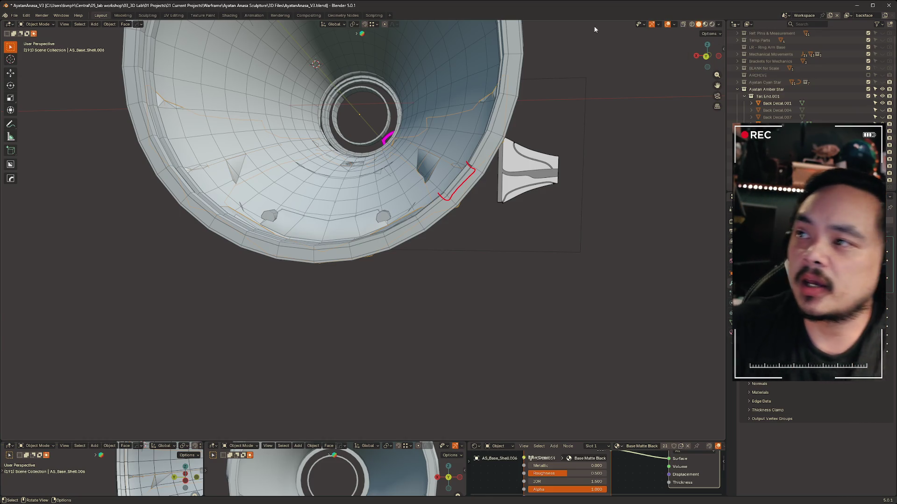
{"action": "left_click", "coordinate": [613, 114]}
{"action": "mouse_move", "coordinate": [649, 105]}
{"action": "middle_mouse_down"}
{"action": "mouse_move", "coordinate": [608, 105]}
{"action": "mouse_move", "coordinate": [621, 198]}
{"action": "mouse_move", "coordinate": [568, 229]}
{"action": "mouse_move", "coordinate": [588, 322]}
{"action": "mouse_move", "coordinate": [572, 260]}
{"action": "mouse_move", "coordinate": [664, 279]}
{"action": "mouse_move", "coordinate": [655, 247]}
{"action": "mouse_move", "coordinate": [584, 254]}
{"action": "mouse_move", "coordinate": [449, 231]}
{"action": "mouse_move", "coordinate": [466, 229]}
{"action": "mouse_move", "coordinate": [463, 256]}
{"action": "mouse_move", "coordinate": [514, 260]}
{"action": "mouse_move", "coordinate": [500, 214]}
{"action": "mouse_move", "coordinate": [444, 259]}
{"action": "mouse_move", "coordinate": [527, 265]}
{"action": "mouse_move", "coordinate": [512, 297]}
{"action": "mouse_move", "coordinate": [526, 281]}
{"action": "mouse_move", "coordinate": [509, 283]}
{"action": "middle_mouse_up"}
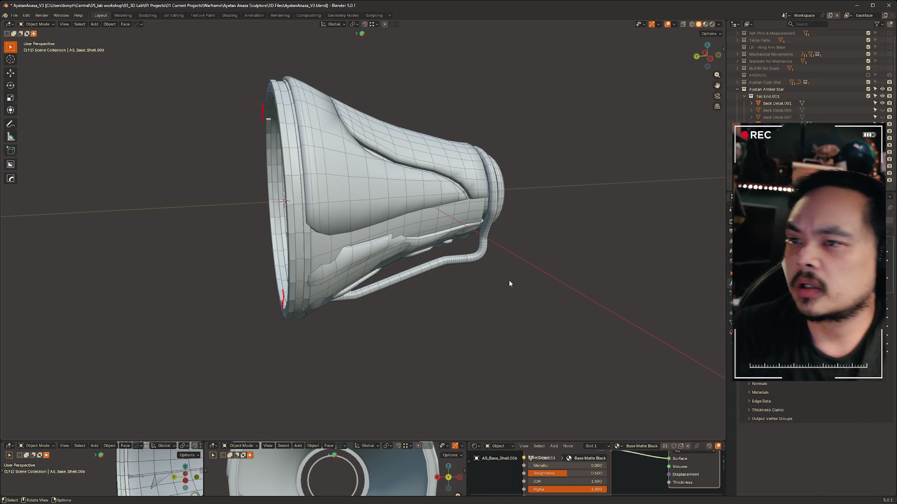
{"action": "left_click", "coordinate": [364, 182]}
{"action": "mouse_move", "coordinate": [563, 164]}
{"action": "middle_mouse_down"}
{"action": "mouse_move", "coordinate": [552, 240]}
{"action": "mouse_move", "coordinate": [550, 213]}
{"action": "mouse_move", "coordinate": [690, 208]}
{"action": "mouse_move", "coordinate": [672, 203]}
{"action": "middle_mouse_up"}
{"action": "mouse_move", "coordinate": [465, 87]}
{"action": "middle_mouse_down"}
{"action": "mouse_move", "coordinate": [355, 140]}
{"action": "mouse_move", "coordinate": [371, 128]}
{"action": "middle_mouse_up"}
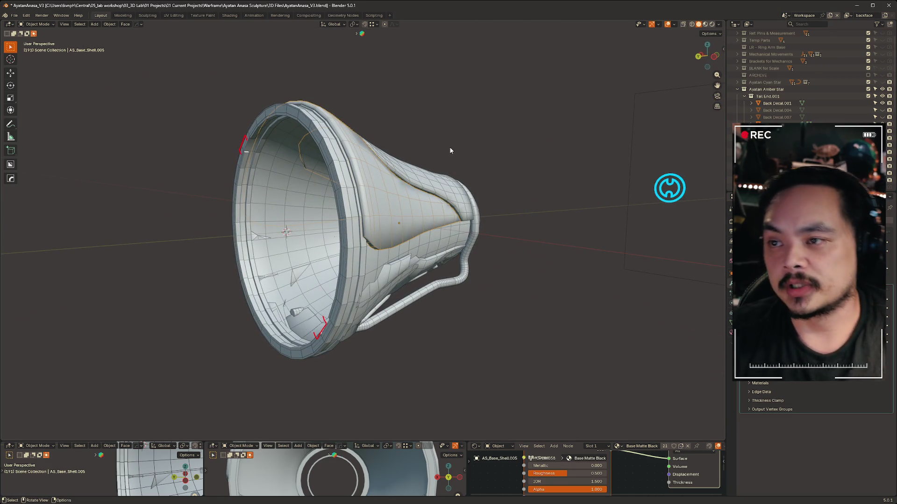
{"action": "scroll", "coordinate": [447, 150], "scroll_direction": "up", "scroll_amount": 1}
{"action": "mouse_move", "coordinate": [584, 136]}
{"action": "middle_mouse_down"}
{"action": "mouse_move", "coordinate": [484, 170]}
{"action": "mouse_move", "coordinate": [405, 183]}
{"action": "mouse_move", "coordinate": [566, 202]}
{"action": "mouse_move", "coordinate": [546, 230]}
{"action": "mouse_move", "coordinate": [526, 218]}
{"action": "middle_mouse_up"}
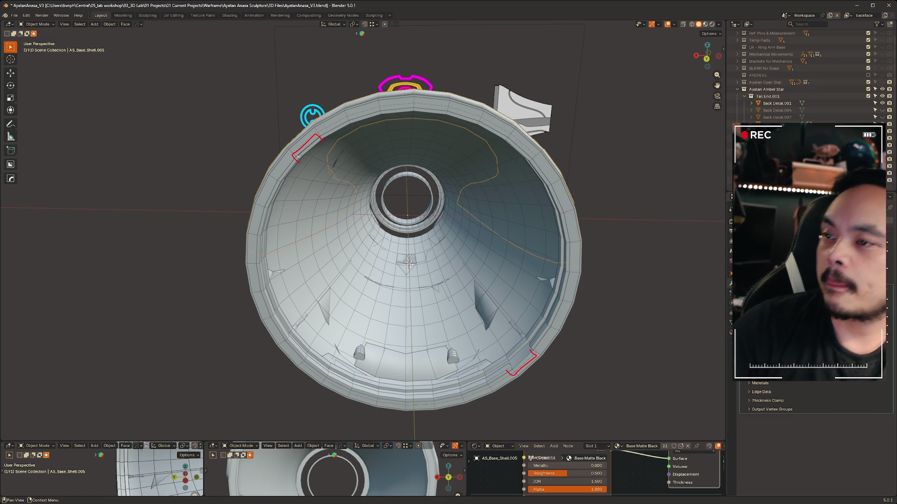
{"action": "mouse_move", "coordinate": [611, 243]}
{"action": "middle_mouse_down"}
{"action": "mouse_move", "coordinate": [564, 255]}
{"action": "mouse_move", "coordinate": [634, 269]}
{"action": "mouse_move", "coordinate": [660, 289]}
{"action": "mouse_move", "coordinate": [503, 279]}
{"action": "mouse_move", "coordinate": [533, 273]}
{"action": "mouse_move", "coordinate": [536, 234]}
{"action": "mouse_move", "coordinate": [571, 242]}
{"action": "middle_mouse_up"}
{"action": "mouse_move", "coordinate": [460, 255]}
{"action": "middle_mouse_down"}
{"action": "mouse_move", "coordinate": [408, 242]}
{"action": "mouse_move", "coordinate": [533, 409]}
{"action": "mouse_move", "coordinate": [468, 330]}
{"action": "mouse_move", "coordinate": [532, 330]}
{"action": "mouse_move", "coordinate": [479, 346]}
{"action": "mouse_move", "coordinate": [404, 343]}
{"action": "mouse_move", "coordinate": [476, 306]}
{"action": "mouse_move", "coordinate": [399, 356]}
{"action": "mouse_move", "coordinate": [369, 270]}
{"action": "mouse_move", "coordinate": [423, 284]}
{"action": "mouse_move", "coordinate": [705, 56]}
{"action": "middle_mouse_up"}
{"action": "left_click", "coordinate": [409, 243]}
{"action": "left_click", "coordinate": [368, 271]}
{"action": "left_click", "coordinate": [462, 293]}
{"action": "left_click", "coordinate": [708, 56]}
{"action": "scroll", "coordinate": [367, 227], "scroll_direction": "up", "scroll_amount": 2}
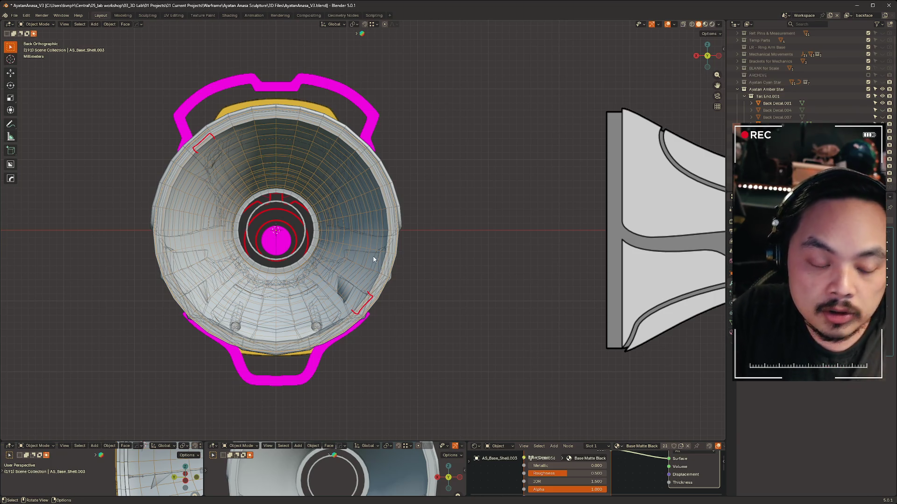
{"action": "left_click", "coordinate": [404, 244]}
{"action": "key", "text": "KP_Decimal"}
{"action": "key", "text": "ctrl+z"}
{"action": "mouse_move", "coordinate": [540, 256]}
{"action": "middle_mouse_down"}
{"action": "mouse_move", "coordinate": [388, 201]}
{"action": "mouse_move", "coordinate": [531, 211]}
{"action": "mouse_move", "coordinate": [559, 226]}
{"action": "mouse_move", "coordinate": [612, 319]}
{"action": "mouse_move", "coordinate": [620, 236]}
{"action": "middle_mouse_up"}
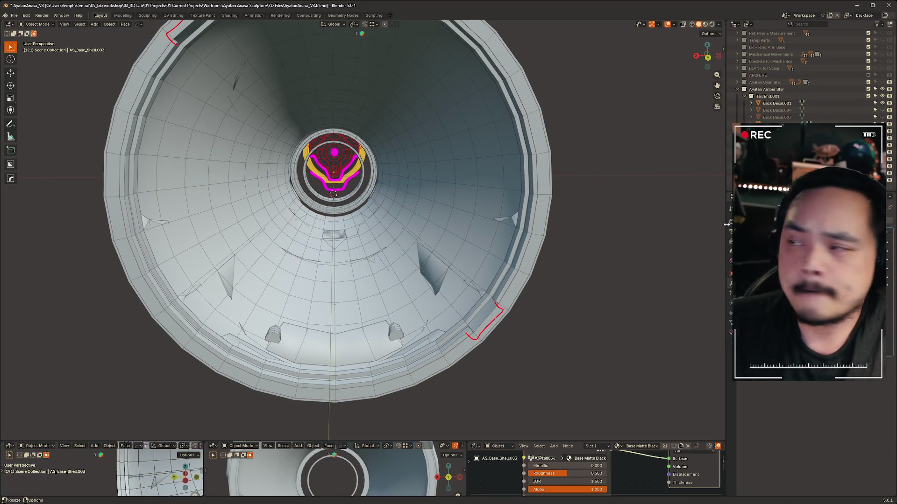
{"action": "mouse_move", "coordinate": [631, 252]}
{"action": "middle_mouse_down"}
{"action": "mouse_move", "coordinate": [427, 262]}
{"action": "mouse_move", "coordinate": [533, 194]}
{"action": "mouse_move", "coordinate": [522, 246]}
{"action": "mouse_move", "coordinate": [536, 247]}
{"action": "middle_mouse_up"}
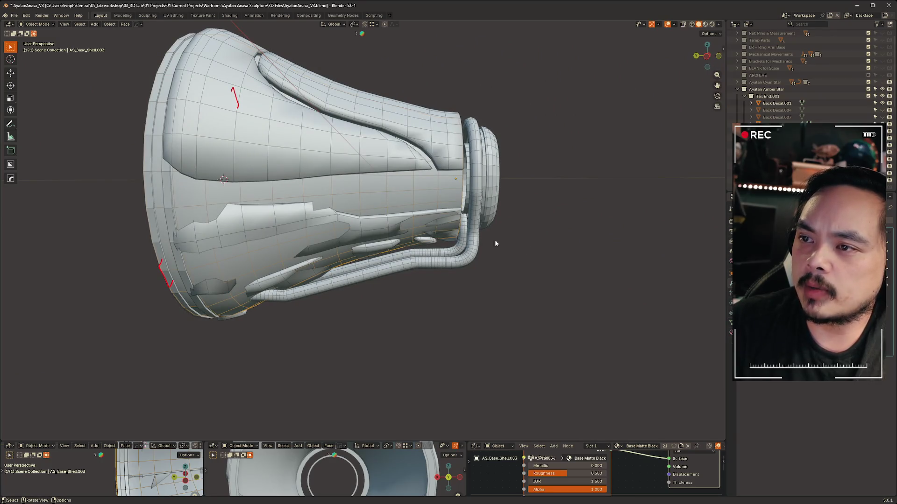
{"action": "middle_click_drag", "start_coordinate": [283, 193], "coordinate": [444, 189]}
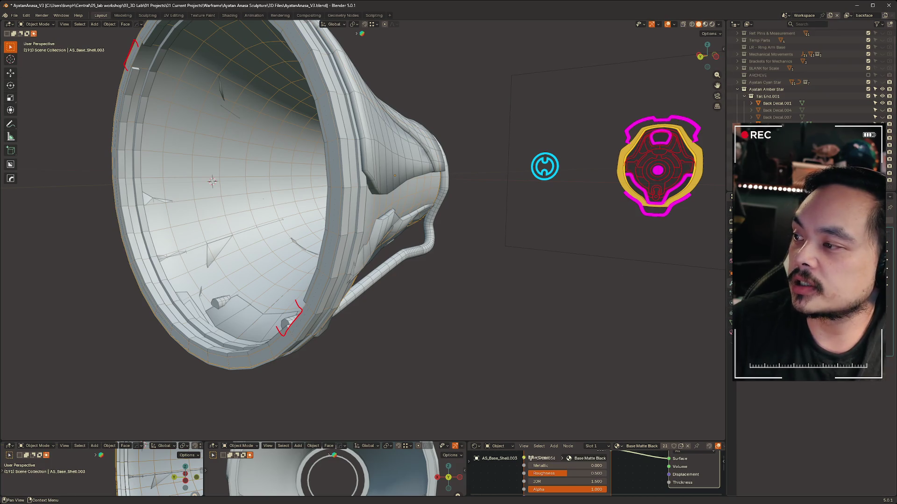
{"action": "key", "text": "Return"}
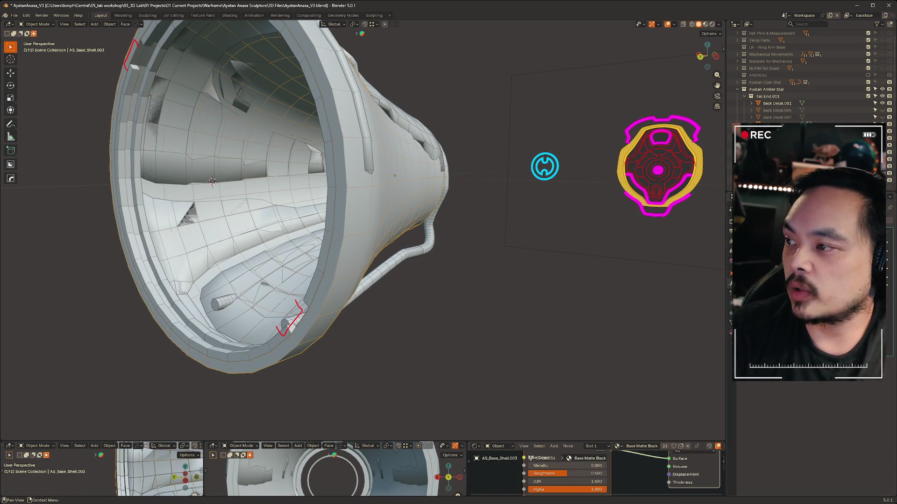
{"action": "mouse_move", "coordinate": [397, 299]}
{"action": "middle_mouse_down"}
{"action": "mouse_move", "coordinate": [382, 299]}
{"action": "mouse_move", "coordinate": [425, 266]}
{"action": "mouse_move", "coordinate": [597, 317]}
{"action": "mouse_move", "coordinate": [468, 322]}
{"action": "mouse_move", "coordinate": [439, 287]}
{"action": "mouse_move", "coordinate": [394, 308]}
{"action": "mouse_move", "coordinate": [294, 284]}
{"action": "mouse_move", "coordinate": [570, 349]}
{"action": "mouse_move", "coordinate": [539, 367]}
{"action": "mouse_move", "coordinate": [449, 168]}
{"action": "mouse_move", "coordinate": [376, 223]}
{"action": "mouse_move", "coordinate": [411, 140]}
{"action": "middle_mouse_up"}
{"action": "left_click", "coordinate": [420, 84]}
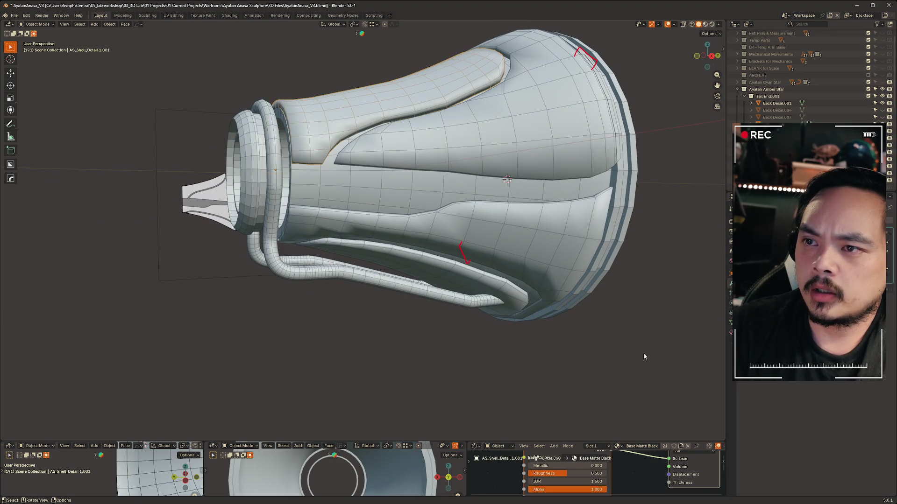
Select the Tail.001 tube curve among the horn shell pieces.
{"action": "left_click", "coordinate": [518, 152]}
{"action": "left_click", "coordinate": [315, 69]}
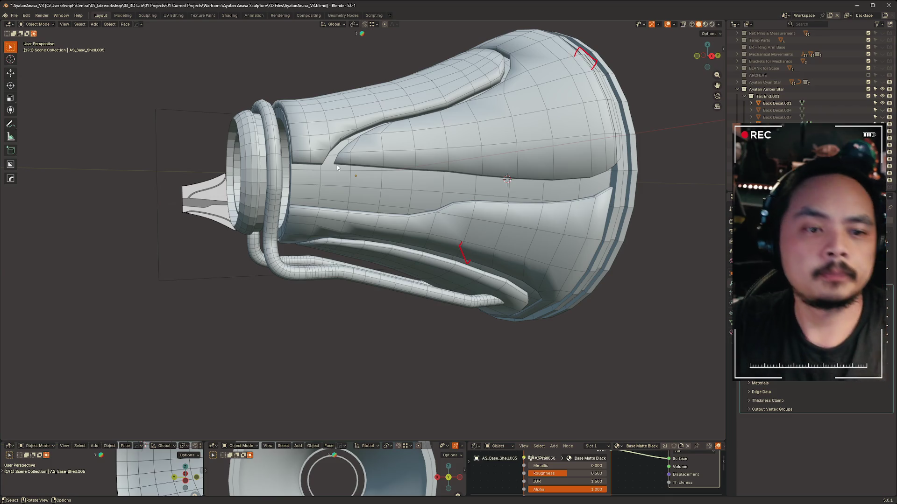
{"action": "left_click", "coordinate": [427, 252]}
{"action": "mouse_move", "coordinate": [426, 252]}
{"action": "middle_mouse_down"}
{"action": "mouse_move", "coordinate": [408, 275]}
{"action": "mouse_move", "coordinate": [400, 250]}
{"action": "mouse_move", "coordinate": [410, 262]}
{"action": "middle_mouse_up"}
{"action": "mouse_move", "coordinate": [510, 362]}
{"action": "middle_mouse_down"}
{"action": "mouse_move", "coordinate": [389, 411]}
{"action": "mouse_move", "coordinate": [394, 418]}
{"action": "mouse_move", "coordinate": [245, 340]}
{"action": "mouse_move", "coordinate": [525, 344]}
{"action": "mouse_move", "coordinate": [374, 313]}
{"action": "middle_mouse_up"}
{"action": "left_click", "coordinate": [295, 344]}
{"action": "left_click", "coordinate": [369, 310]}
Enter Edit Mode on Tail.001 and frame its control points in right side view.
{"action": "key", "text": "Tab"}
{"action": "scroll", "coordinate": [336, 344], "scroll_direction": "up", "scroll_amount": 4}
{"action": "scroll", "coordinate": [336, 344], "scroll_direction": "down", "scroll_amount": 4}
{"action": "key", "text": "KP_Decimal"}
{"action": "scroll", "coordinate": [339, 323], "scroll_direction": "down", "scroll_amount": 10}
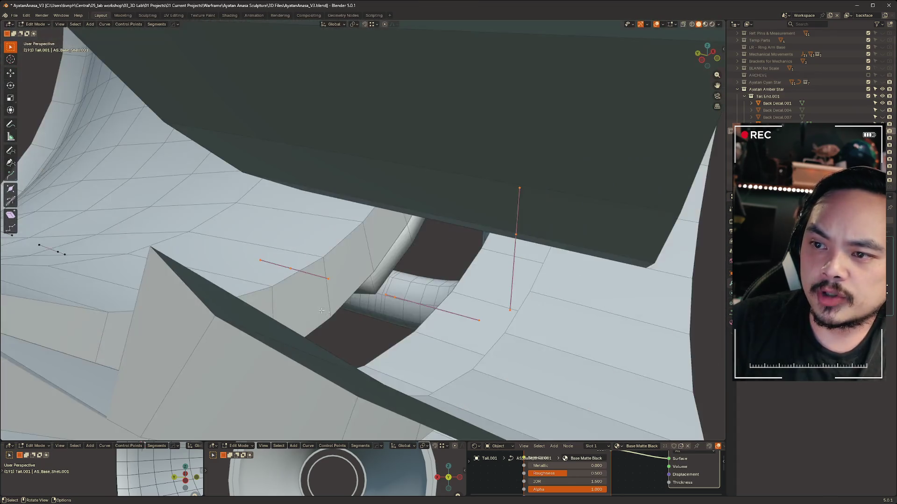
{"action": "middle_click_drag", "start_coordinate": [395, 382], "coordinate": [378, 382]}
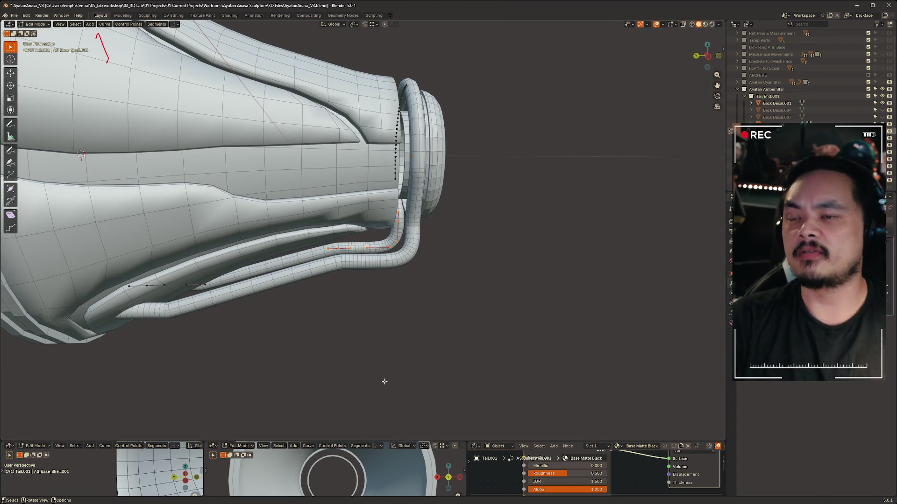
{"action": "mouse_move", "coordinate": [460, 382]}
{"action": "middle_mouse_down"}
{"action": "mouse_move", "coordinate": [250, 386]}
{"action": "mouse_move", "coordinate": [292, 313]}
{"action": "mouse_move", "coordinate": [304, 377]}
{"action": "mouse_move", "coordinate": [230, 275]}
{"action": "middle_mouse_up"}
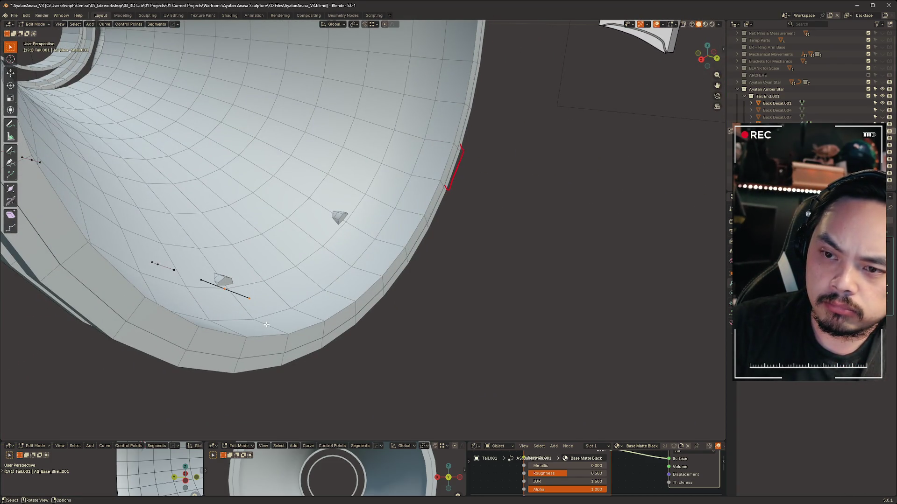
{"action": "scroll", "coordinate": [266, 324], "scroll_direction": "down", "scroll_amount": 2}
{"action": "left_click", "coordinate": [700, 60]}
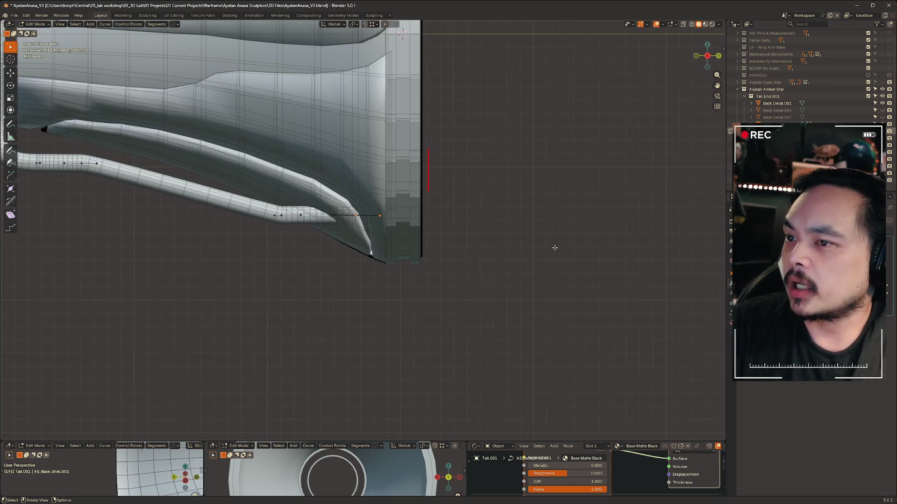
Move the tube's end point along Y and flatten its handles to Y 0.279.
{"action": "key", "text": "g"}
{"action": "key", "text": "y"}
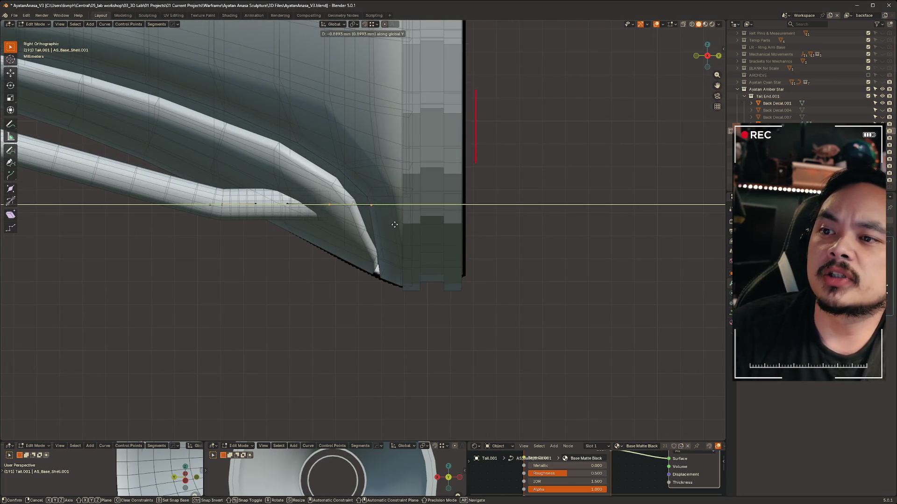
{"action": "left_click", "coordinate": [369, 218]}
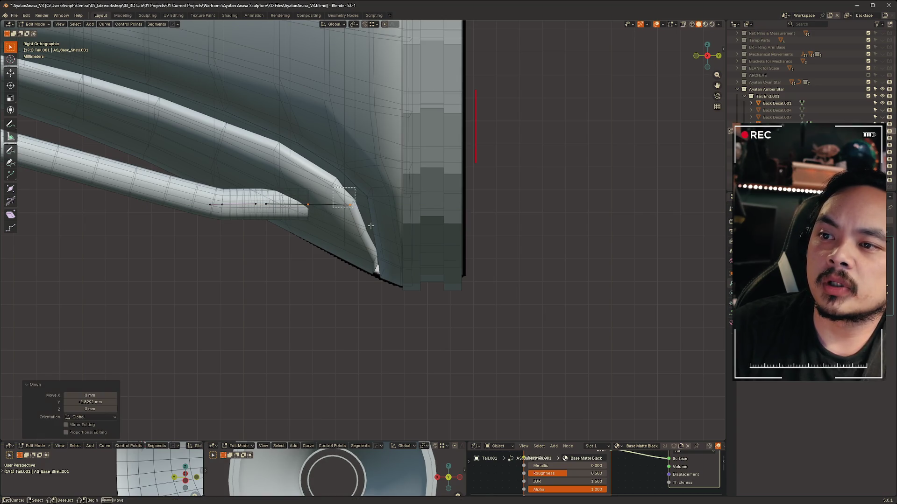
{"action": "key", "text": "s"}
{"action": "key", "text": "y"}
{"action": "left_click", "coordinate": [260, 198]}
Shrink the end point's handles uniformly to 0.317.
{"action": "key", "text": "s"}
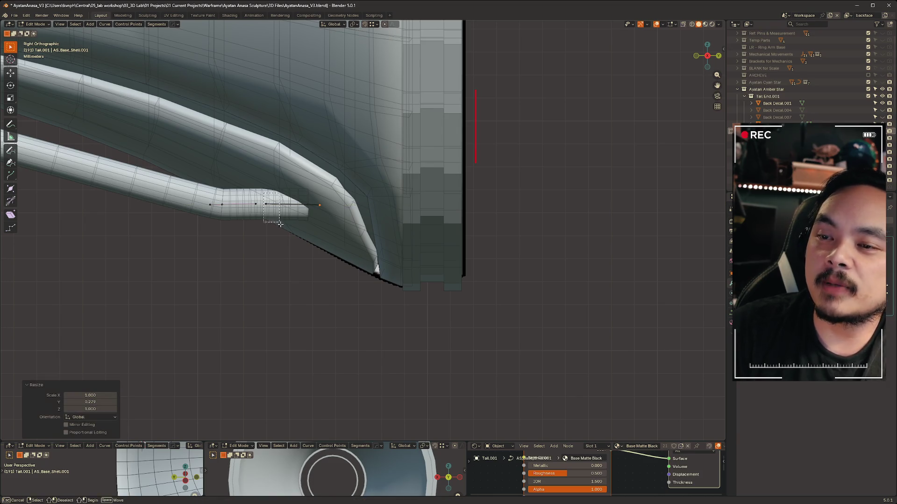
{"action": "key", "text": "y"}
{"action": "left_click", "coordinate": [320, 196]}
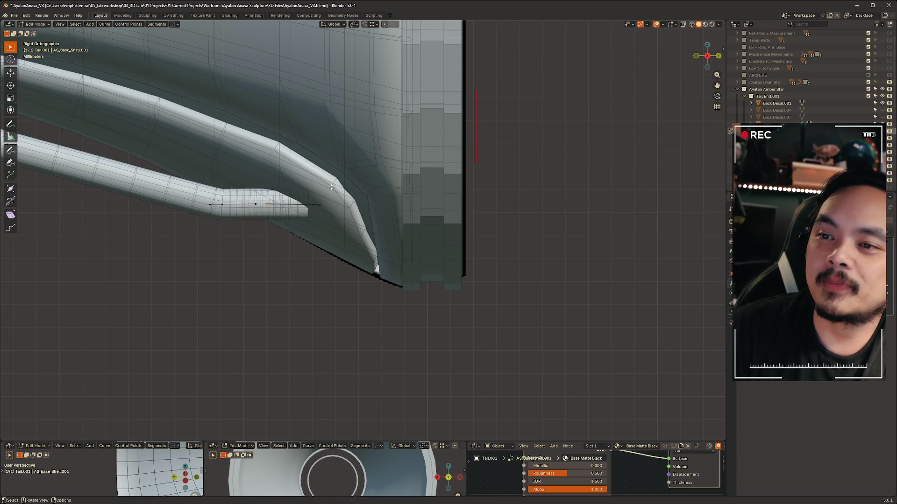
{"action": "key", "text": "s"}
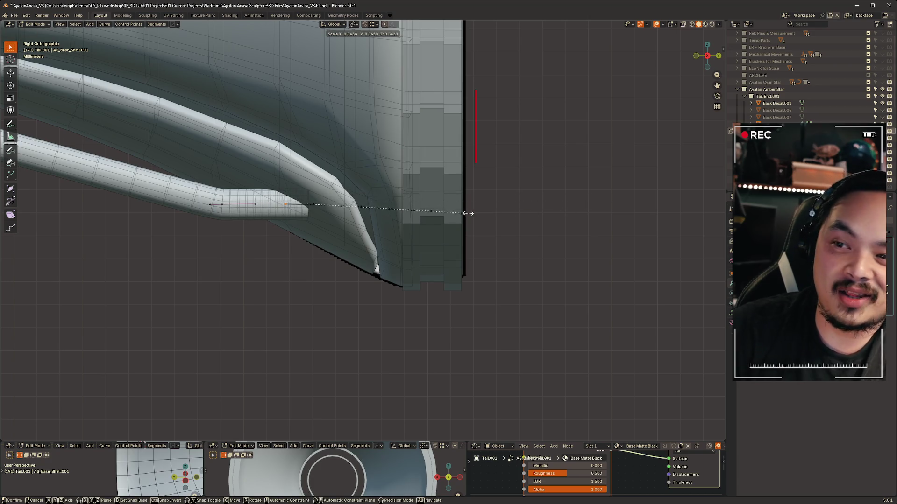
{"action": "left_click", "coordinate": [405, 199]}
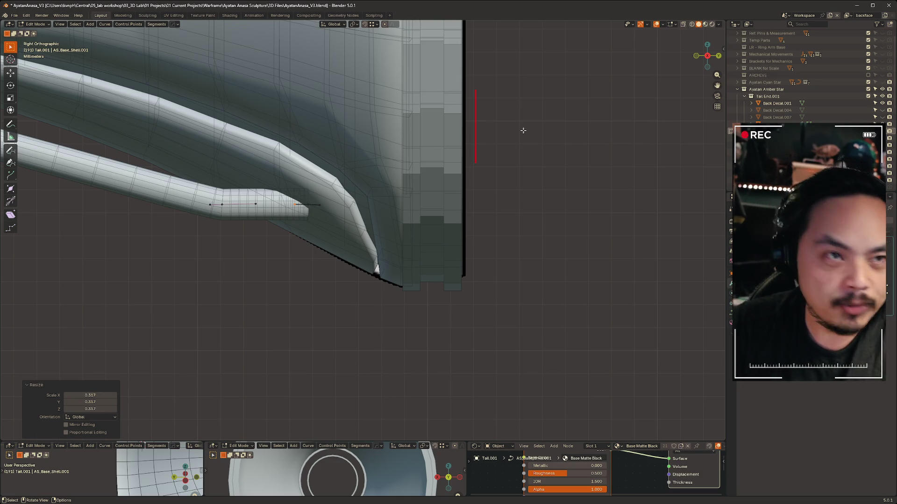
Move the selected curve point 0.60336 mm along Y in right side view.
{"action": "mouse_move", "coordinate": [548, 230]}
{"action": "middle_mouse_down"}
{"action": "mouse_move", "coordinate": [495, 220]}
{"action": "mouse_move", "coordinate": [483, 233]}
{"action": "mouse_move", "coordinate": [498, 261]}
{"action": "mouse_move", "coordinate": [323, 215]}
{"action": "mouse_move", "coordinate": [463, 210]}
{"action": "mouse_move", "coordinate": [274, 226]}
{"action": "middle_mouse_up"}
{"action": "scroll", "coordinate": [507, 209], "scroll_direction": "up", "scroll_amount": 5}
{"action": "left_click", "coordinate": [274, 226]}
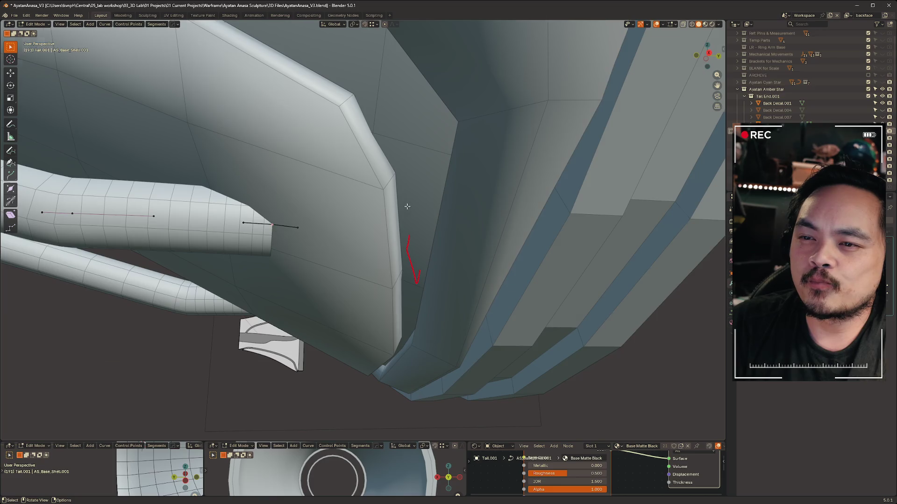
{"action": "middle_click_drag", "start_coordinate": [407, 206], "coordinate": [629, 78]}
{"action": "left_click", "coordinate": [708, 54]}
{"action": "key", "text": "g"}
{"action": "key", "text": "y"}
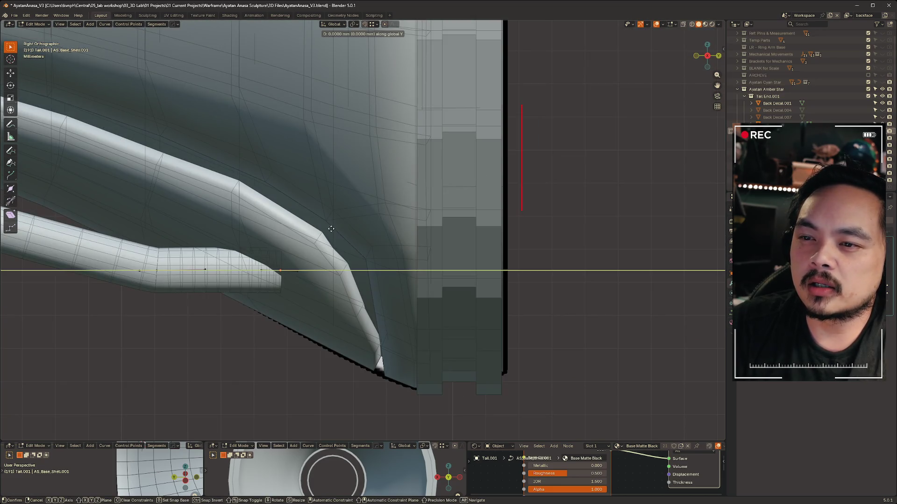
{"action": "left_click", "coordinate": [351, 228]}
Nudge the point a further 0.02018 mm along Y so the tube meets the shell.
{"action": "mouse_move", "coordinate": [351, 228]}
{"action": "middle_mouse_down"}
{"action": "mouse_move", "coordinate": [420, 210]}
{"action": "mouse_move", "coordinate": [570, 235]}
{"action": "middle_mouse_up"}
{"action": "key", "text": "g"}
{"action": "key", "text": "y"}
{"action": "left_click", "coordinate": [571, 235]}
{"action": "mouse_move", "coordinate": [603, 325]}
{"action": "middle_mouse_down"}
{"action": "mouse_move", "coordinate": [649, 262]}
{"action": "mouse_move", "coordinate": [468, 280]}
{"action": "mouse_move", "coordinate": [517, 310]}
{"action": "mouse_move", "coordinate": [420, 310]}
{"action": "mouse_move", "coordinate": [446, 301]}
{"action": "mouse_move", "coordinate": [596, 306]}
{"action": "middle_mouse_up"}
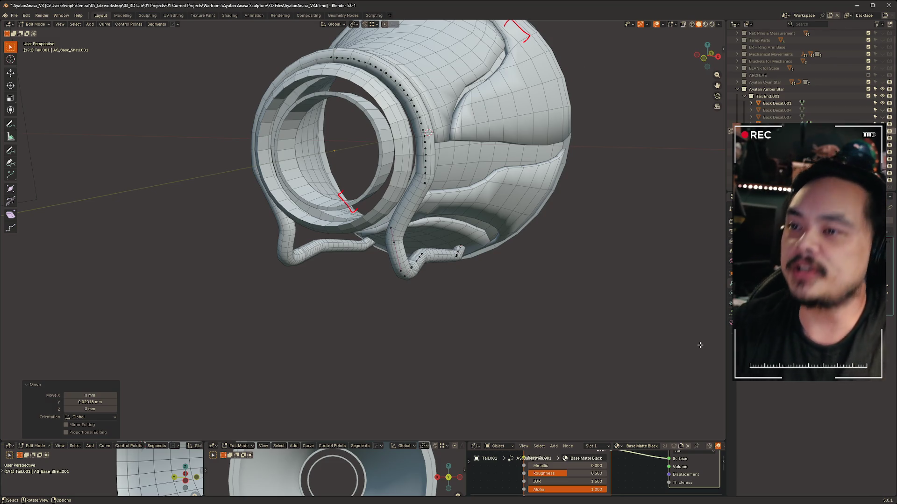
{"action": "mouse_move", "coordinate": [620, 205]}
{"action": "middle_mouse_down"}
{"action": "mouse_move", "coordinate": [453, 204]}
{"action": "mouse_move", "coordinate": [461, 201]}
{"action": "middle_mouse_up"}
{"action": "left_click", "coordinate": [707, 57]}
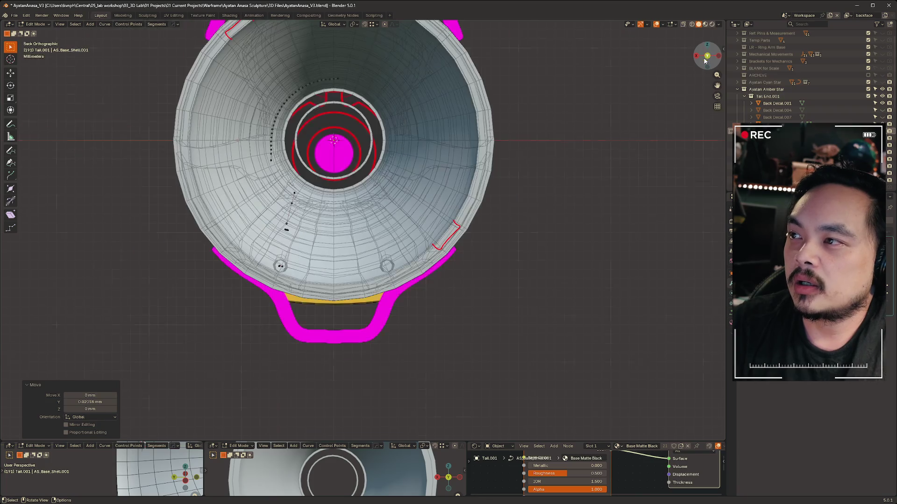
{"action": "middle_click_drag", "start_coordinate": [557, 131], "coordinate": [554, 187], "text": "shift"}
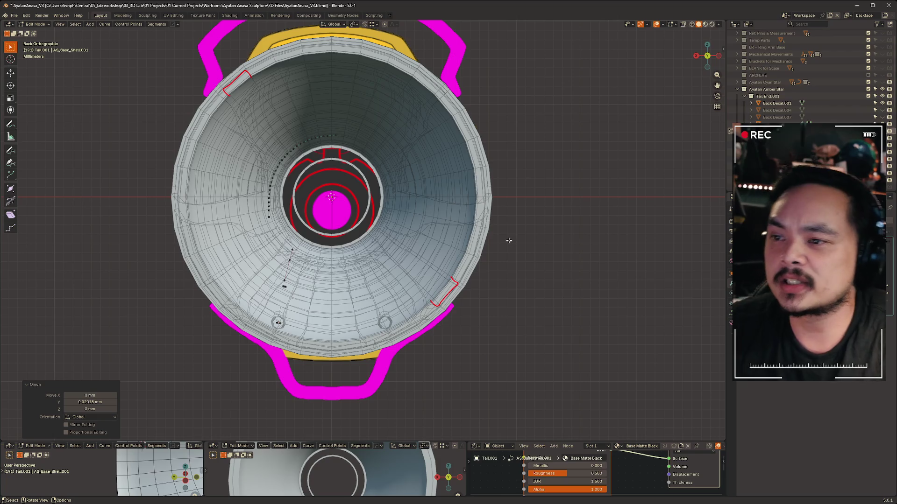
{"action": "mouse_move", "coordinate": [527, 249]}
{"action": "middle_mouse_down"}
{"action": "mouse_move", "coordinate": [334, 232]}
{"action": "mouse_move", "coordinate": [460, 237]}
{"action": "middle_mouse_up"}
Return to Object Mode and select AS_Base_Shell.007, cancelling a trial Z move.
{"action": "key", "text": "ctrl+Tab"}
{"action": "left_click", "coordinate": [411, 234]}
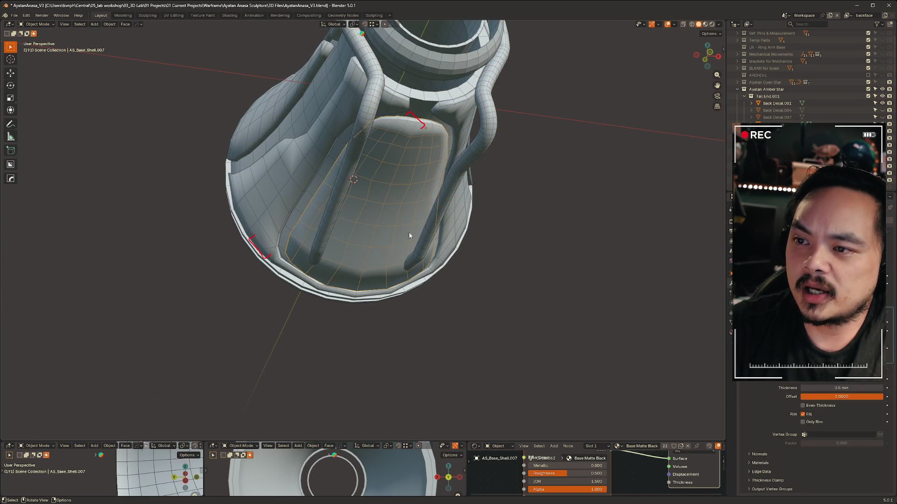
{"action": "key", "text": "g"}
{"action": "key", "text": "z"}
{"action": "key", "text": "Escape"}
{"action": "mouse_move", "coordinate": [531, 230]}
{"action": "middle_mouse_down"}
{"action": "mouse_move", "coordinate": [422, 242]}
{"action": "mouse_move", "coordinate": [446, 252]}
{"action": "mouse_move", "coordinate": [430, 287]}
{"action": "mouse_move", "coordinate": [432, 224]}
{"action": "mouse_move", "coordinate": [520, 249]}
{"action": "middle_mouse_up"}
{"action": "mouse_move", "coordinate": [371, 256]}
{"action": "middle_mouse_down"}
{"action": "mouse_move", "coordinate": [433, 256]}
{"action": "mouse_move", "coordinate": [460, 243]}
{"action": "mouse_move", "coordinate": [401, 276]}
{"action": "mouse_move", "coordinate": [477, 272]}
{"action": "mouse_move", "coordinate": [478, 295]}
{"action": "mouse_move", "coordinate": [416, 315]}
{"action": "mouse_move", "coordinate": [344, 313]}
{"action": "mouse_move", "coordinate": [575, 314]}
{"action": "mouse_move", "coordinate": [556, 315]}
{"action": "mouse_move", "coordinate": [537, 299]}
{"action": "middle_mouse_up"}
Select AS_Base_Shell.003 and switch to the Annotate tool.
{"action": "left_click", "coordinate": [402, 291]}
{"action": "middle_click_drag", "start_coordinate": [471, 297], "coordinate": [519, 306]}
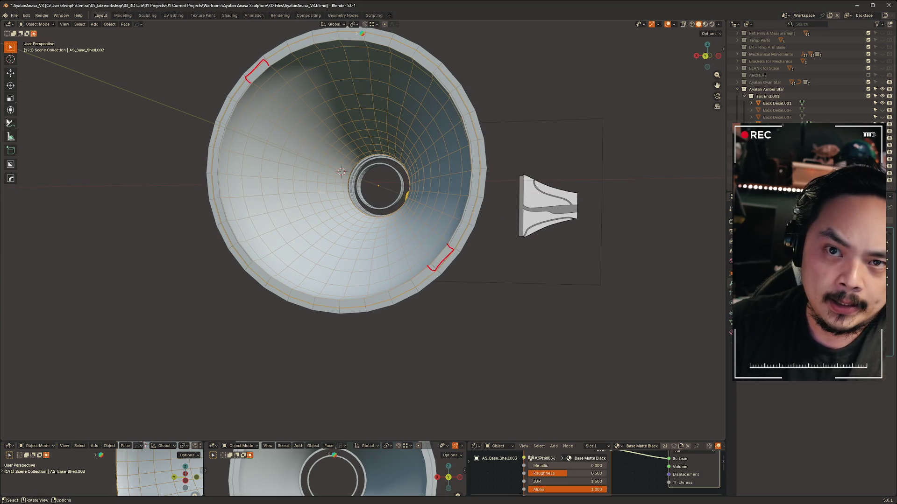
{"action": "left_click", "coordinate": [11, 124]}
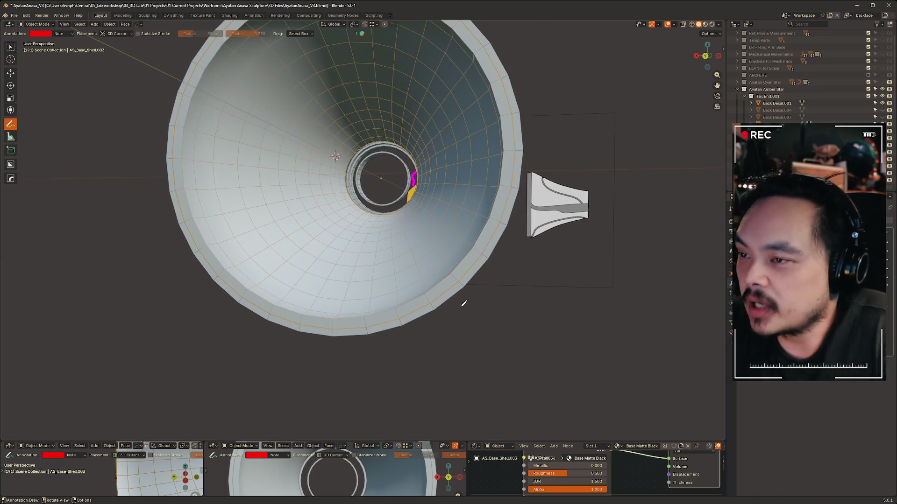
Stay in Object Mode via the mode pie menu and return to the Select Box tool.
{"action": "mouse_move", "coordinate": [472, 297]}
{"action": "middle_mouse_down"}
{"action": "mouse_move", "coordinate": [414, 282]}
{"action": "mouse_move", "coordinate": [467, 354]}
{"action": "mouse_move", "coordinate": [538, 374]}
{"action": "mouse_move", "coordinate": [451, 385]}
{"action": "mouse_move", "coordinate": [457, 394]}
{"action": "mouse_move", "coordinate": [430, 372]}
{"action": "mouse_move", "coordinate": [368, 379]}
{"action": "mouse_move", "coordinate": [491, 366]}
{"action": "mouse_move", "coordinate": [516, 340]}
{"action": "mouse_move", "coordinate": [556, 371]}
{"action": "mouse_move", "coordinate": [531, 380]}
{"action": "mouse_move", "coordinate": [542, 362]}
{"action": "middle_mouse_up"}
{"action": "key", "text": "ctrl+Tab"}
{"action": "left_click", "coordinate": [424, 371]}
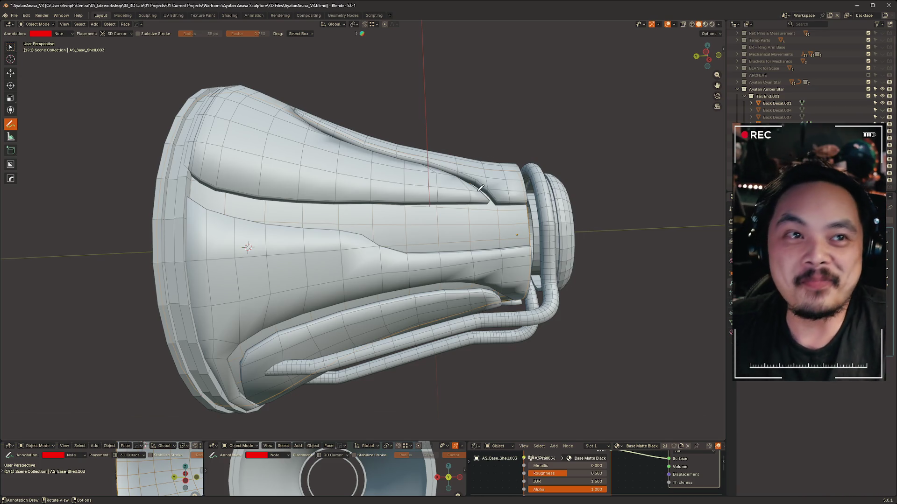
{"action": "mouse_move", "coordinate": [499, 120]}
{"action": "middle_mouse_down"}
{"action": "mouse_move", "coordinate": [582, 142]}
{"action": "mouse_move", "coordinate": [492, 139]}
{"action": "mouse_move", "coordinate": [426, 124]}
{"action": "mouse_move", "coordinate": [431, 137]}
{"action": "middle_mouse_up"}
{"action": "key", "text": "ctrl+Tab"}
{"action": "left_click", "coordinate": [390, 139]}
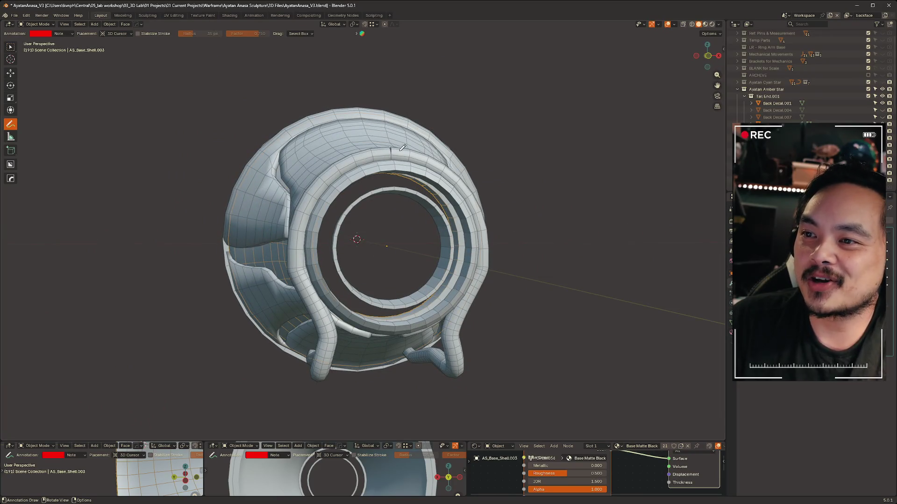
{"action": "key", "text": "ctrl+Tab"}
{"action": "key", "text": "Escape"}
{"action": "key", "text": "w"}
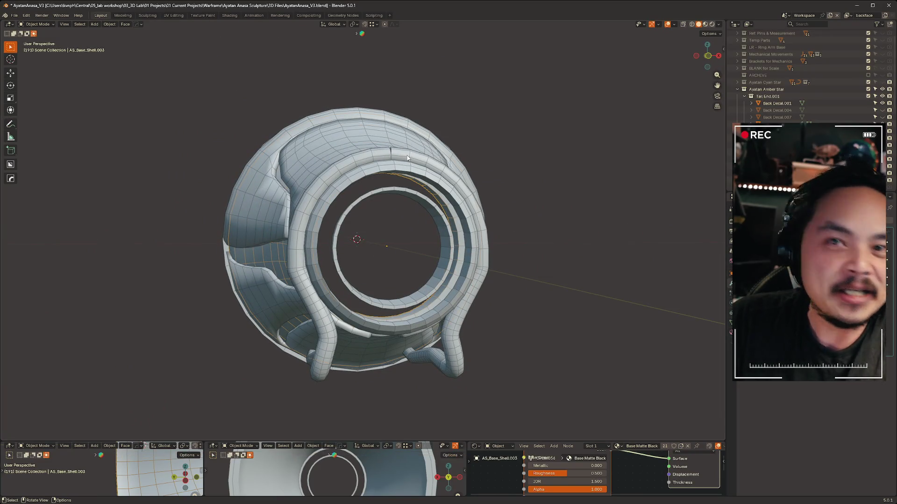
{"action": "left_click", "coordinate": [420, 197]}
{"action": "mouse_move", "coordinate": [419, 197]}
{"action": "middle_mouse_down"}
{"action": "mouse_move", "coordinate": [526, 196]}
{"action": "mouse_move", "coordinate": [514, 171]}
{"action": "mouse_move", "coordinate": [555, 160]}
{"action": "mouse_move", "coordinate": [549, 185]}
{"action": "middle_mouse_up"}
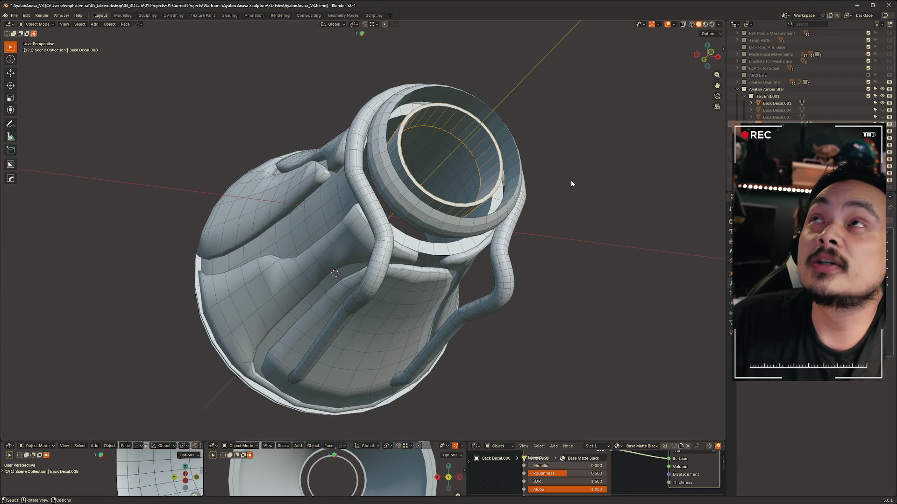
{"action": "key", "text": "KP_1"}
{"action": "middle_click_drag", "start_coordinate": [554, 234], "coordinate": [609, 238]}
{"action": "key", "text": "KP_Decimal"}
{"action": "scroll", "coordinate": [477, 261], "scroll_direction": "down", "scroll_amount": 4}
{"action": "mouse_move", "coordinate": [524, 257]}
{"action": "middle_mouse_down"}
{"action": "mouse_move", "coordinate": [577, 267]}
{"action": "mouse_move", "coordinate": [567, 252]}
{"action": "mouse_move", "coordinate": [579, 253]}
{"action": "middle_mouse_up"}
{"action": "scroll", "coordinate": [579, 252], "scroll_direction": "down", "scroll_amount": 2}
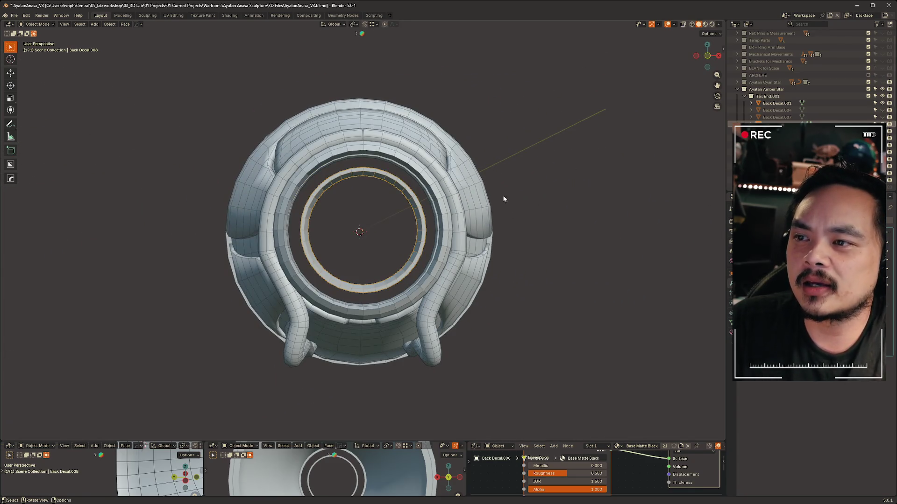
{"action": "left_click", "coordinate": [405, 160]}
{"action": "mouse_move", "coordinate": [406, 160]}
{"action": "middle_mouse_down"}
{"action": "mouse_move", "coordinate": [483, 183]}
{"action": "mouse_move", "coordinate": [427, 176]}
{"action": "middle_mouse_up"}
{"action": "left_click", "coordinate": [343, 180]}
{"action": "mouse_move", "coordinate": [343, 181]}
{"action": "middle_mouse_down"}
{"action": "mouse_move", "coordinate": [311, 167]}
{"action": "mouse_move", "coordinate": [425, 175]}
{"action": "middle_mouse_up"}
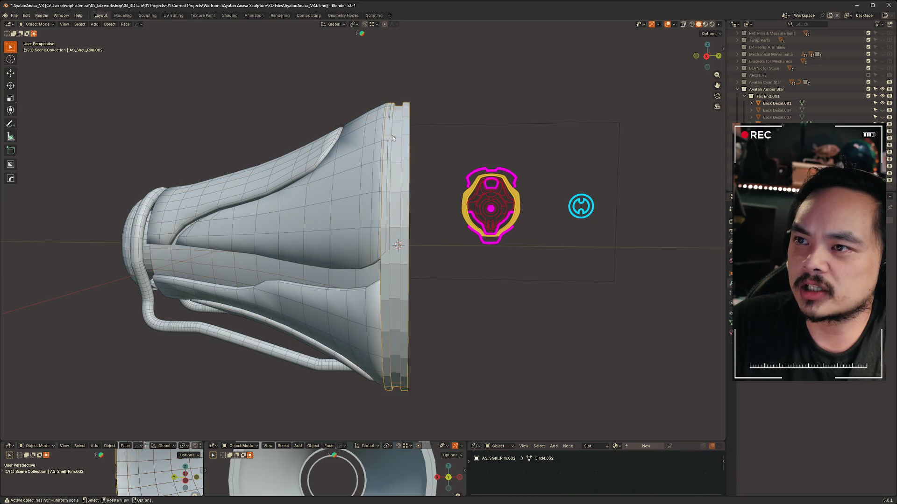
{"action": "scroll", "coordinate": [383, 133], "scroll_direction": "up", "scroll_amount": 2}
{"action": "left_click", "coordinate": [374, 145]}
{"action": "middle_click_drag", "start_coordinate": [373, 147], "coordinate": [352, 158]}
{"action": "scroll", "coordinate": [439, 172], "scroll_direction": "down", "scroll_amount": 2}
{"action": "left_click", "coordinate": [278, 160]}
{"action": "middle_click_drag", "start_coordinate": [278, 160], "coordinate": [340, 195]}
{"action": "scroll", "coordinate": [374, 206], "scroll_direction": "up", "scroll_amount": 2}
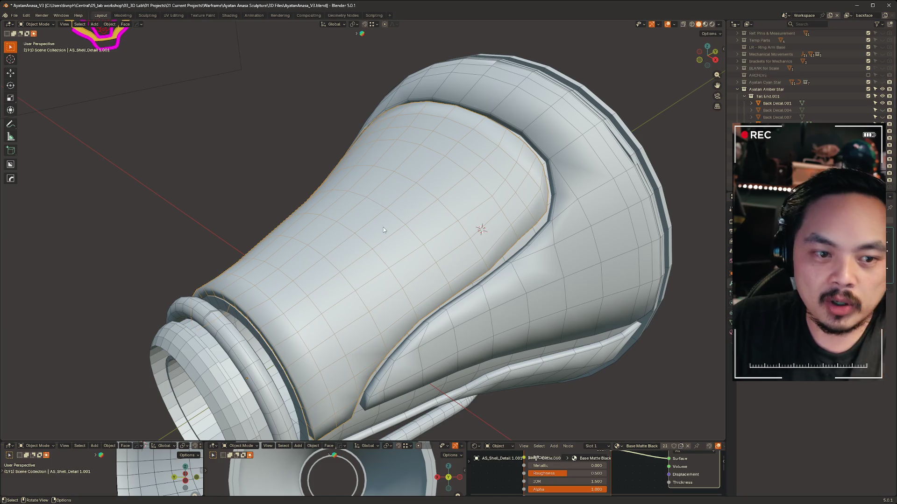
{"action": "mouse_move", "coordinate": [517, 240]}
{"action": "middle_mouse_down"}
{"action": "mouse_move", "coordinate": [454, 183]}
{"action": "mouse_move", "coordinate": [502, 161]}
{"action": "middle_mouse_up"}
{"action": "right_click", "coordinate": [352, 177]}
{"action": "key", "text": "Escape"}
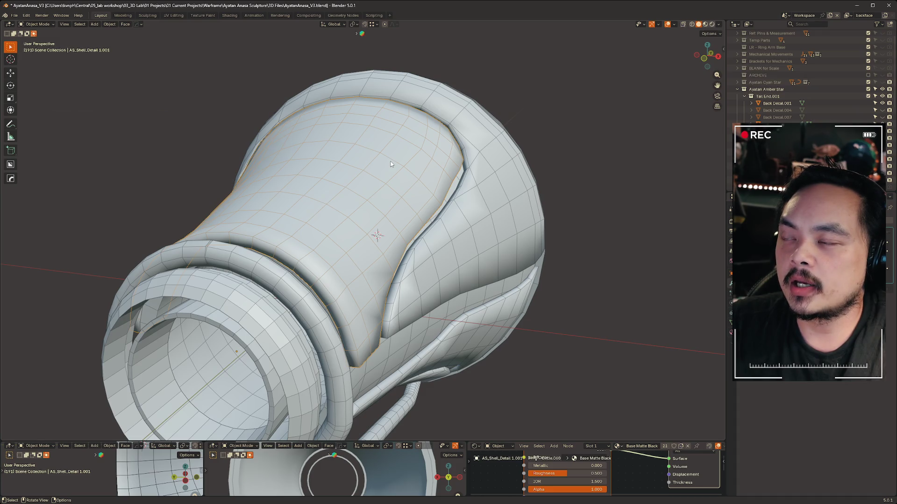
{"action": "mouse_move", "coordinate": [364, 186]}
{"action": "middle_mouse_down"}
{"action": "mouse_move", "coordinate": [377, 189]}
{"action": "mouse_move", "coordinate": [337, 200]}
{"action": "mouse_move", "coordinate": [336, 184]}
{"action": "mouse_move", "coordinate": [315, 185]}
{"action": "mouse_move", "coordinate": [325, 183]}
{"action": "mouse_move", "coordinate": [299, 215]}
{"action": "middle_mouse_up"}
Edge-slide an edge loop on AS_Shell_Detail 1.001 by factor 0.190 toward the narrow end.
{"action": "key", "text": "Tab"}
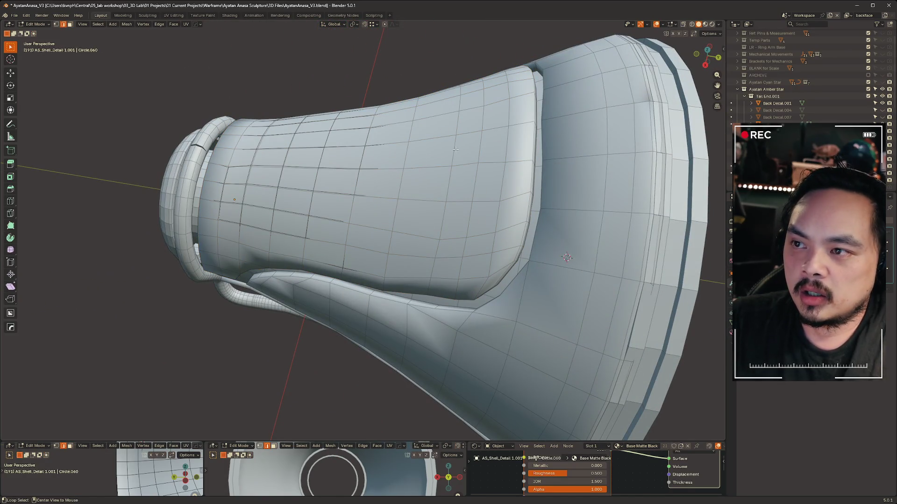
{"action": "middle_click_drag", "start_coordinate": [455, 149], "coordinate": [443, 134]}
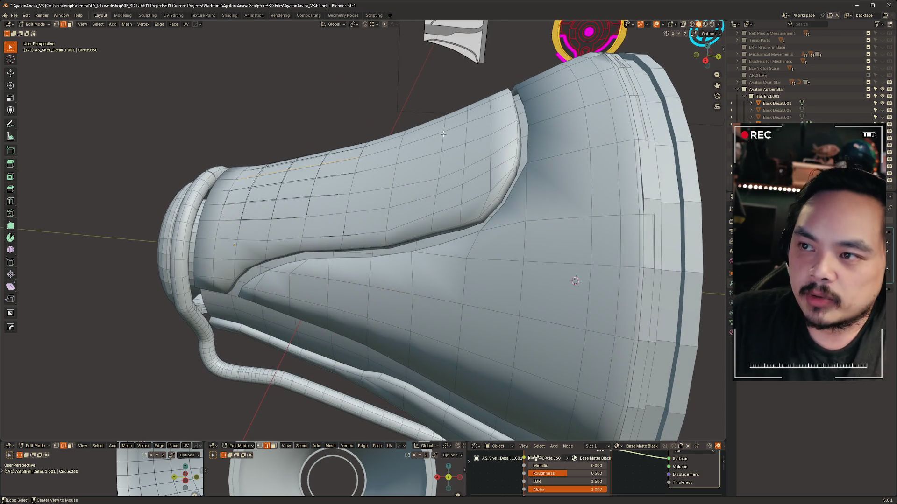
{"action": "left_click", "coordinate": [449, 161], "text": "alt"}
{"action": "key", "text": "g"}
{"action": "key", "text": "g"}
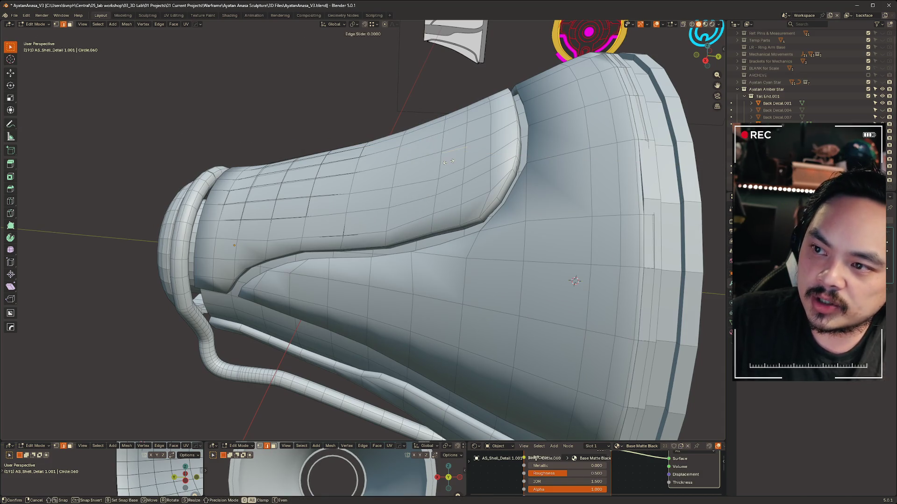
{"action": "key", "text": "e"}
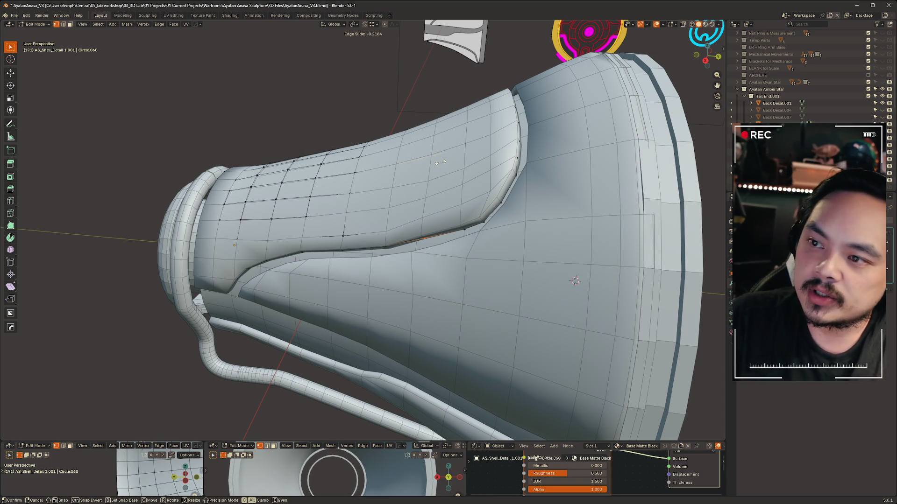
{"action": "left_click", "coordinate": [441, 162]}
{"action": "mouse_move", "coordinate": [441, 162]}
{"action": "middle_mouse_down"}
{"action": "mouse_move", "coordinate": [544, 154]}
{"action": "mouse_move", "coordinate": [560, 134]}
{"action": "mouse_move", "coordinate": [523, 120]}
{"action": "mouse_move", "coordinate": [621, 140]}
{"action": "mouse_move", "coordinate": [365, 247]}
{"action": "mouse_move", "coordinate": [427, 198]}
{"action": "mouse_move", "coordinate": [434, 180]}
{"action": "middle_mouse_up"}
Return to Object Mode and set AS_Shell_Rim.002's origin to its geometry.
{"action": "key", "text": "ctrl+Tab"}
{"action": "left_click", "coordinate": [349, 188]}
{"action": "left_click", "coordinate": [351, 187]}
{"action": "middle_click_drag", "start_coordinate": [352, 187], "coordinate": [453, 145]}
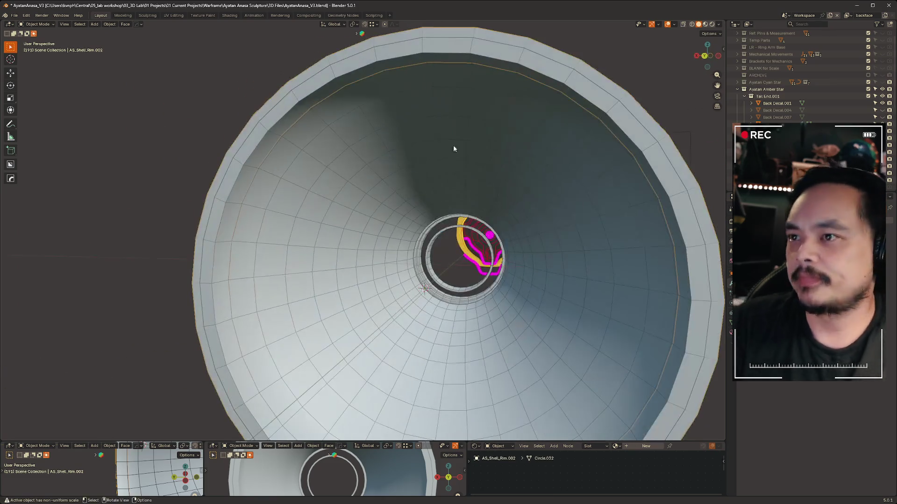
{"action": "scroll", "coordinate": [453, 149], "scroll_direction": "down", "scroll_amount": 3}
{"action": "left_click", "coordinate": [495, 136]}
{"action": "left_click", "coordinate": [484, 131]}
{"action": "left_click", "coordinate": [491, 129]}
{"action": "key", "text": "ctrl+shift+c"}
{"action": "left_click", "coordinate": [614, 103]}
Set the inner bell AS_Base_Shell.003's origin to its geometry.
{"action": "mouse_move", "coordinate": [613, 103]}
{"action": "middle_mouse_down"}
{"action": "mouse_move", "coordinate": [677, 131]}
{"action": "mouse_move", "coordinate": [526, 304]}
{"action": "mouse_move", "coordinate": [577, 325]}
{"action": "mouse_move", "coordinate": [467, 240]}
{"action": "middle_mouse_up"}
{"action": "left_click", "coordinate": [496, 263]}
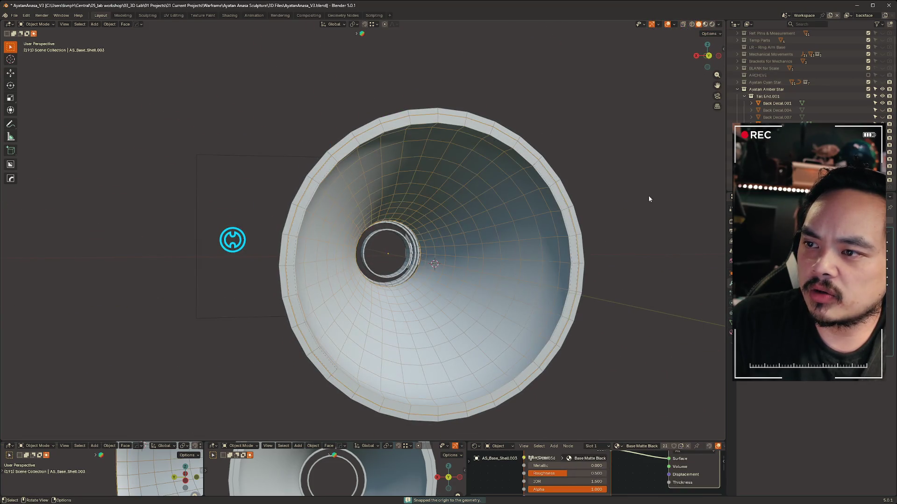
{"action": "left_click", "coordinate": [523, 228]}
{"action": "key", "text": "ctrl+shift+c"}
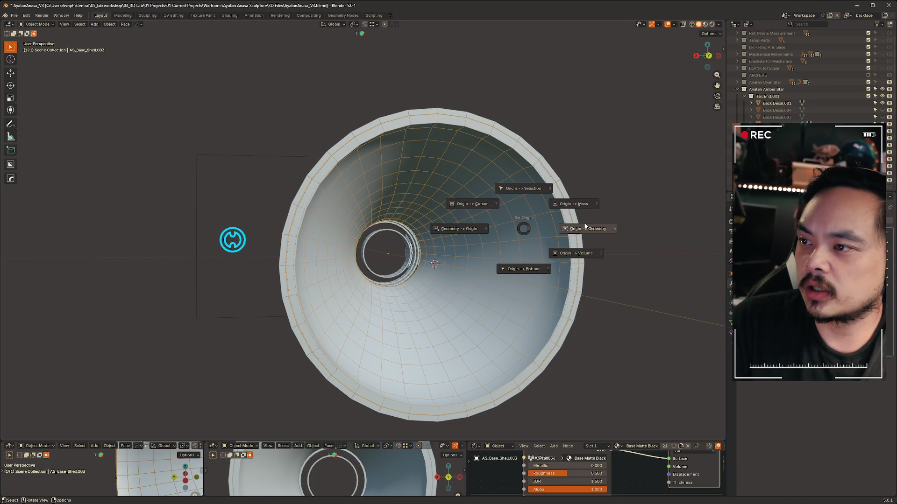
{"action": "left_click", "coordinate": [589, 229]}
{"action": "mouse_move", "coordinate": [635, 223]}
{"action": "middle_mouse_down"}
{"action": "mouse_move", "coordinate": [623, 260]}
{"action": "mouse_move", "coordinate": [614, 217]}
{"action": "mouse_move", "coordinate": [559, 244]}
{"action": "mouse_move", "coordinate": [622, 227]}
{"action": "mouse_move", "coordinate": [517, 231]}
{"action": "mouse_move", "coordinate": [524, 235]}
{"action": "middle_mouse_up"}
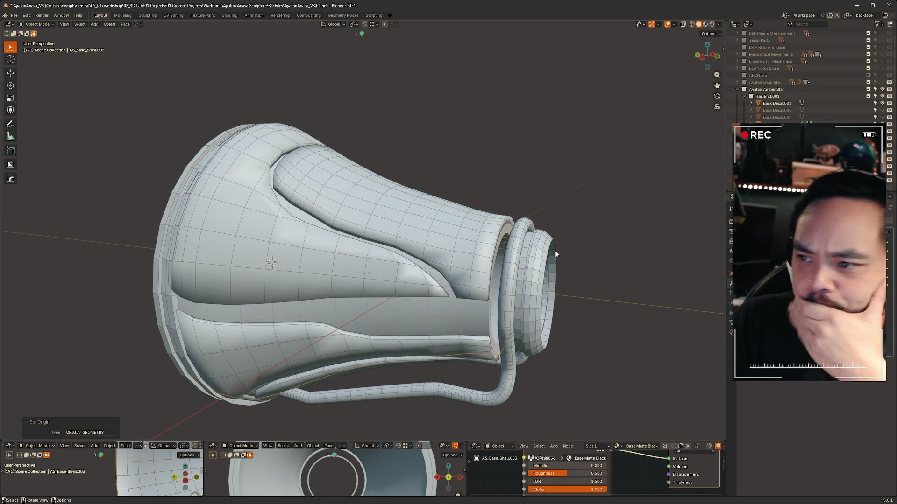
{"action": "middle_click_drag", "start_coordinate": [643, 303], "coordinate": [654, 298]}
{"action": "left_click", "coordinate": [484, 269]}
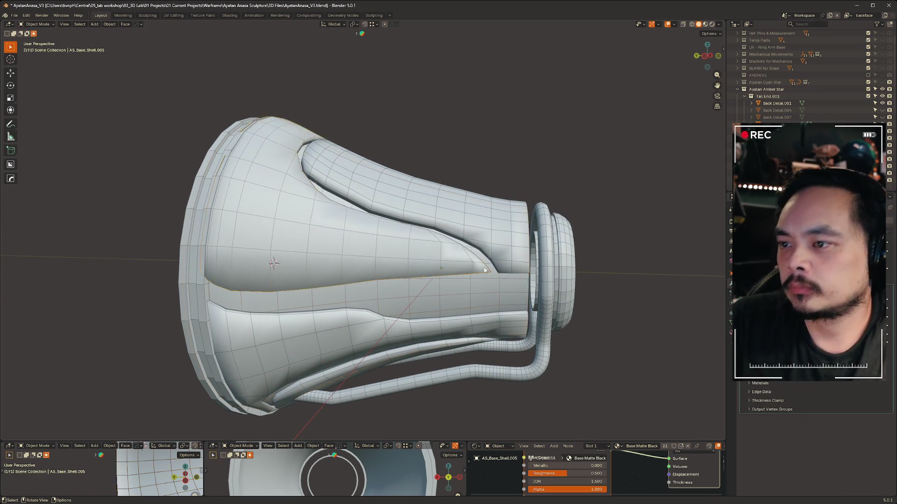
Nudge the selected crease vertices of the base shell into place with three small moves.
{"action": "scroll", "coordinate": [484, 270], "scroll_direction": "up", "scroll_amount": 5}
{"action": "key", "text": "ctrl+Tab"}
{"action": "middle_click_drag", "start_coordinate": [439, 219], "coordinate": [442, 224]}
{"action": "left_click_drag", "start_coordinate": [364, 222], "coordinate": [375, 232]}
{"action": "key", "text": "g"}
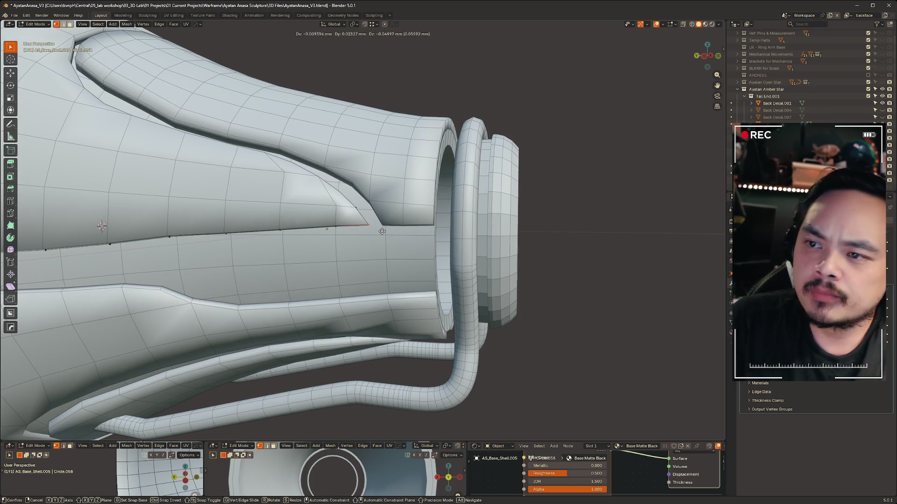
{"action": "left_click", "coordinate": [371, 226]}
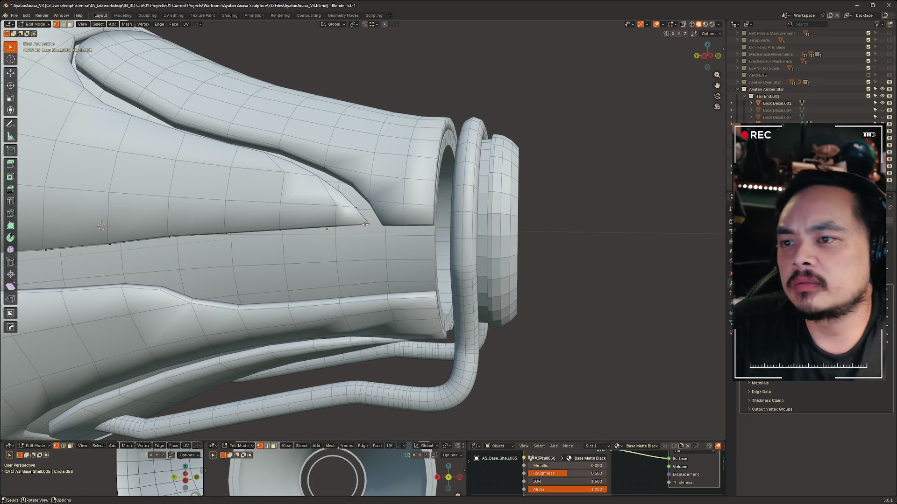
{"action": "key", "text": "g"}
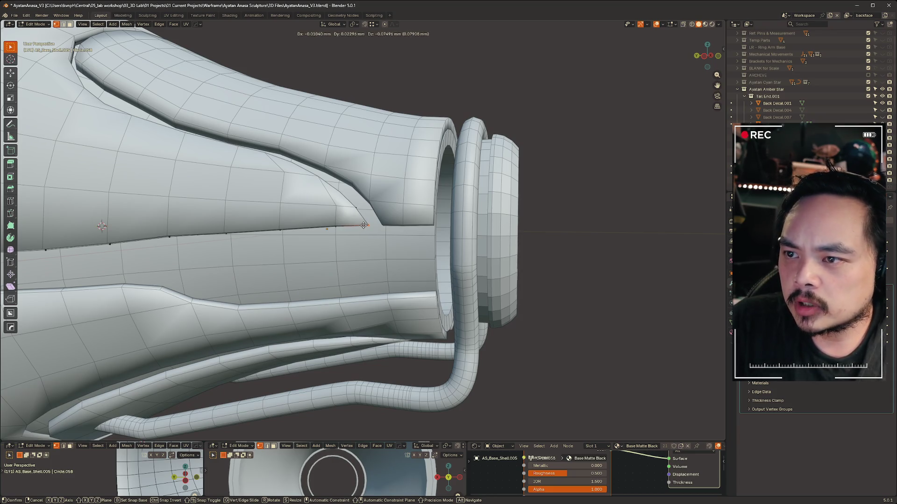
{"action": "left_click", "coordinate": [364, 225]}
{"action": "key", "text": "g"}
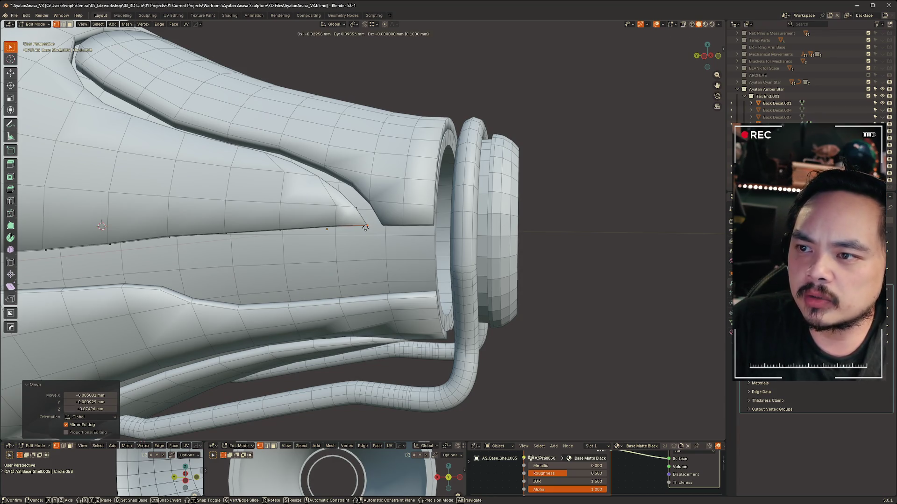
{"action": "left_click", "coordinate": [365, 228]}
{"action": "mouse_move", "coordinate": [637, 269]}
{"action": "middle_mouse_down"}
{"action": "mouse_move", "coordinate": [531, 278]}
{"action": "mouse_move", "coordinate": [545, 160]}
{"action": "middle_mouse_up"}
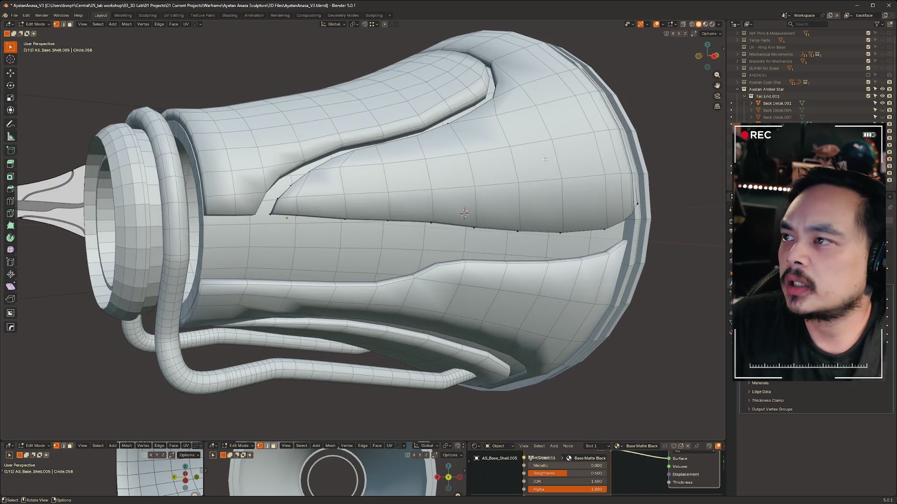
{"action": "mouse_move", "coordinate": [355, 180]}
{"action": "middle_mouse_down"}
{"action": "mouse_move", "coordinate": [331, 161]}
{"action": "mouse_move", "coordinate": [465, 173]}
{"action": "middle_mouse_up"}
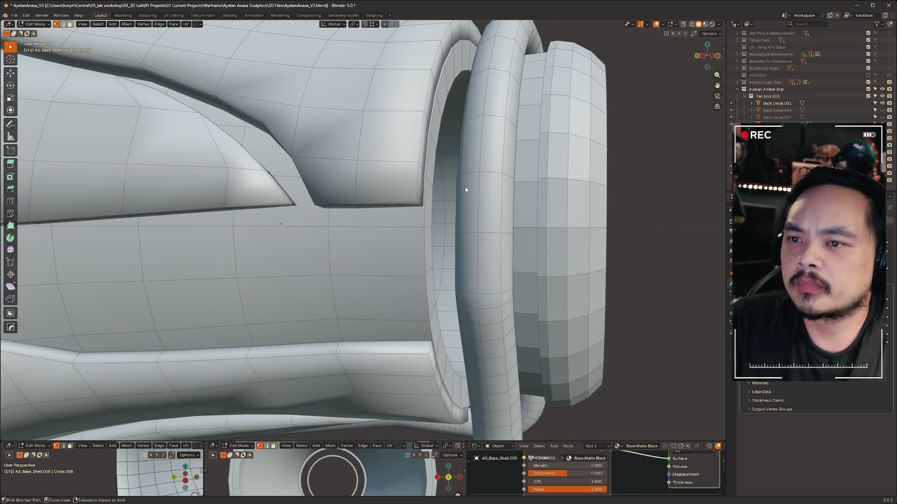
Turn on X-ray and re-enter Edit Mode on AS_Base_Shell.005.
{"action": "key", "text": "Tab"}
{"action": "key", "text": "alt+z"}
{"action": "middle_click_drag", "start_coordinate": [425, 203], "coordinate": [448, 212]}
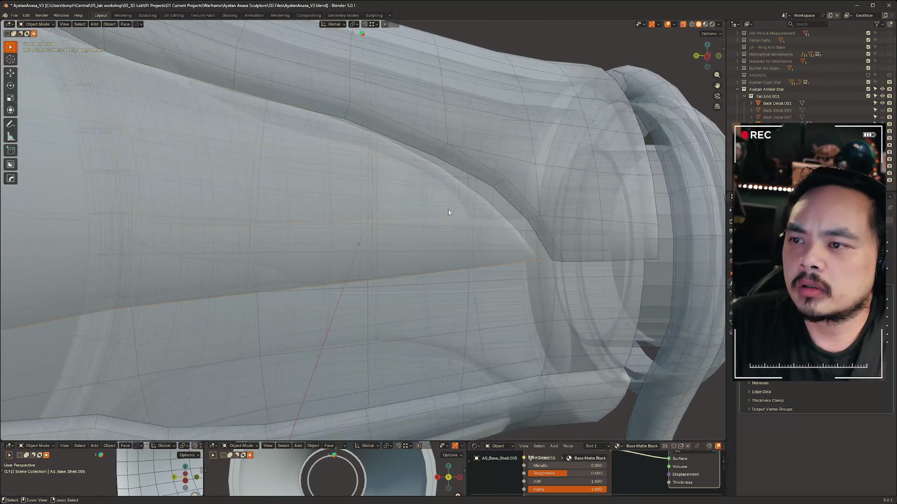
{"action": "left_click", "coordinate": [480, 220]}
{"action": "left_click", "coordinate": [484, 217]}
{"action": "key", "text": "Tab"}
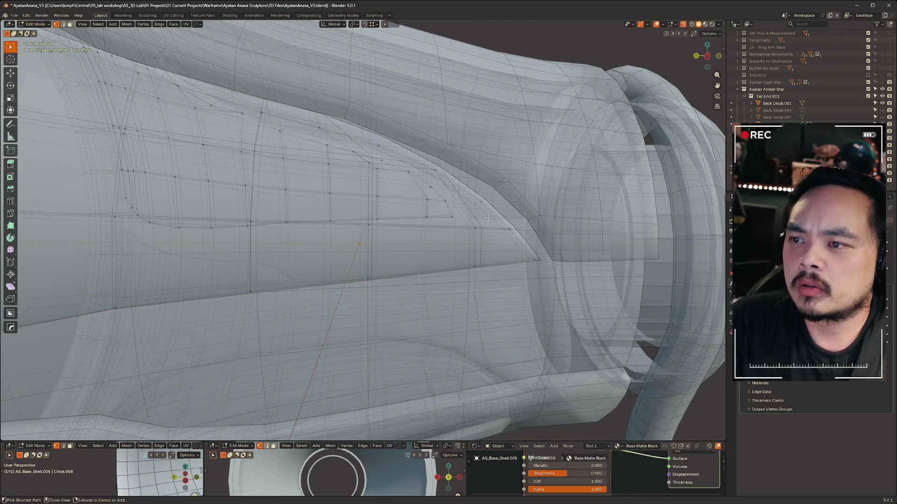
{"action": "mouse_move", "coordinate": [589, 279]}
{"action": "middle_mouse_down", "text": "shift"}
{"action": "mouse_move", "coordinate": [439, 262]}
{"action": "mouse_move", "coordinate": [413, 239]}
{"action": "mouse_move", "coordinate": [413, 219]}
{"action": "mouse_move", "coordinate": [440, 228]}
{"action": "mouse_move", "coordinate": [412, 226]}
{"action": "middle_mouse_up", "text": "shift"}
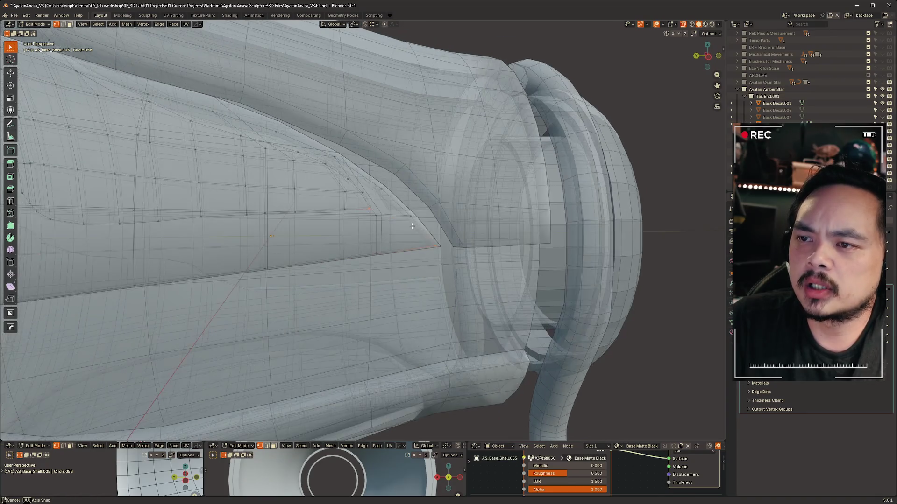
Flatten the selected vertex row to zero scale on the Y axis.
{"action": "key", "text": "s"}
{"action": "key", "text": "y"}
{"action": "key", "text": "0"}
{"action": "key", "text": "Return"}
Shift the flattened vertex row sideways along the X axis.
{"action": "mouse_move", "coordinate": [410, 228]}
{"action": "middle_mouse_down"}
{"action": "mouse_move", "coordinate": [348, 180]}
{"action": "mouse_move", "coordinate": [406, 230]}
{"action": "mouse_move", "coordinate": [313, 218]}
{"action": "mouse_move", "coordinate": [416, 227]}
{"action": "mouse_move", "coordinate": [497, 260]}
{"action": "mouse_move", "coordinate": [398, 285]}
{"action": "mouse_move", "coordinate": [407, 288]}
{"action": "middle_mouse_up"}
{"action": "key", "text": "g"}
{"action": "key", "text": "x"}
{"action": "left_click", "coordinate": [506, 264]}
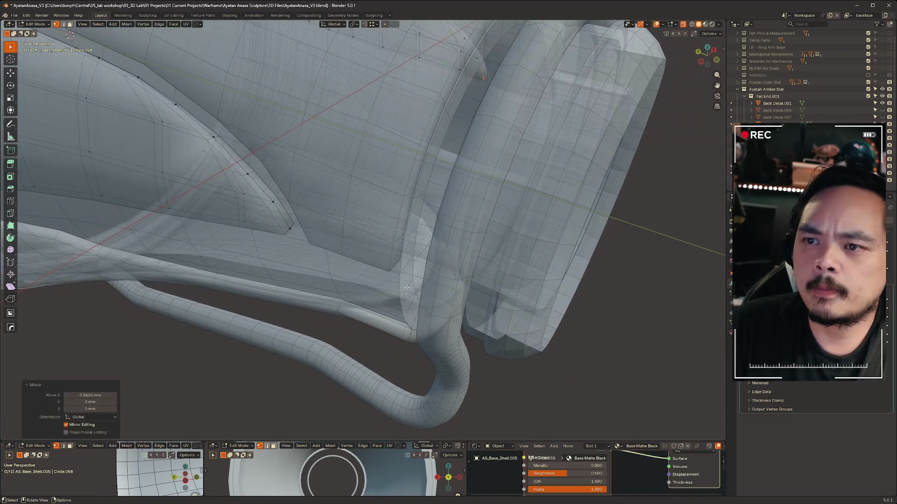
Inspect the ring opening from below and return to Object Mode.
{"action": "middle_click_drag", "start_coordinate": [277, 240], "coordinate": [380, 229]}
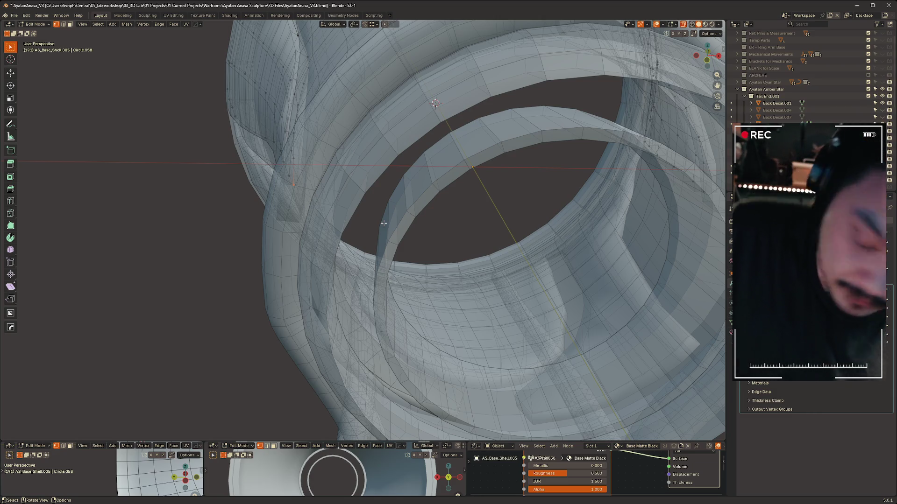
{"action": "mouse_move", "coordinate": [471, 216]}
{"action": "middle_mouse_down"}
{"action": "mouse_move", "coordinate": [485, 210]}
{"action": "mouse_move", "coordinate": [478, 210]}
{"action": "mouse_move", "coordinate": [554, 226]}
{"action": "mouse_move", "coordinate": [508, 228]}
{"action": "mouse_move", "coordinate": [490, 281]}
{"action": "mouse_move", "coordinate": [536, 396]}
{"action": "mouse_move", "coordinate": [464, 335]}
{"action": "middle_mouse_up"}
{"action": "scroll", "coordinate": [553, 226], "scroll_direction": "down", "scroll_amount": 5}
{"action": "key", "text": "ctrl+Tab"}
{"action": "left_click", "coordinate": [470, 233]}
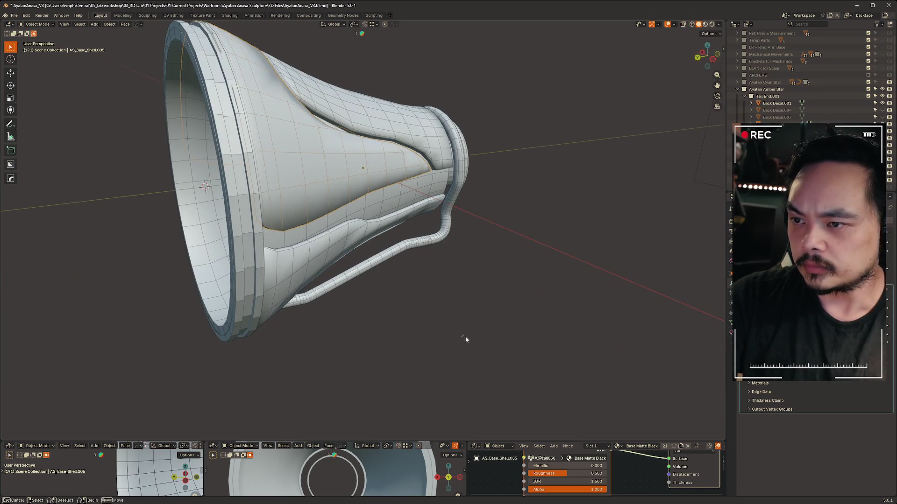
Select the Tail.001 tube and isolate it in local view.
{"action": "middle_click_drag", "start_coordinate": [369, 343], "coordinate": [380, 267]}
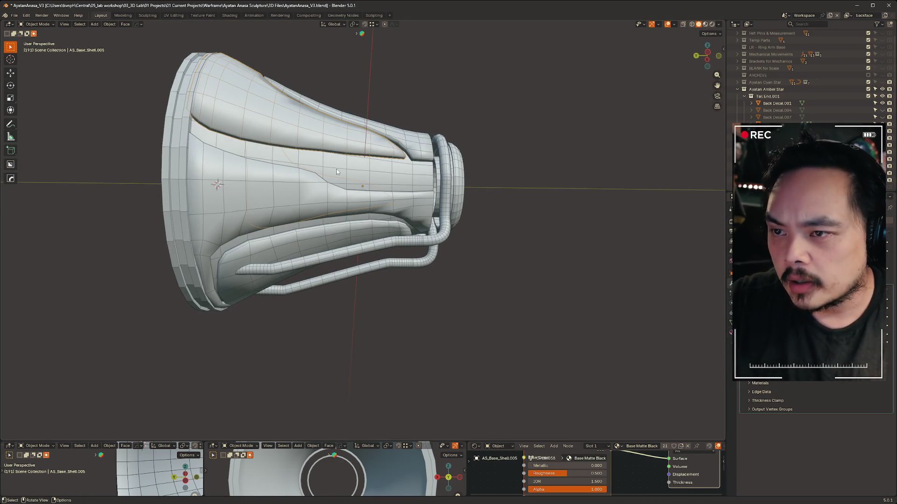
{"action": "scroll", "coordinate": [336, 169], "scroll_direction": "up", "scroll_amount": 2}
{"action": "left_click", "coordinate": [467, 260]}
{"action": "middle_click_drag", "start_coordinate": [467, 260], "coordinate": [419, 242]}
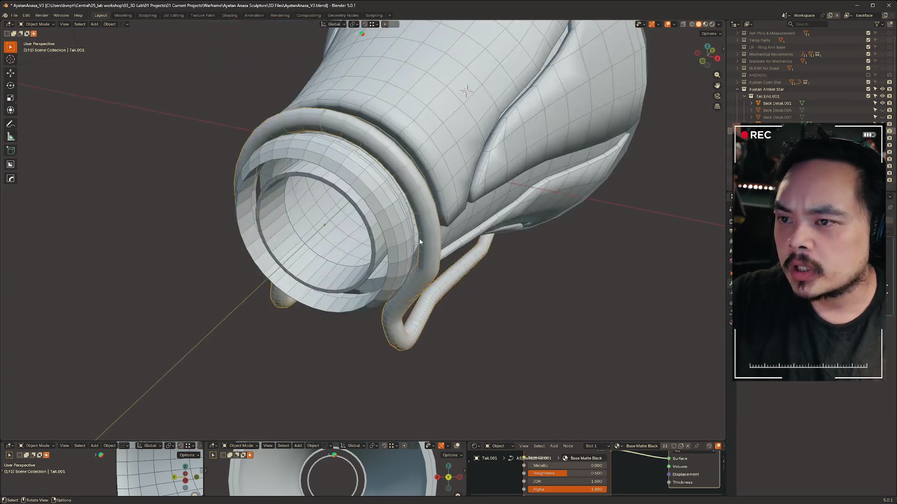
{"action": "key", "text": "KP_Divide"}
{"action": "mouse_move", "coordinate": [327, 120]}
{"action": "middle_mouse_down"}
{"action": "mouse_move", "coordinate": [243, 180]}
{"action": "mouse_move", "coordinate": [463, 215]}
{"action": "mouse_move", "coordinate": [427, 197]}
{"action": "mouse_move", "coordinate": [494, 193]}
{"action": "middle_mouse_up"}
Convert the Tail.001 tube curve into a mesh.
{"action": "key", "text": "Tab"}
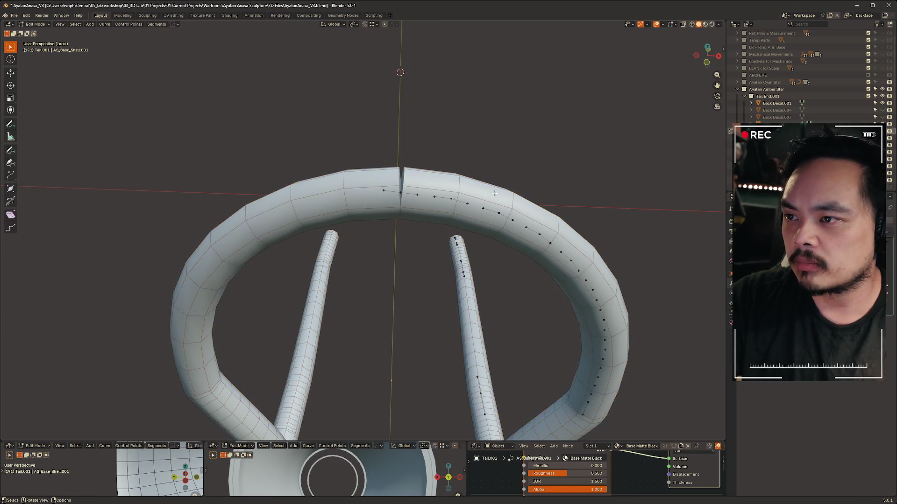
{"action": "scroll", "coordinate": [428, 178], "scroll_direction": "up", "scroll_amount": 2}
{"action": "scroll", "coordinate": [445, 176], "scroll_direction": "down", "scroll_amount": 2}
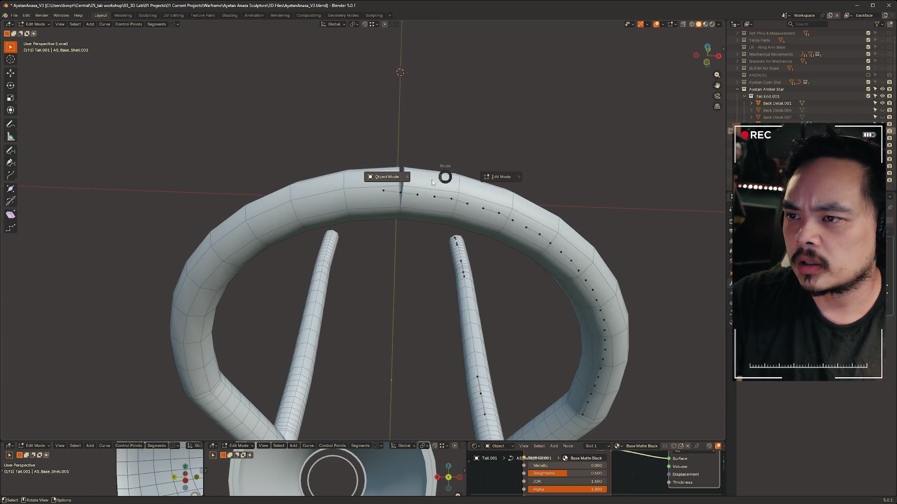
{"action": "key", "text": "Tab"}
{"action": "right_click", "coordinate": [423, 197]}
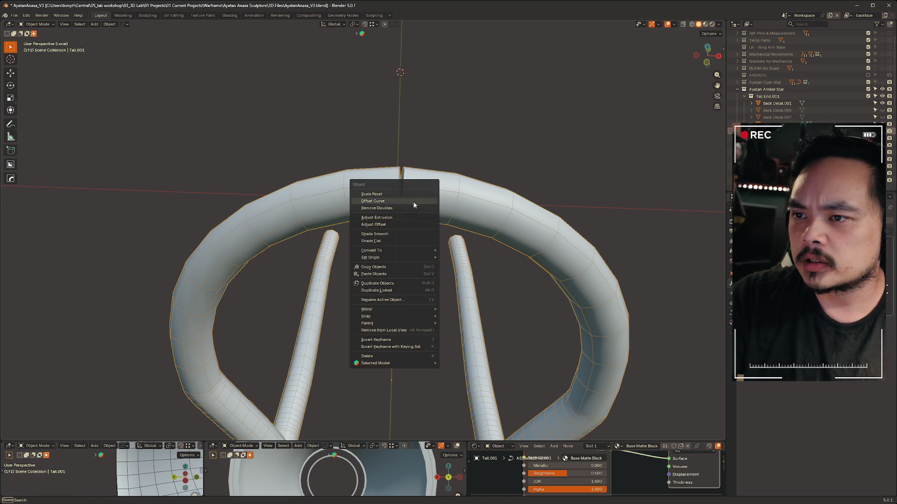
{"action": "mouse_move", "coordinate": [401, 251]}
{"action": "left_click", "coordinate": [478, 251]}
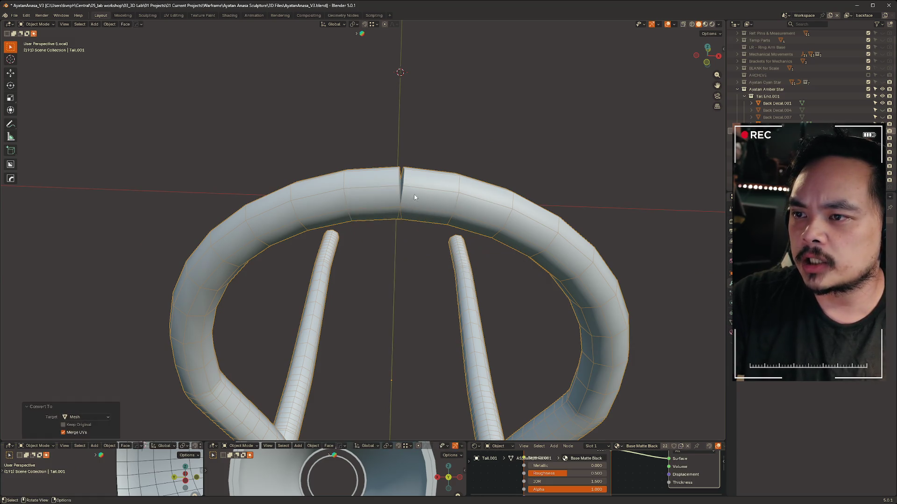
Flatten the seam edge loop to zero scale on the X axis.
{"action": "key", "text": "Tab"}
{"action": "scroll", "coordinate": [439, 187], "scroll_direction": "up", "scroll_amount": 3}
{"action": "middle_click_drag", "start_coordinate": [482, 183], "coordinate": [455, 197]}
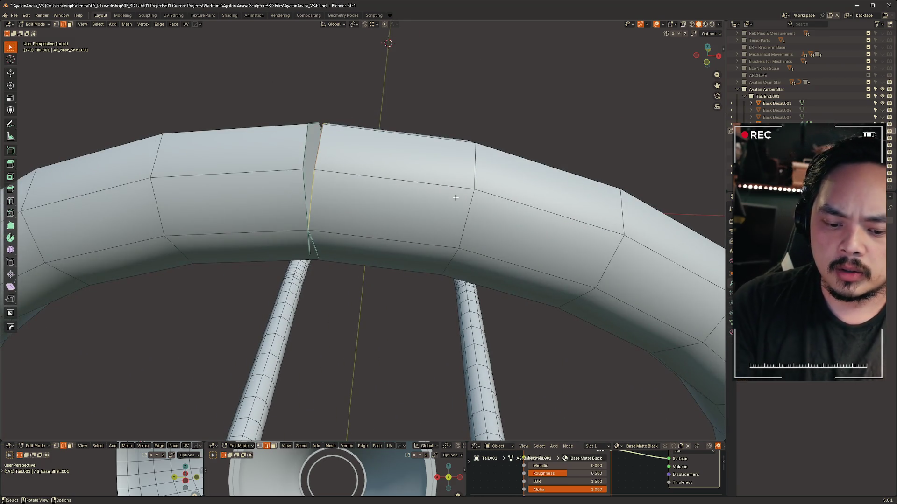
{"action": "key", "text": "s"}
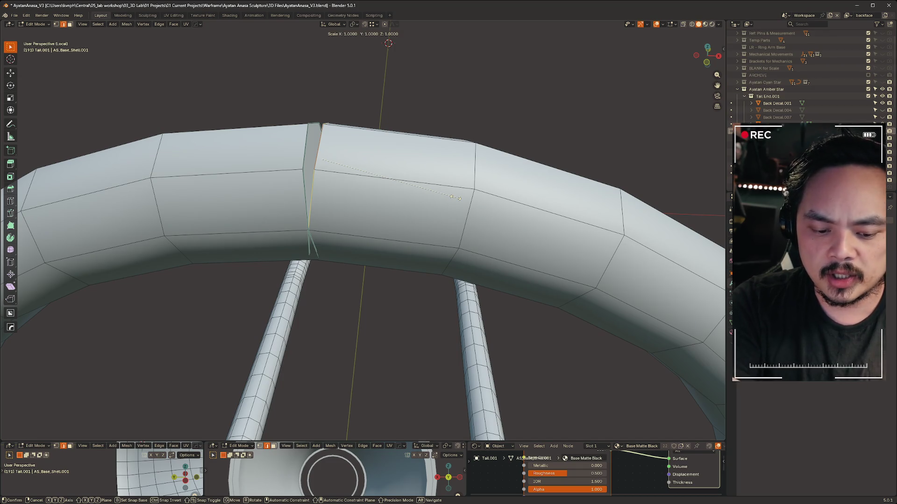
{"action": "key", "text": "x"}
{"action": "key", "text": "0"}
{"action": "key", "text": "Return"}
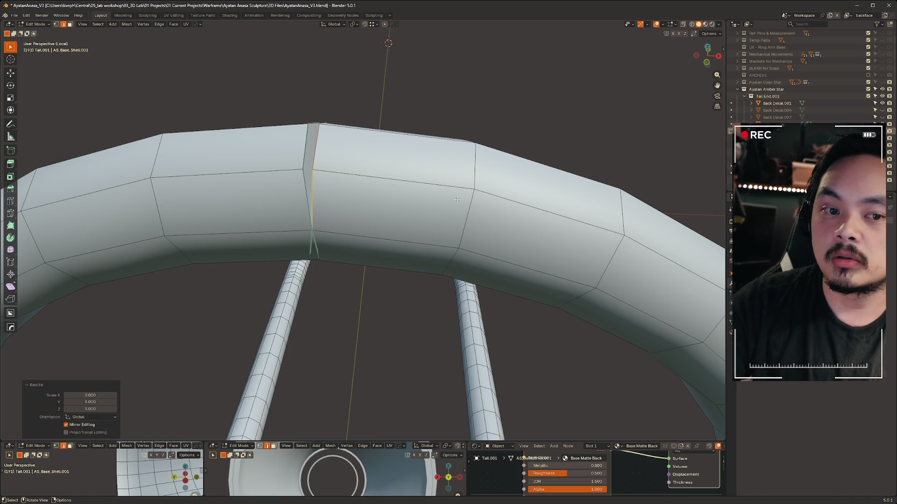
Slide the flattened seam loop apart along the X axis.
{"action": "scroll", "coordinate": [374, 135], "scroll_direction": "down", "scroll_amount": 5}
{"action": "mouse_move", "coordinate": [374, 135]}
{"action": "middle_mouse_down"}
{"action": "mouse_move", "coordinate": [424, 171]}
{"action": "mouse_move", "coordinate": [426, 161]}
{"action": "middle_mouse_up"}
{"action": "scroll", "coordinate": [401, 266], "scroll_direction": "up", "scroll_amount": 2}
{"action": "scroll", "coordinate": [378, 259], "scroll_direction": "down", "scroll_amount": 2, "text": "shift"}
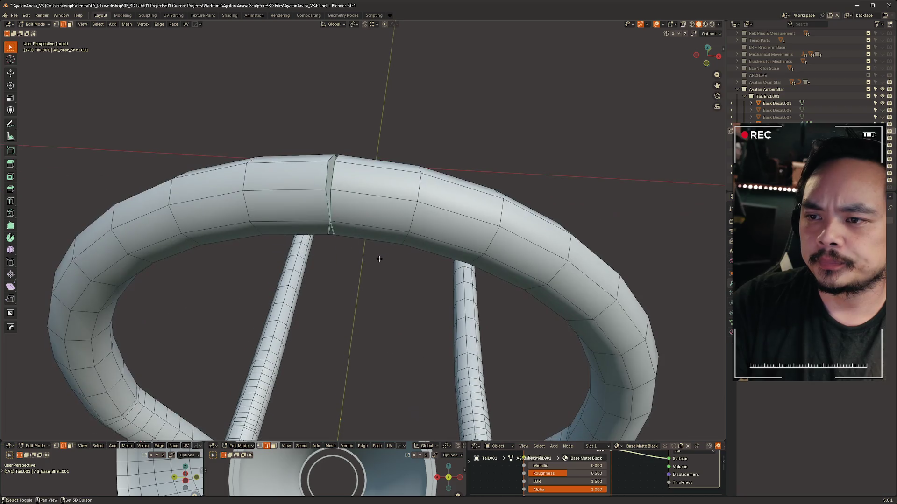
{"action": "key", "text": "g"}
{"action": "key", "text": "y"}
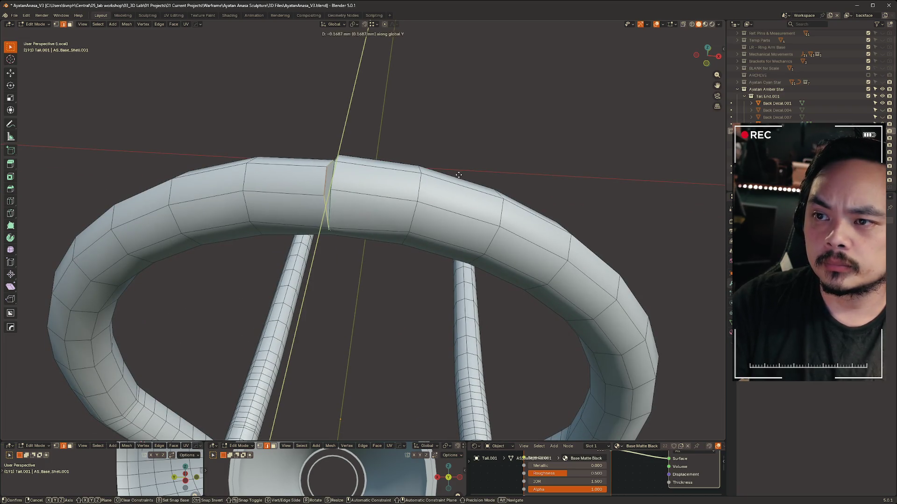
{"action": "key", "text": "x"}
{"action": "left_click", "coordinate": [334, 249]}
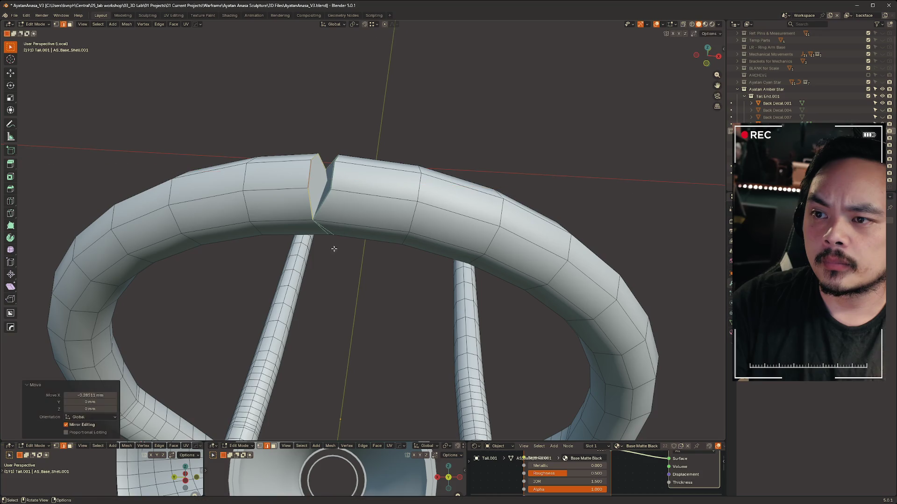
Scale the gap's other end loop and move it further left along X.
{"action": "left_click", "coordinate": [326, 229], "text": "alt"}
{"action": "mouse_move", "coordinate": [341, 240]}
{"action": "middle_mouse_down"}
{"action": "mouse_move", "coordinate": [360, 230]}
{"action": "mouse_move", "coordinate": [353, 241]}
{"action": "middle_mouse_up"}
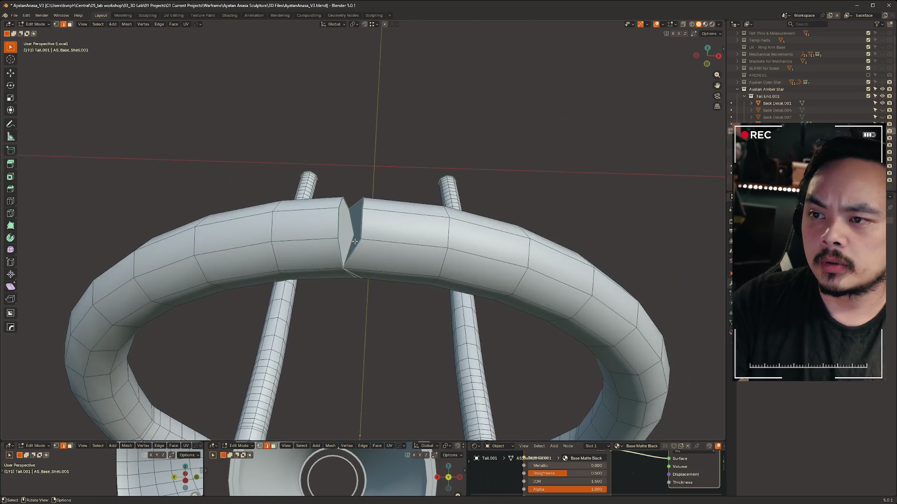
{"action": "key", "text": "s"}
{"action": "left_click", "coordinate": [366, 241]}
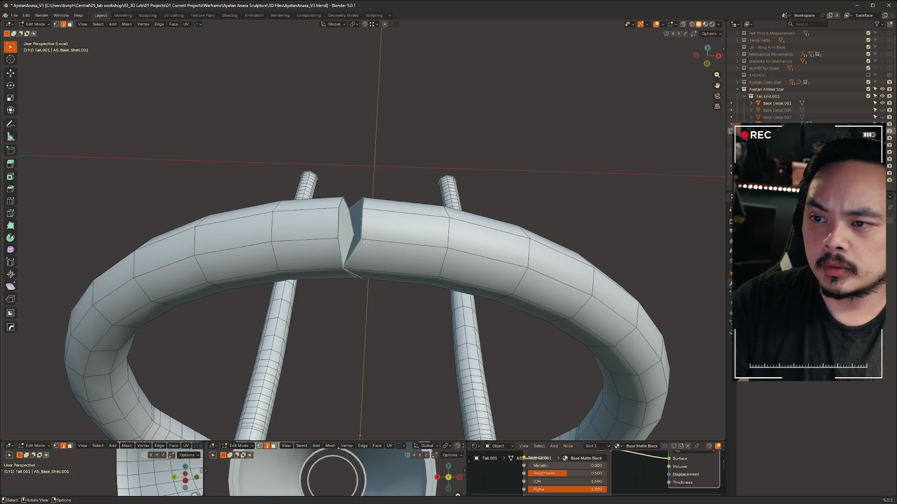
{"action": "key", "text": "g"}
{"action": "key", "text": "x"}
{"action": "left_click", "coordinate": [362, 264]}
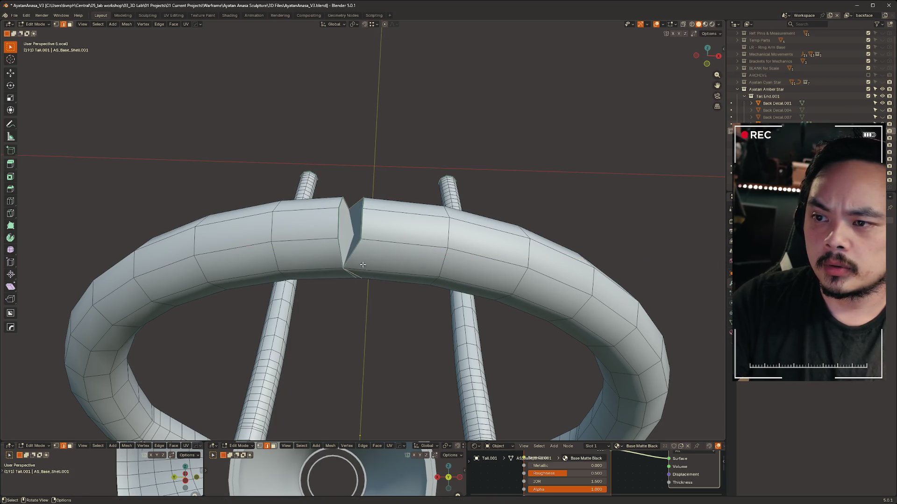
Delete the faces capping the gap in the ring.
{"action": "key", "text": "alt+z"}
{"action": "key", "text": "alt+z"}
{"action": "key", "text": "alt+z"}
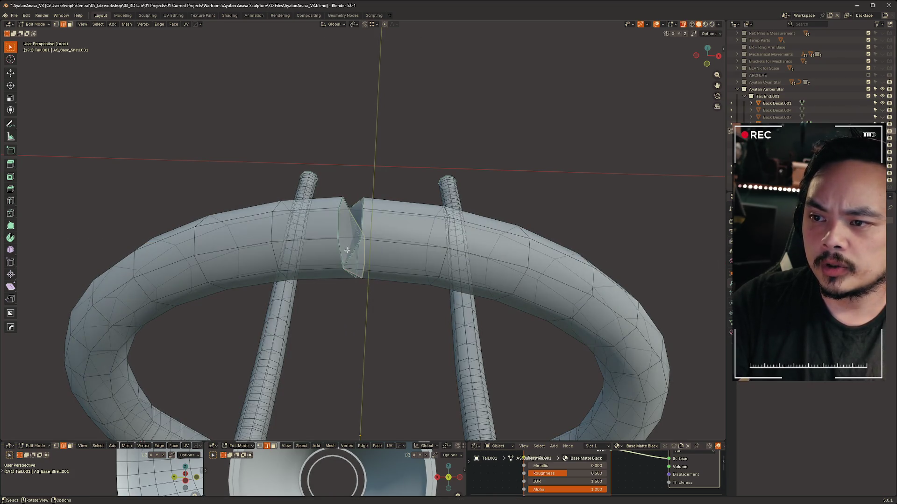
{"action": "key", "text": "alt+z"}
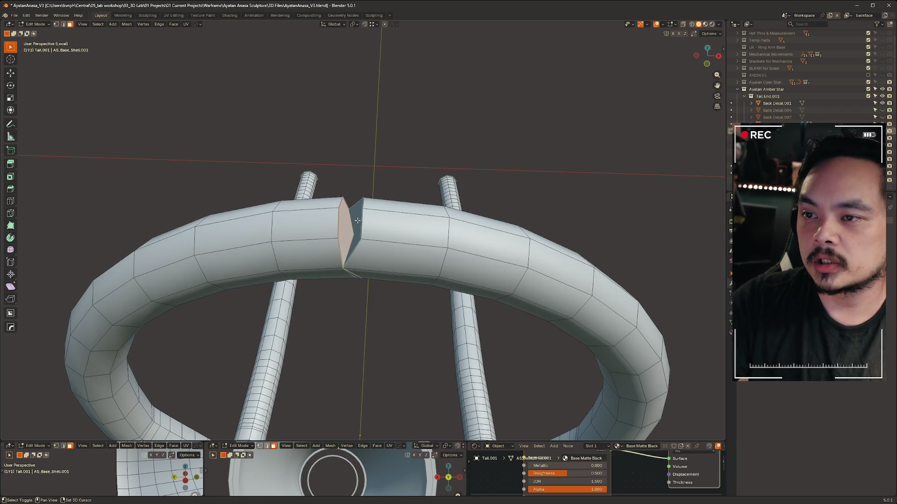
{"action": "key", "text": "x"}
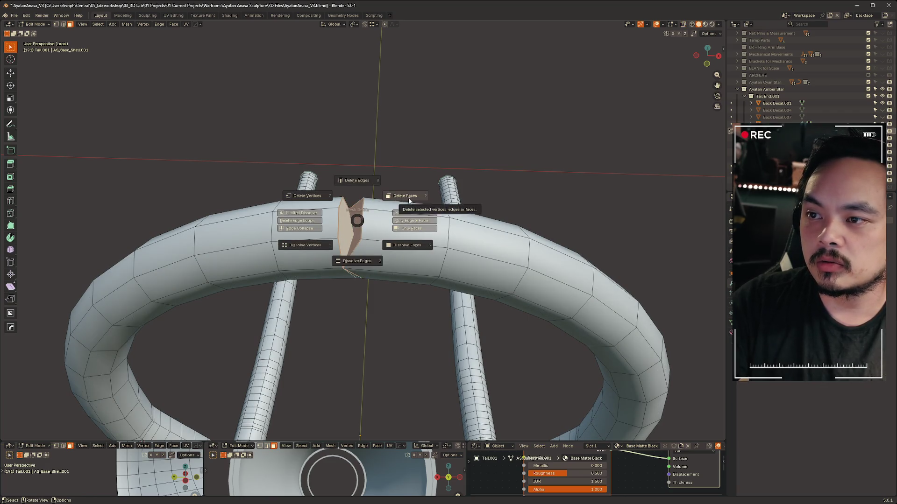
{"action": "left_click", "coordinate": [409, 201]}
Collapse the gap's edge loops into one seam by scaling them to 0.
{"action": "scroll", "coordinate": [409, 200], "scroll_direction": "up", "scroll_amount": 5}
{"action": "middle_click_drag", "start_coordinate": [409, 201], "coordinate": [369, 261]}
{"action": "left_click_drag", "start_coordinate": [295, 257], "coordinate": [475, 340]}
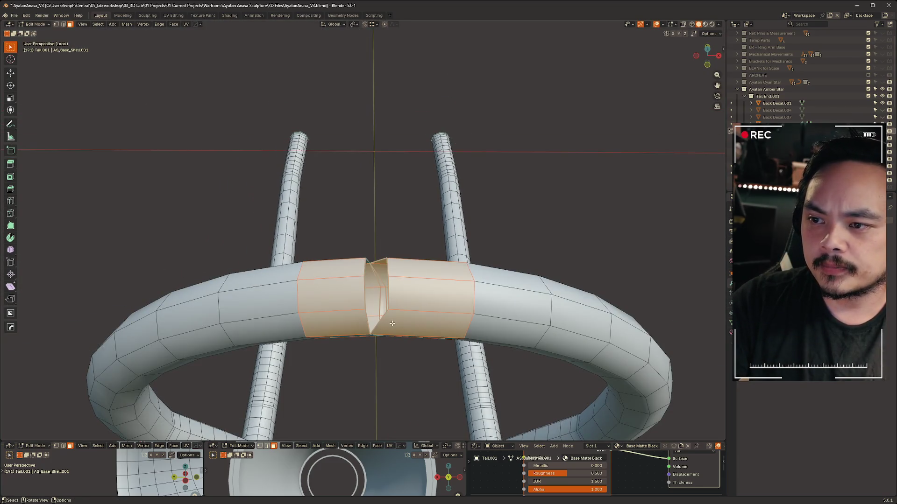
{"action": "scroll", "coordinate": [369, 287], "scroll_direction": "up", "scroll_amount": 3}
{"action": "middle_click_drag", "start_coordinate": [372, 286], "coordinate": [327, 147]}
{"action": "left_click", "coordinate": [329, 146]}
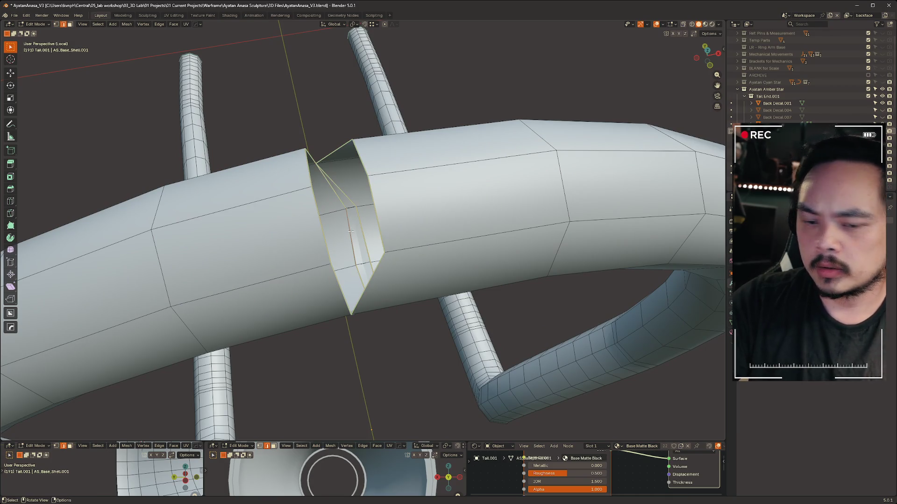
{"action": "key", "text": "s"}
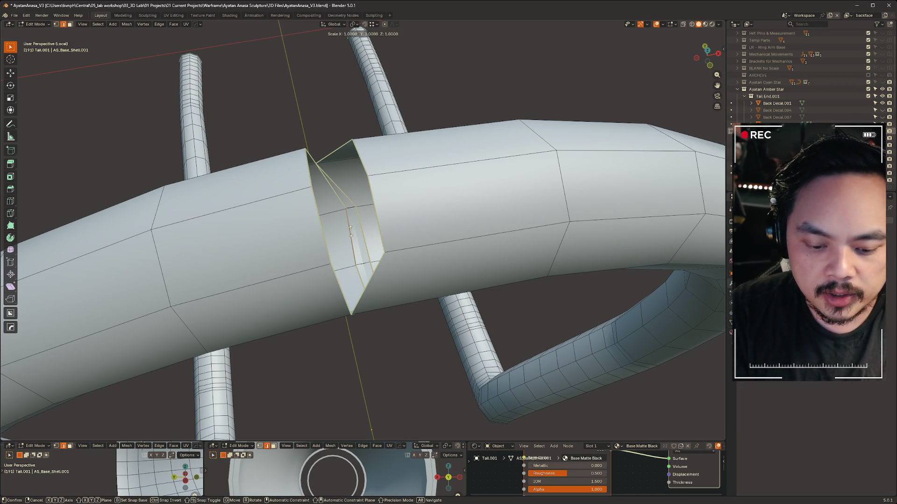
{"action": "key", "text": "0"}
{"action": "key", "text": "Return"}
Merge the seam vertices by distance, removing 4 duplicates, then exit local view and Edit Mode.
{"action": "middle_click_drag", "start_coordinate": [350, 231], "coordinate": [379, 225]}
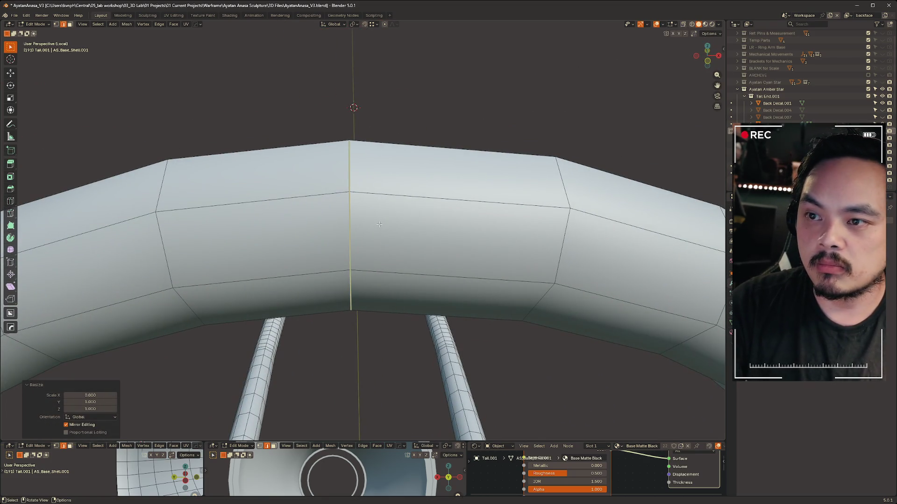
{"action": "left_click", "coordinate": [331, 224]}
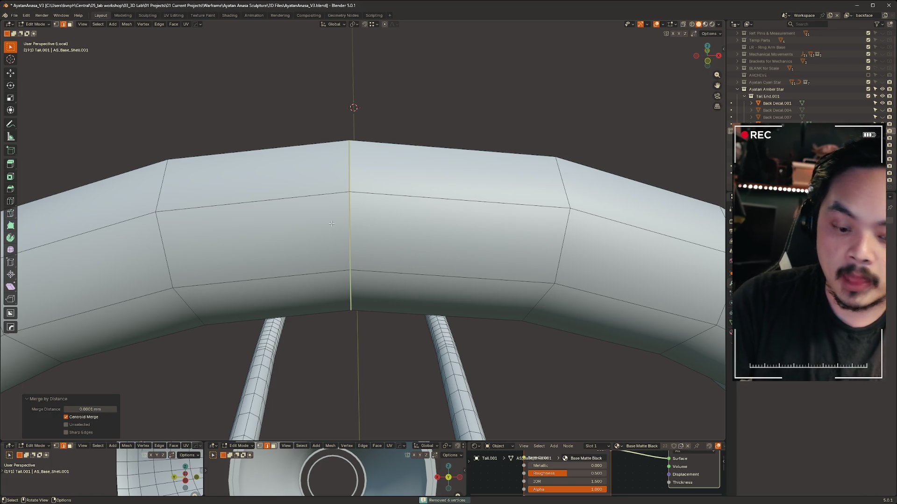
{"action": "mouse_move", "coordinate": [462, 116]}
{"action": "middle_mouse_down"}
{"action": "mouse_move", "coordinate": [357, 135]}
{"action": "mouse_move", "coordinate": [449, 355]}
{"action": "mouse_move", "coordinate": [390, 266]}
{"action": "mouse_move", "coordinate": [341, 272]}
{"action": "middle_mouse_up"}
{"action": "scroll", "coordinate": [390, 266], "scroll_direction": "down", "scroll_amount": 5}
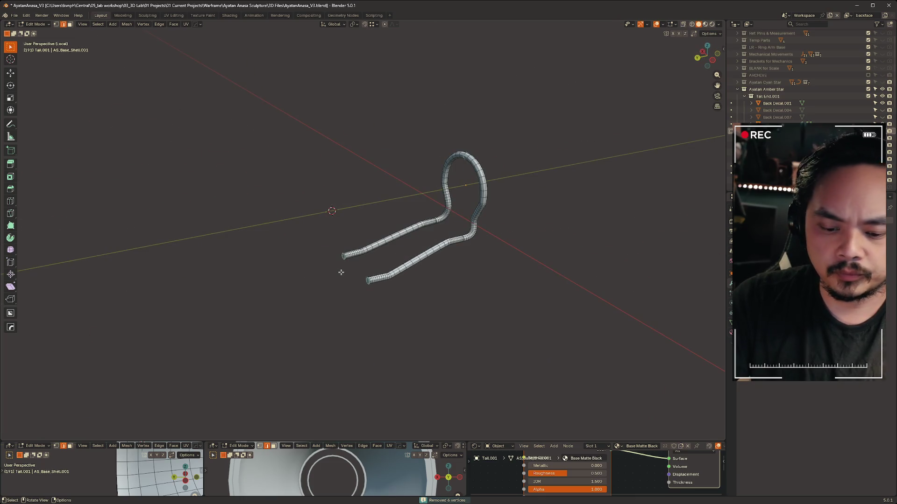
{"action": "key", "text": "KP_Divide"}
{"action": "middle_click_drag", "start_coordinate": [472, 294], "coordinate": [394, 248]}
{"action": "key", "text": "Tab"}
{"action": "scroll", "coordinate": [542, 307], "scroll_direction": "down", "scroll_amount": 3}
Move AS_Shell_Rim.002 about 2.4951 mm along Y against the bell opening.
{"action": "mouse_move", "coordinate": [542, 308]}
{"action": "middle_mouse_down"}
{"action": "mouse_move", "coordinate": [483, 260]}
{"action": "mouse_move", "coordinate": [436, 184]}
{"action": "mouse_move", "coordinate": [397, 205]}
{"action": "mouse_move", "coordinate": [258, 57]}
{"action": "middle_mouse_up"}
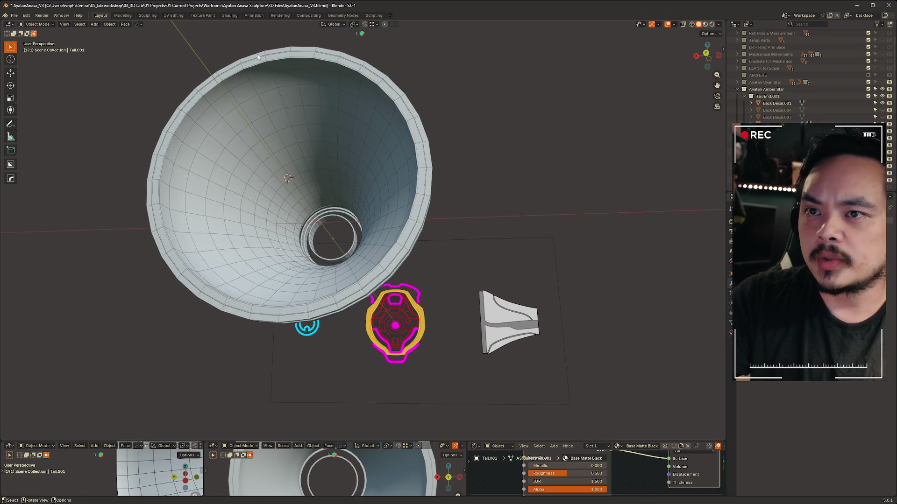
{"action": "left_click", "coordinate": [256, 75]}
{"action": "left_click", "coordinate": [422, 121]}
{"action": "middle_click_drag", "start_coordinate": [421, 122], "coordinate": [476, 127]}
{"action": "key", "text": "g"}
{"action": "key", "text": "y"}
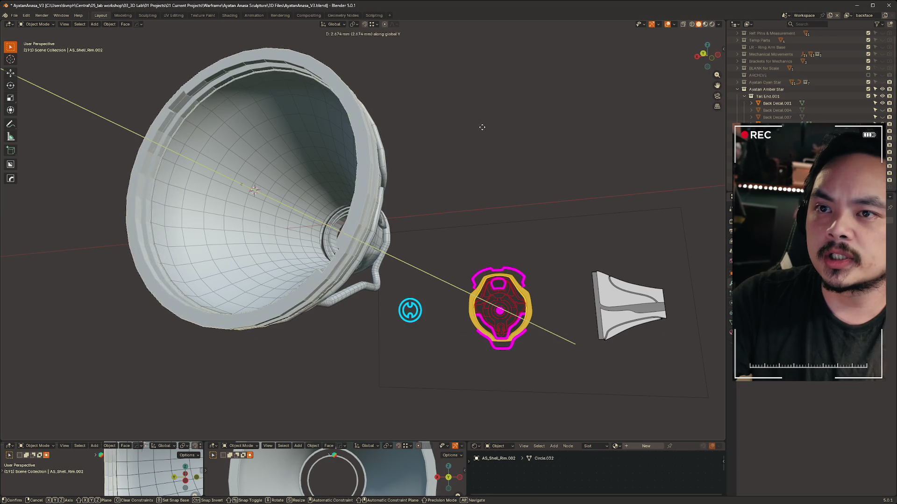
{"action": "left_click", "coordinate": [484, 125]}
Inspect the stacked rim bands inside the bowl and switch the rim to Edit Mode.
{"action": "mouse_move", "coordinate": [484, 124]}
{"action": "middle_mouse_down"}
{"action": "mouse_move", "coordinate": [507, 170]}
{"action": "mouse_move", "coordinate": [284, 163]}
{"action": "mouse_move", "coordinate": [270, 220]}
{"action": "mouse_move", "coordinate": [239, 203]}
{"action": "mouse_move", "coordinate": [436, 211]}
{"action": "mouse_move", "coordinate": [360, 205]}
{"action": "mouse_move", "coordinate": [180, 156]}
{"action": "mouse_move", "coordinate": [221, 134]}
{"action": "middle_mouse_up"}
{"action": "scroll", "coordinate": [394, 127], "scroll_direction": "up", "scroll_amount": 5}
{"action": "scroll", "coordinate": [393, 127], "scroll_direction": "up", "scroll_amount": 3}
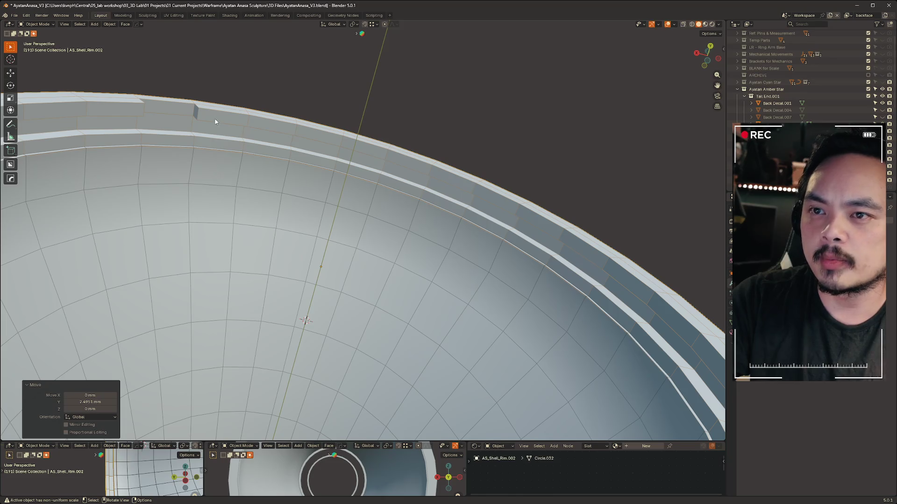
{"action": "left_click", "coordinate": [618, 307]}
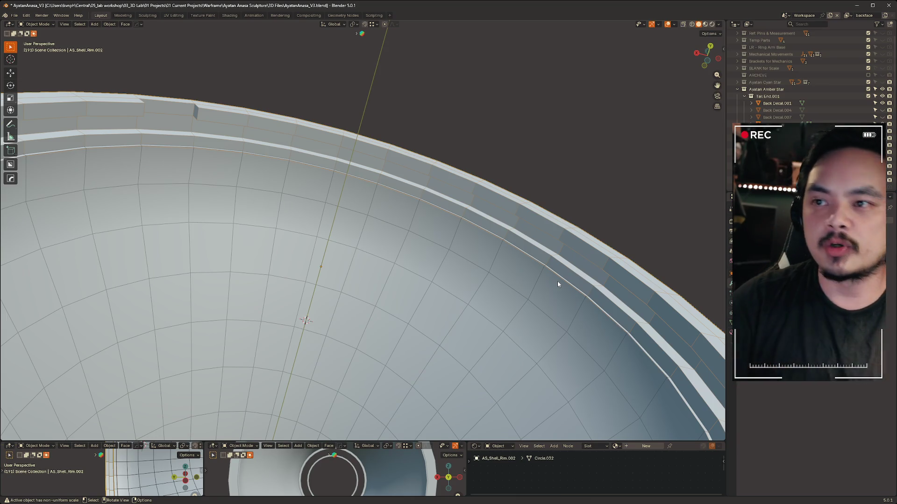
{"action": "scroll", "coordinate": [551, 142], "scroll_direction": "down", "scroll_amount": 4}
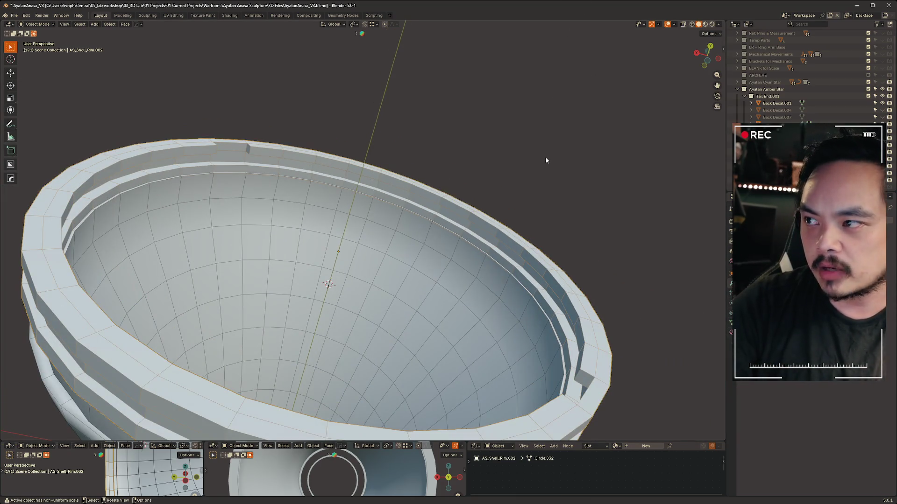
{"action": "mouse_move", "coordinate": [436, 156]}
{"action": "middle_mouse_down"}
{"action": "mouse_move", "coordinate": [293, 149]}
{"action": "mouse_move", "coordinate": [276, 176]}
{"action": "mouse_move", "coordinate": [349, 168]}
{"action": "mouse_move", "coordinate": [302, 142]}
{"action": "mouse_move", "coordinate": [291, 143]}
{"action": "mouse_move", "coordinate": [473, 179]}
{"action": "middle_mouse_up"}
{"action": "key", "text": "ctrl+Tab"}
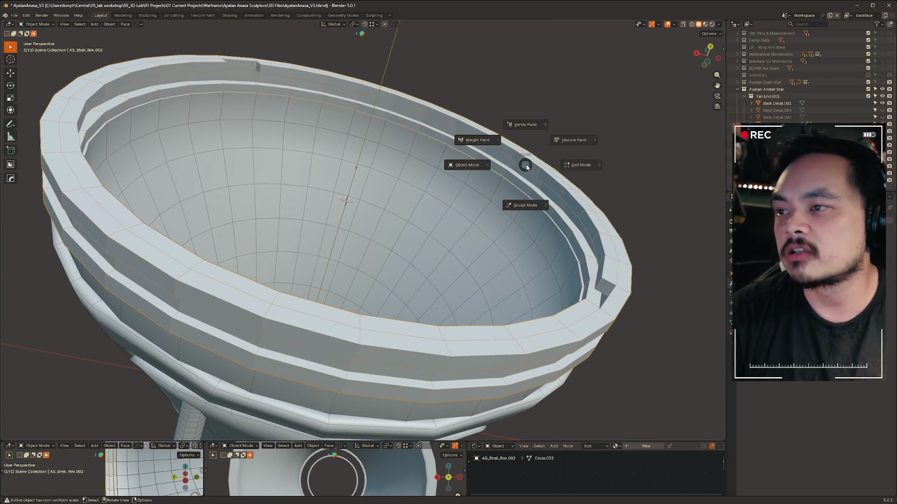
Clear the rim's edge selection and return it to Object Mode unchanged.
{"action": "mouse_move", "coordinate": [580, 173]}
{"action": "middle_mouse_down"}
{"action": "mouse_move", "coordinate": [557, 192]}
{"action": "mouse_move", "coordinate": [564, 168]}
{"action": "mouse_move", "coordinate": [538, 173]}
{"action": "middle_mouse_up"}
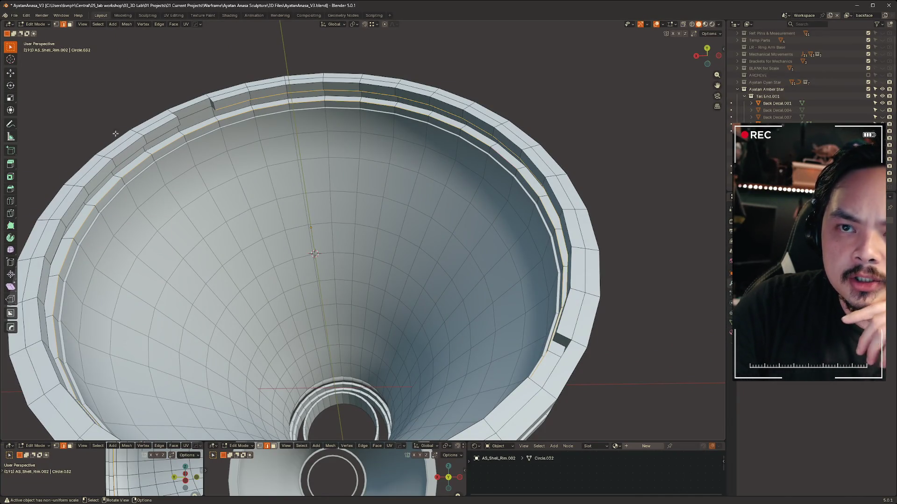
{"action": "left_click", "coordinate": [621, 138]}
{"action": "key", "text": "ctrl+Tab"}
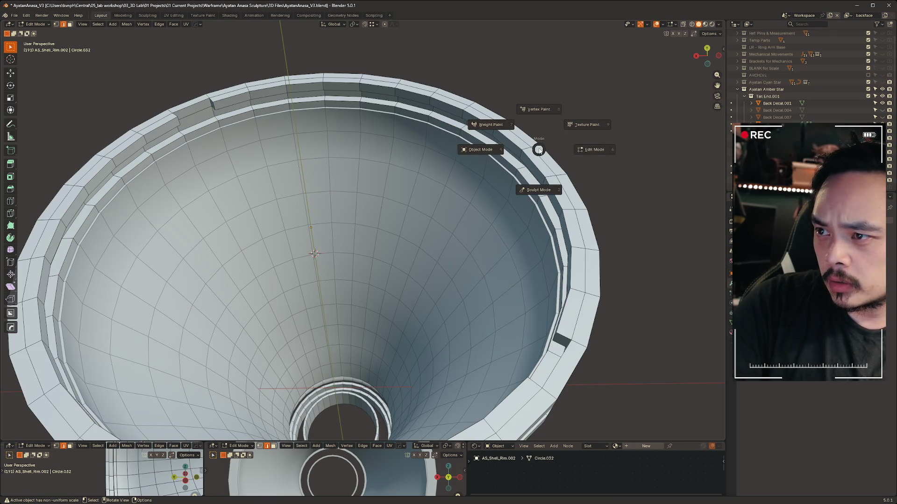
{"action": "mouse_move", "coordinate": [540, 105]}
{"action": "middle_mouse_down"}
{"action": "mouse_move", "coordinate": [528, 187]}
{"action": "mouse_move", "coordinate": [535, 288]}
{"action": "mouse_move", "coordinate": [486, 276]}
{"action": "mouse_move", "coordinate": [392, 229]}
{"action": "mouse_move", "coordinate": [381, 236]}
{"action": "middle_mouse_up"}
{"action": "key", "text": "ctrl+Tab"}
{"action": "left_click", "coordinate": [573, 240]}
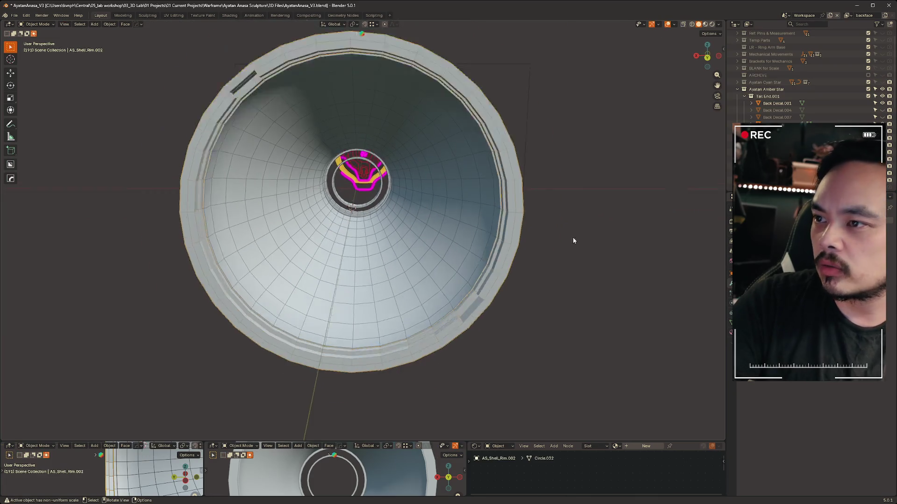
Hide Back Decal.007 in the outliner.
{"action": "scroll", "coordinate": [573, 240], "scroll_direction": "up", "scroll_amount": 3}
{"action": "scroll", "coordinate": [635, 188], "scroll_direction": "down", "scroll_amount": 5}
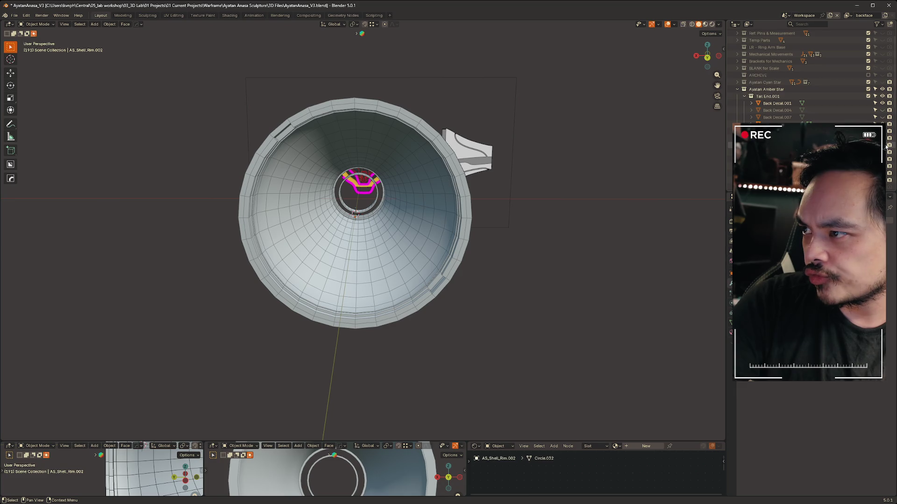
{"action": "left_click", "coordinate": [882, 117]}
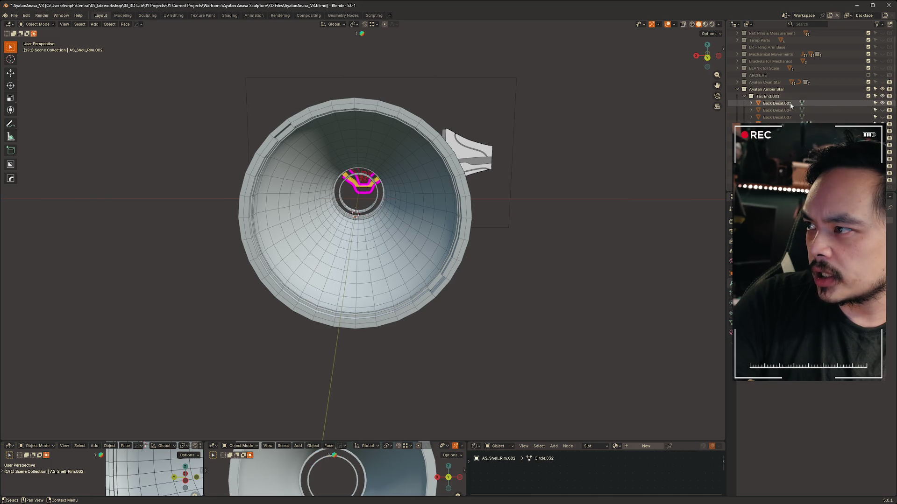
Make Brass Details.001 and Face Plate.001 visible in the outliner, keeping the outer bracket rim hidden.
{"action": "left_click", "coordinate": [883, 104]}
{"action": "left_click", "coordinate": [882, 103]}
{"action": "left_click", "coordinate": [883, 104]}
{"action": "left_click", "coordinate": [882, 104]}
{"action": "left_click", "coordinate": [882, 104]}
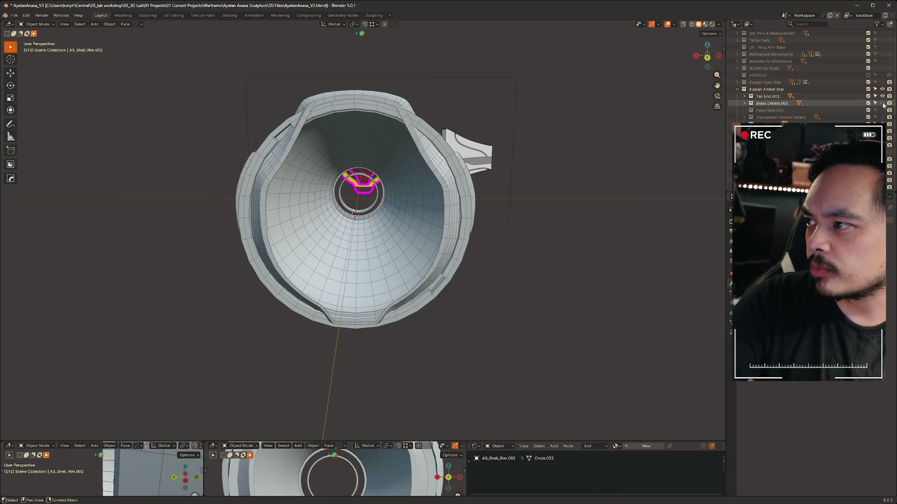
{"action": "left_click", "coordinate": [882, 104]}
{"action": "left_click", "coordinate": [882, 117]}
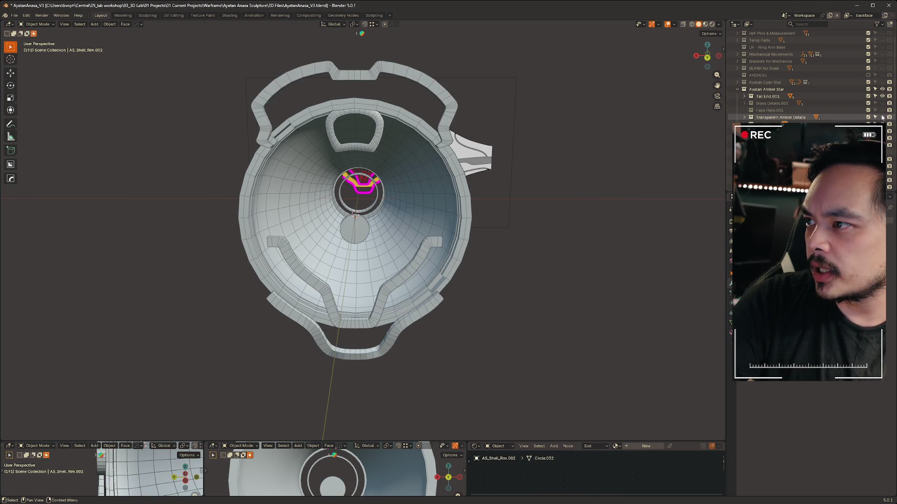
{"action": "left_click", "coordinate": [882, 117]}
{"action": "left_click", "coordinate": [882, 110]}
{"action": "mouse_move", "coordinate": [472, 313]}
{"action": "middle_mouse_down"}
{"action": "mouse_move", "coordinate": [394, 262]}
{"action": "mouse_move", "coordinate": [383, 281]}
{"action": "mouse_move", "coordinate": [400, 299]}
{"action": "mouse_move", "coordinate": [403, 146]}
{"action": "mouse_move", "coordinate": [425, 185]}
{"action": "middle_mouse_up"}
{"action": "scroll", "coordinate": [390, 289], "scroll_direction": "up", "scroll_amount": 5}
{"action": "scroll", "coordinate": [425, 185], "scroll_direction": "down", "scroll_amount": 3}
{"action": "scroll", "coordinate": [448, 234], "scroll_direction": "up", "scroll_amount": 2}
Move face plate Circle.006 3.6241 mm along Y, then hide Face Plate.001.
{"action": "left_click", "coordinate": [481, 273]}
{"action": "scroll", "coordinate": [481, 272], "scroll_direction": "up", "scroll_amount": 5}
{"action": "key", "text": "g"}
{"action": "key", "text": "y"}
{"action": "left_click", "coordinate": [435, 272]}
{"action": "mouse_move", "coordinate": [436, 272]}
{"action": "middle_mouse_down"}
{"action": "mouse_move", "coordinate": [425, 251]}
{"action": "mouse_move", "coordinate": [470, 236]}
{"action": "mouse_move", "coordinate": [583, 258]}
{"action": "mouse_move", "coordinate": [551, 268]}
{"action": "mouse_move", "coordinate": [140, 266]}
{"action": "middle_mouse_up"}
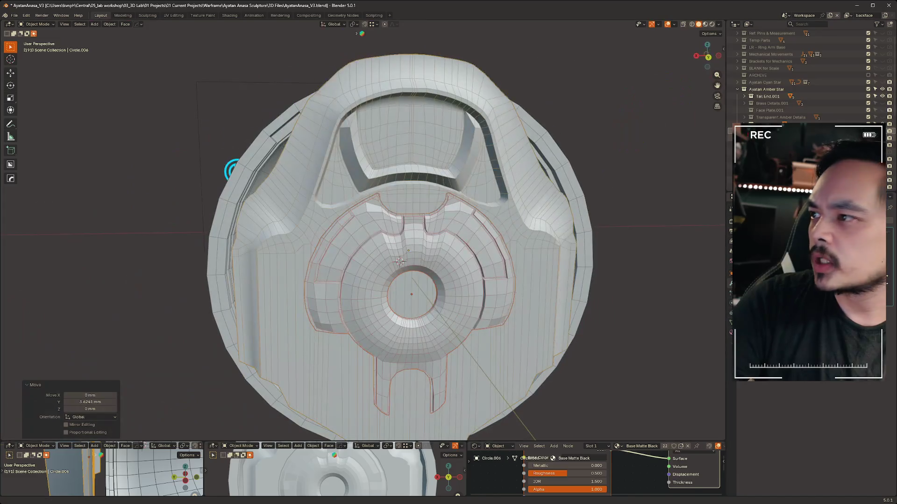
{"action": "left_click", "coordinate": [882, 111]}
{"action": "mouse_move", "coordinate": [224, 159]}
{"action": "middle_mouse_down"}
{"action": "mouse_move", "coordinate": [430, 76]}
{"action": "mouse_move", "coordinate": [309, 290]}
{"action": "middle_mouse_up"}
Move Brass Trim.002 3.7056 mm along Y.
{"action": "left_click", "coordinate": [374, 79]}
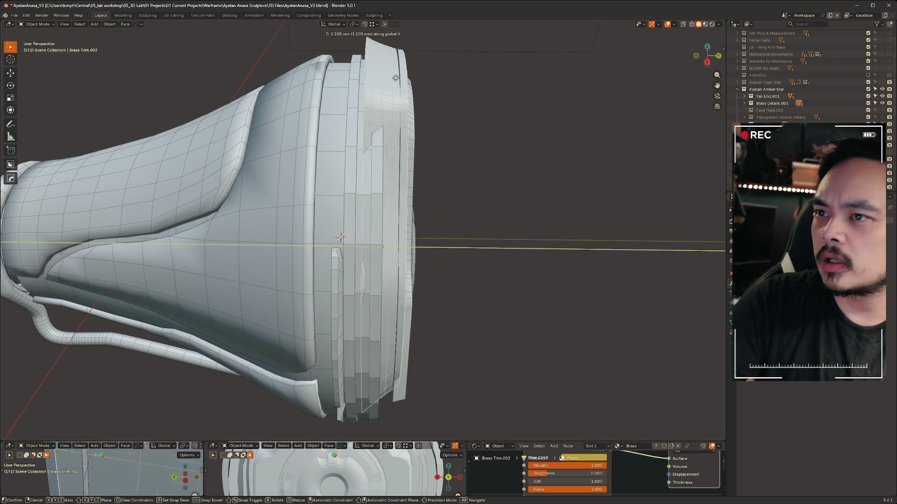
{"action": "key", "text": "g"}
{"action": "key", "text": "y"}
{"action": "left_click", "coordinate": [420, 97]}
{"action": "scroll", "coordinate": [419, 96], "scroll_direction": "up", "scroll_amount": 2}
{"action": "middle_click_drag", "start_coordinate": [420, 96], "coordinate": [156, 128]}
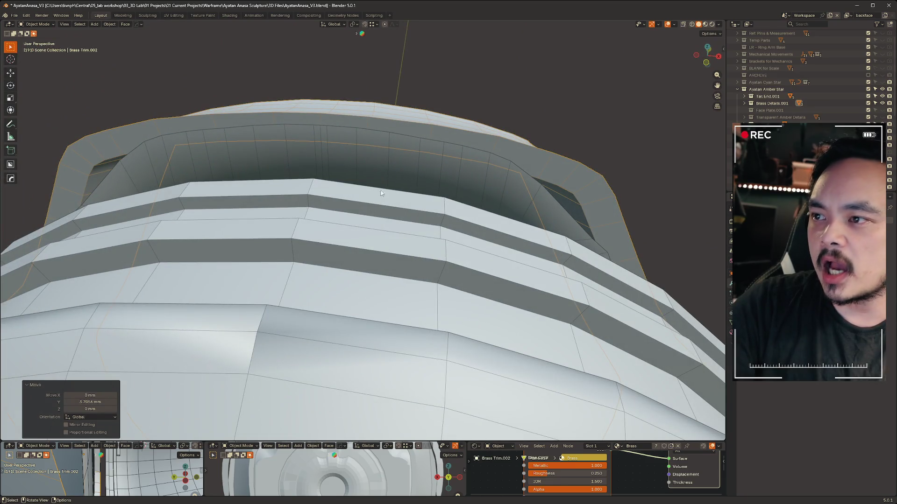
{"action": "mouse_move", "coordinate": [506, 166]}
{"action": "middle_mouse_down"}
{"action": "mouse_move", "coordinate": [580, 246]}
{"action": "mouse_move", "coordinate": [500, 277]}
{"action": "mouse_move", "coordinate": [327, 244]}
{"action": "mouse_move", "coordinate": [486, 244]}
{"action": "mouse_move", "coordinate": [456, 245]}
{"action": "mouse_move", "coordinate": [530, 258]}
{"action": "mouse_move", "coordinate": [443, 269]}
{"action": "mouse_move", "coordinate": [437, 188]}
{"action": "middle_mouse_up"}
Pull Brass Trim.002 further along Y until it is clear of the cone.
{"action": "left_click", "coordinate": [331, 200]}
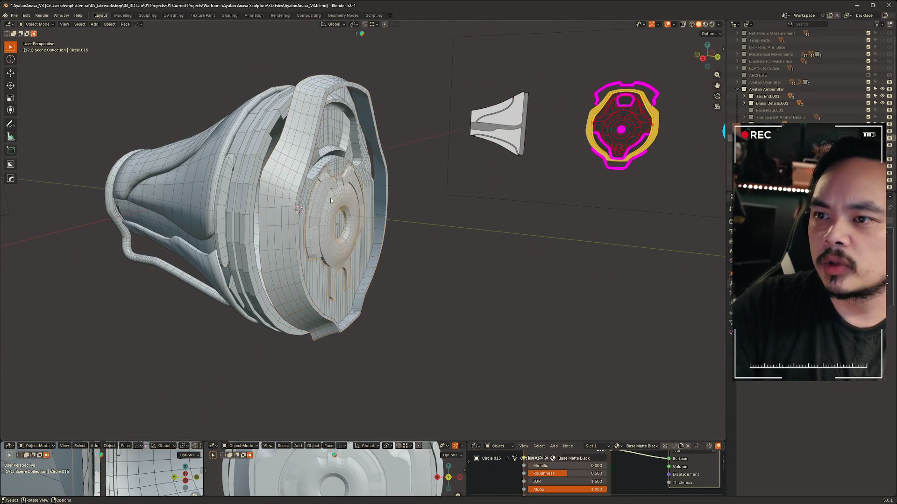
{"action": "left_click", "coordinate": [339, 130]}
{"action": "key", "text": "g"}
{"action": "key", "text": "y"}
{"action": "left_click", "coordinate": [400, 205]}
{"action": "mouse_move", "coordinate": [400, 206]}
{"action": "middle_mouse_down"}
{"action": "mouse_move", "coordinate": [437, 251]}
{"action": "mouse_move", "coordinate": [452, 223]}
{"action": "mouse_move", "coordinate": [340, 155]}
{"action": "middle_mouse_up"}
Select the shell rim piece and isolate it in local view.
{"action": "left_click", "coordinate": [341, 154]}
{"action": "key", "text": "ctrl+Tab"}
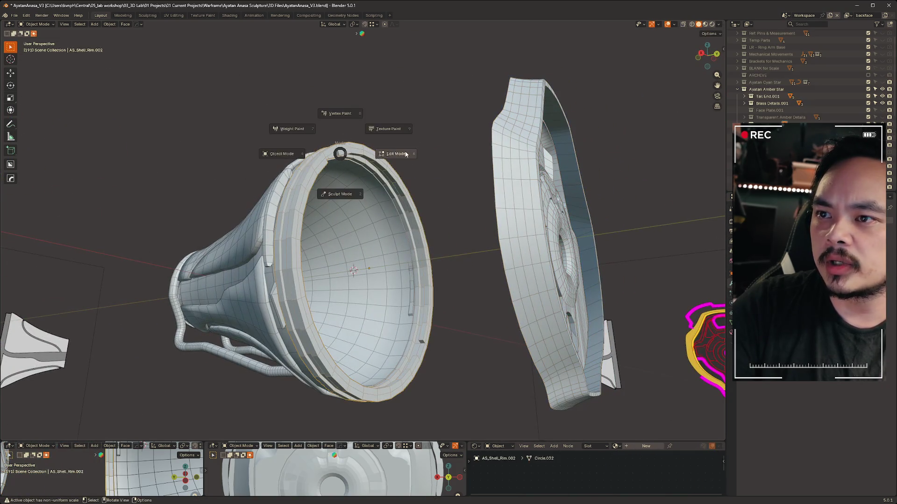
{"action": "middle_click_drag", "start_coordinate": [433, 268], "coordinate": [355, 179]}
{"action": "key", "text": "ctrl+Tab"}
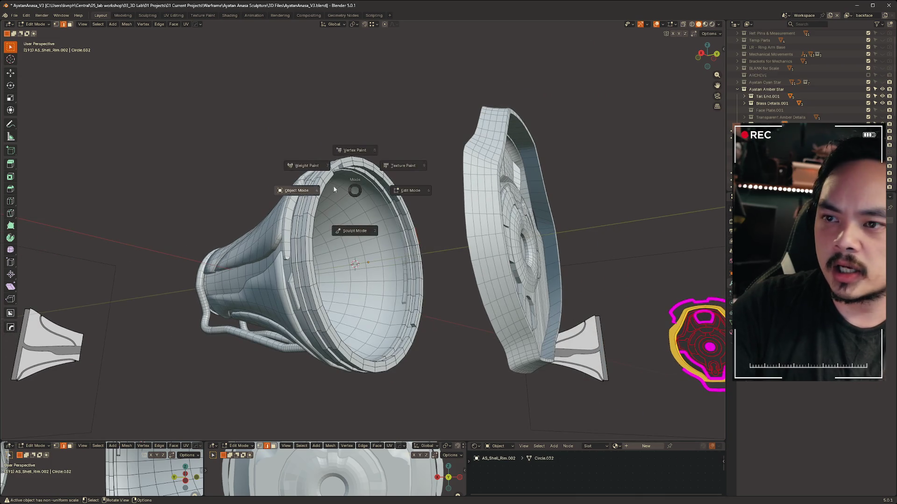
{"action": "left_click", "coordinate": [342, 172]}
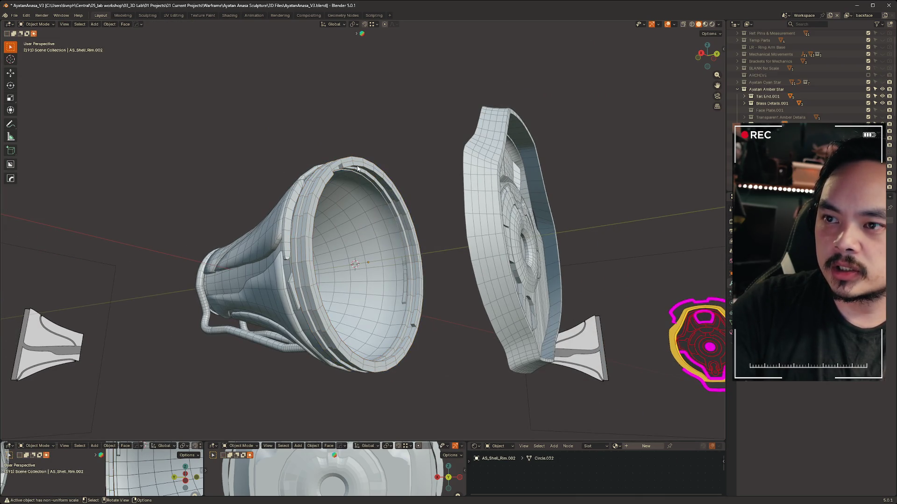
{"action": "key", "text": "KP_Divide"}
Select the rim ring AS_Shell_Rim.002 and enter its Edit Mode.
{"action": "right_click", "coordinate": [357, 166]}
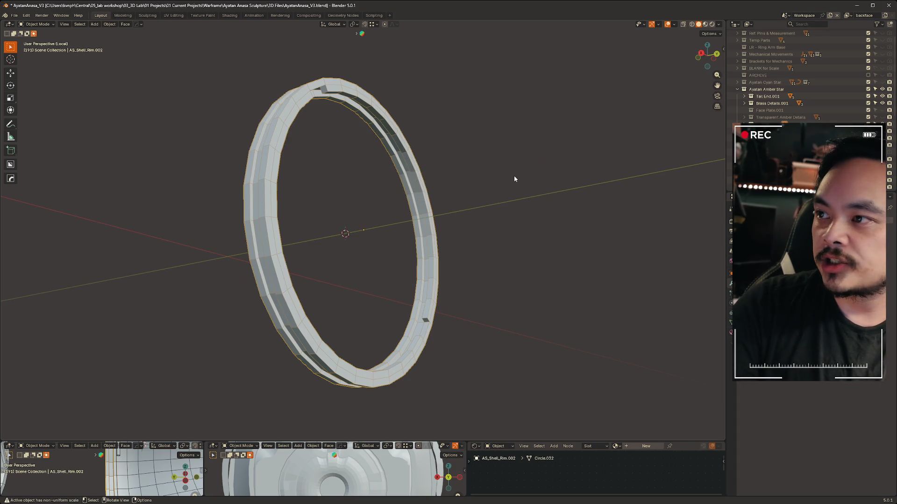
{"action": "mouse_move", "coordinate": [533, 155]}
{"action": "middle_mouse_down"}
{"action": "mouse_move", "coordinate": [469, 172]}
{"action": "mouse_move", "coordinate": [500, 168]}
{"action": "mouse_move", "coordinate": [439, 159]}
{"action": "mouse_move", "coordinate": [510, 159]}
{"action": "mouse_move", "coordinate": [478, 158]}
{"action": "mouse_move", "coordinate": [485, 163]}
{"action": "middle_mouse_up"}
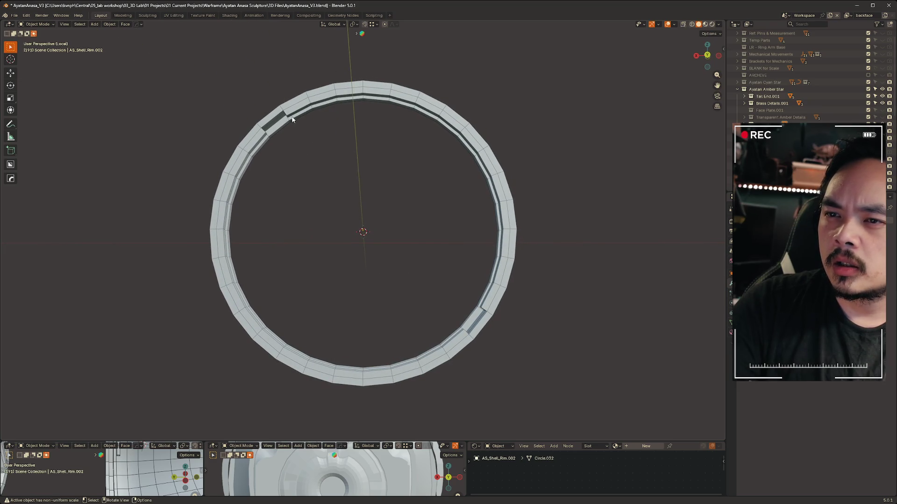
{"action": "left_click", "coordinate": [274, 118]}
{"action": "key", "text": "ctrl+Tab"}
{"action": "left_click", "coordinate": [278, 119]}
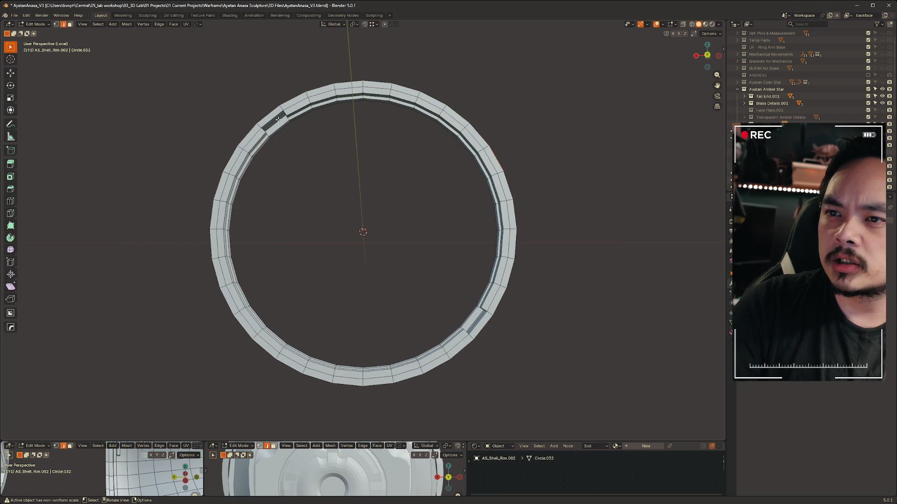
{"action": "scroll", "coordinate": [307, 121], "scroll_direction": "up", "scroll_amount": 4}
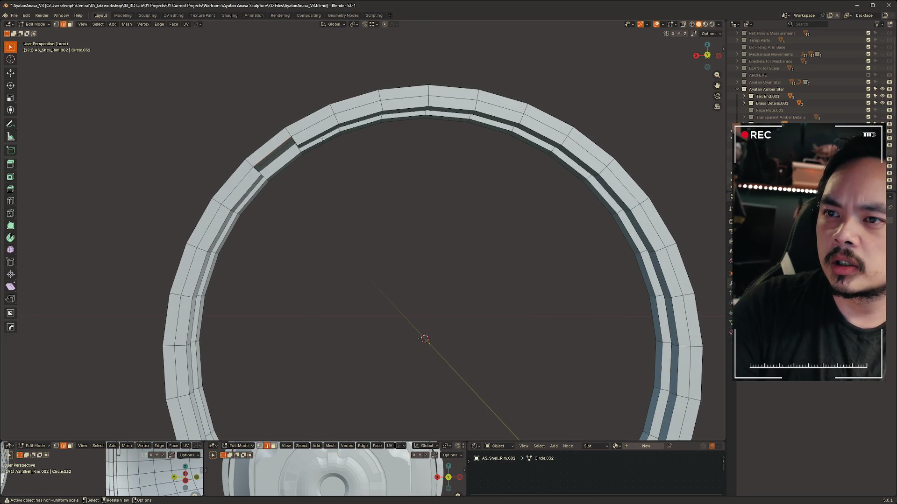
Select an edge loop of the ring and separate it into a new object.
{"action": "left_click", "coordinate": [251, 186], "text": "ctrl"}
{"action": "scroll", "coordinate": [420, 377], "scroll_direction": "down", "scroll_amount": 3}
{"action": "mouse_move", "coordinate": [420, 377]}
{"action": "middle_mouse_down"}
{"action": "mouse_move", "coordinate": [378, 201]}
{"action": "mouse_move", "coordinate": [371, 278]}
{"action": "mouse_move", "coordinate": [326, 249]}
{"action": "mouse_move", "coordinate": [345, 301]}
{"action": "middle_mouse_up"}
{"action": "left_click", "coordinate": [344, 299], "text": "alt"}
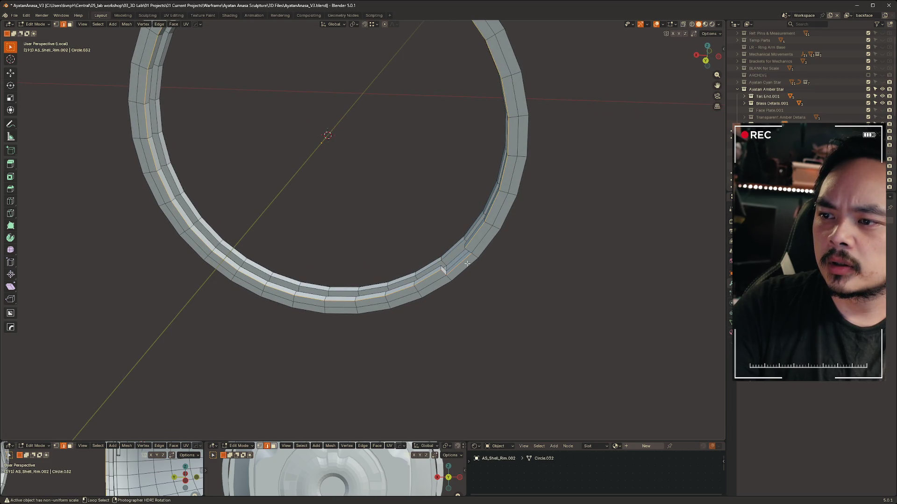
{"action": "mouse_move", "coordinate": [469, 253]}
{"action": "middle_mouse_down"}
{"action": "mouse_move", "coordinate": [364, 236]}
{"action": "mouse_move", "coordinate": [423, 248]}
{"action": "mouse_move", "coordinate": [390, 257]}
{"action": "mouse_move", "coordinate": [376, 209]}
{"action": "mouse_move", "coordinate": [357, 239]}
{"action": "mouse_move", "coordinate": [380, 220]}
{"action": "mouse_move", "coordinate": [362, 244]}
{"action": "mouse_move", "coordinate": [334, 254]}
{"action": "mouse_move", "coordinate": [432, 267]}
{"action": "mouse_move", "coordinate": [356, 271]}
{"action": "mouse_move", "coordinate": [344, 280]}
{"action": "mouse_move", "coordinate": [438, 281]}
{"action": "mouse_move", "coordinate": [389, 336]}
{"action": "mouse_move", "coordinate": [350, 275]}
{"action": "mouse_move", "coordinate": [373, 271]}
{"action": "middle_mouse_up"}
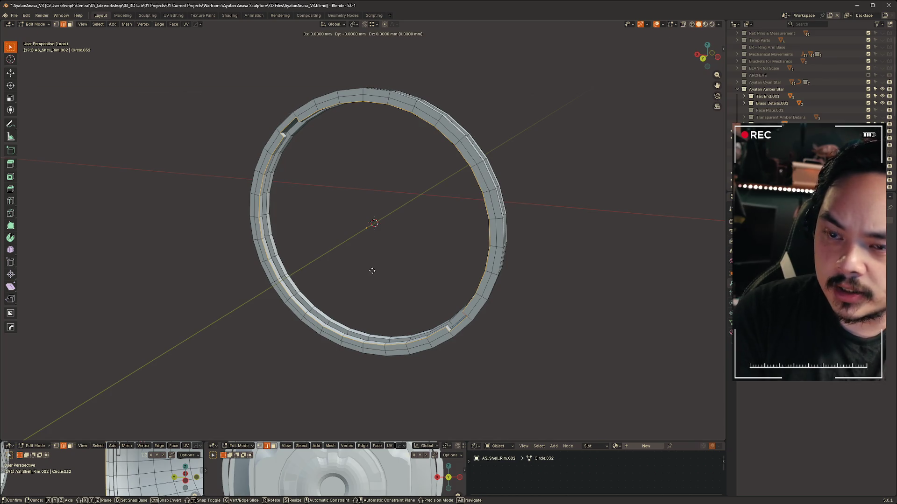
{"action": "right_click", "coordinate": [372, 270]}
{"action": "key", "text": "p"}
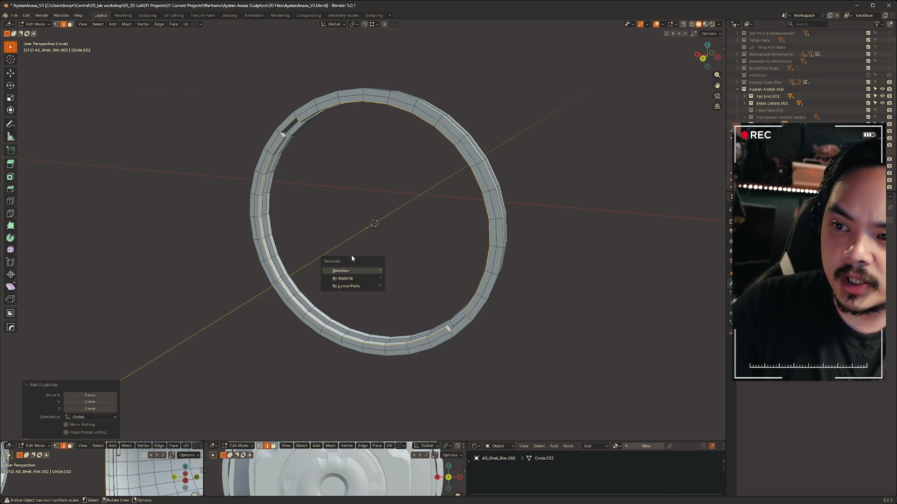
{"action": "left_click", "coordinate": [349, 272]}
{"action": "mouse_move", "coordinate": [551, 191]}
{"action": "middle_mouse_down"}
{"action": "mouse_move", "coordinate": [472, 198]}
{"action": "mouse_move", "coordinate": [552, 176]}
{"action": "mouse_move", "coordinate": [551, 184]}
{"action": "mouse_move", "coordinate": [407, 109]}
{"action": "middle_mouse_up"}
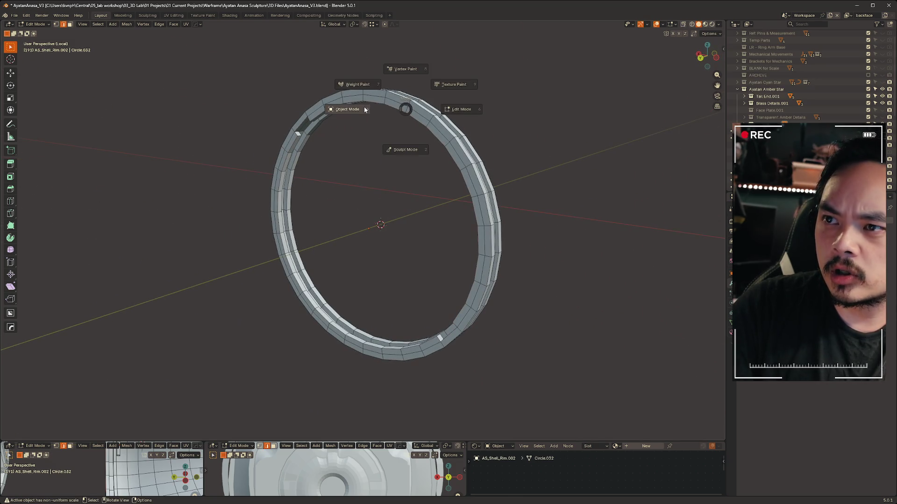
In Object Mode with X-ray on, duplicate the ring object in place.
{"action": "key", "text": "Tab"}
{"action": "key", "text": "z"}
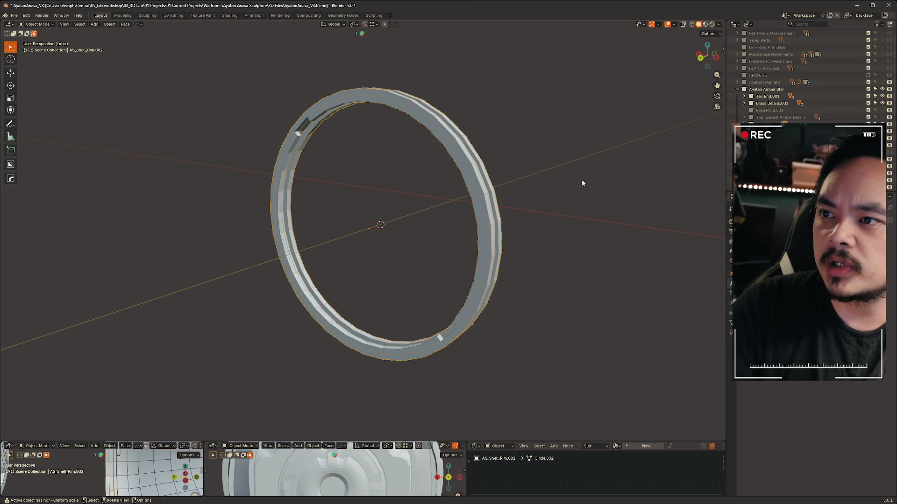
{"action": "middle_click_drag", "start_coordinate": [452, 137], "coordinate": [395, 147]}
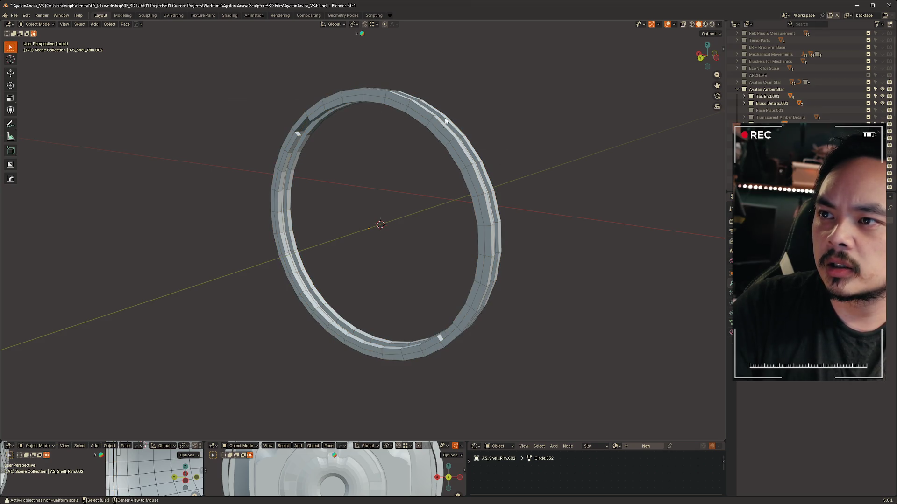
{"action": "key", "text": "alt+z"}
{"action": "mouse_move", "coordinate": [202, 73]}
{"action": "left_mouse_down"}
{"action": "mouse_move", "coordinate": [523, 350]}
{"action": "mouse_move", "coordinate": [571, 374]}
{"action": "left_mouse_up"}
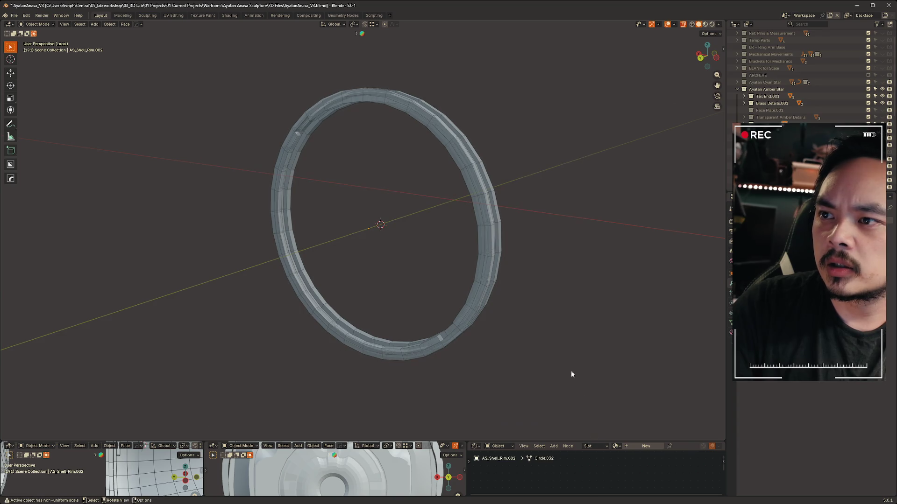
{"action": "key", "text": "a"}
{"action": "key", "text": "shift+d"}
{"action": "right_click", "coordinate": [377, 151]}
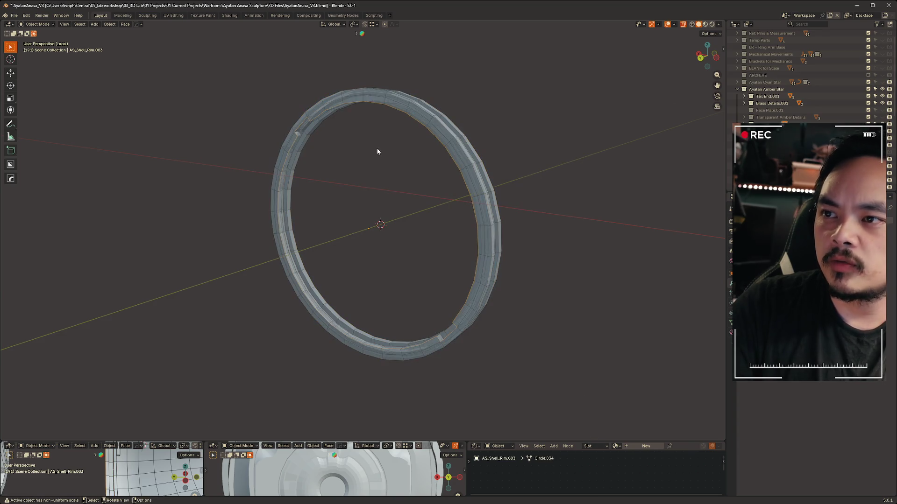
Make AS_Shell_Rim.003 active and move it 17.158 mm along Y.
{"action": "left_click_drag", "start_coordinate": [202, 56], "coordinate": [559, 381]}
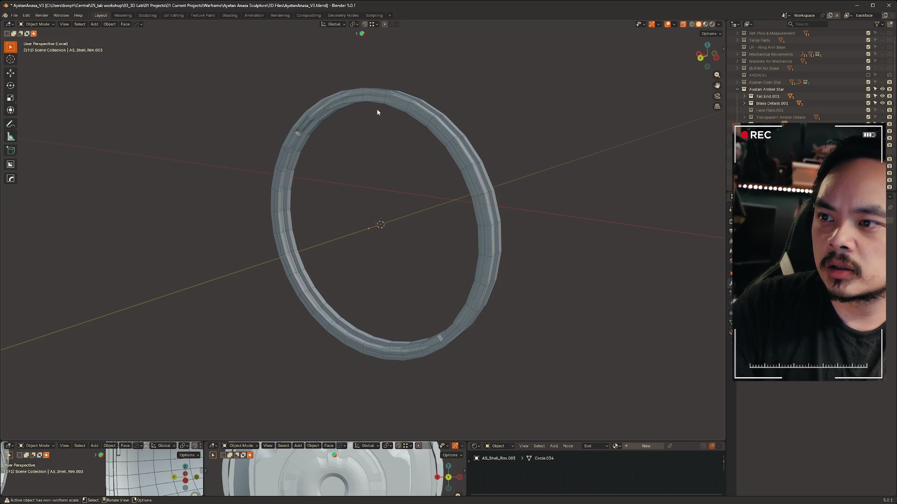
{"action": "left_click", "coordinate": [388, 107]}
{"action": "left_click", "coordinate": [390, 109]}
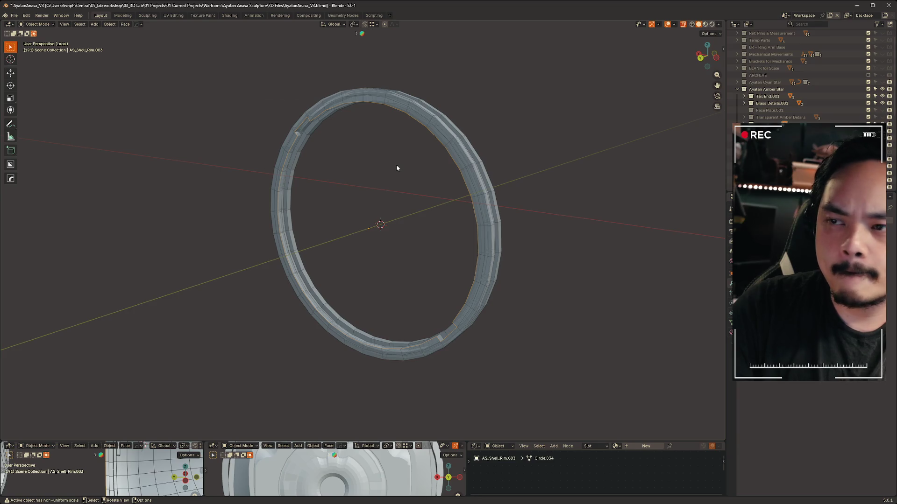
{"action": "middle_click_drag", "start_coordinate": [419, 136], "coordinate": [374, 140]}
{"action": "key", "text": "g"}
{"action": "key", "text": "y"}
{"action": "left_click", "coordinate": [310, 154]}
{"action": "mouse_move", "coordinate": [310, 155]}
{"action": "middle_mouse_down"}
{"action": "mouse_move", "coordinate": [386, 197]}
{"action": "mouse_move", "coordinate": [304, 168]}
{"action": "mouse_move", "coordinate": [490, 162]}
{"action": "mouse_move", "coordinate": [512, 175]}
{"action": "mouse_move", "coordinate": [485, 173]}
{"action": "mouse_move", "coordinate": [452, 152]}
{"action": "mouse_move", "coordinate": [390, 153]}
{"action": "mouse_move", "coordinate": [444, 138]}
{"action": "middle_mouse_up"}
Separate the outer edge loop of AS_Shell_Rim.002 into its own circle object.
{"action": "left_click", "coordinate": [394, 116]}
{"action": "key", "text": "ctrl+Tab"}
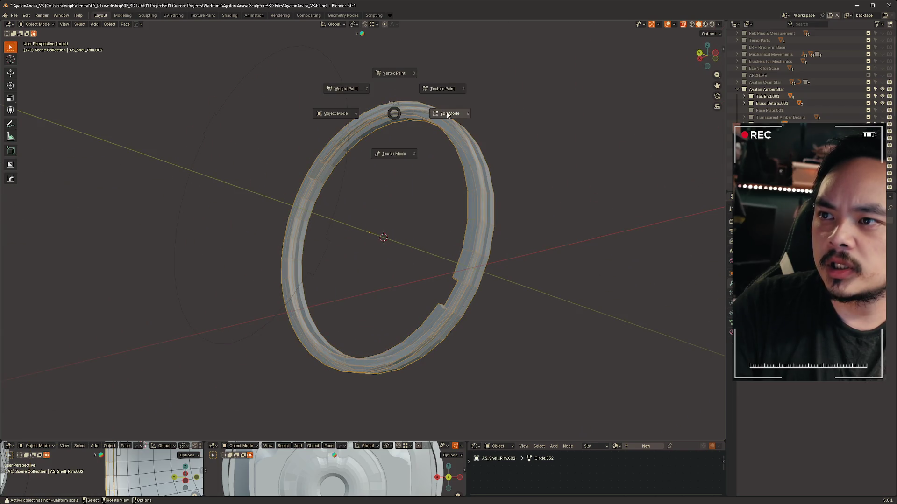
{"action": "left_click", "coordinate": [433, 116]}
{"action": "scroll", "coordinate": [433, 115], "scroll_direction": "up", "scroll_amount": 3}
{"action": "left_click", "coordinate": [369, 68], "text": "alt"}
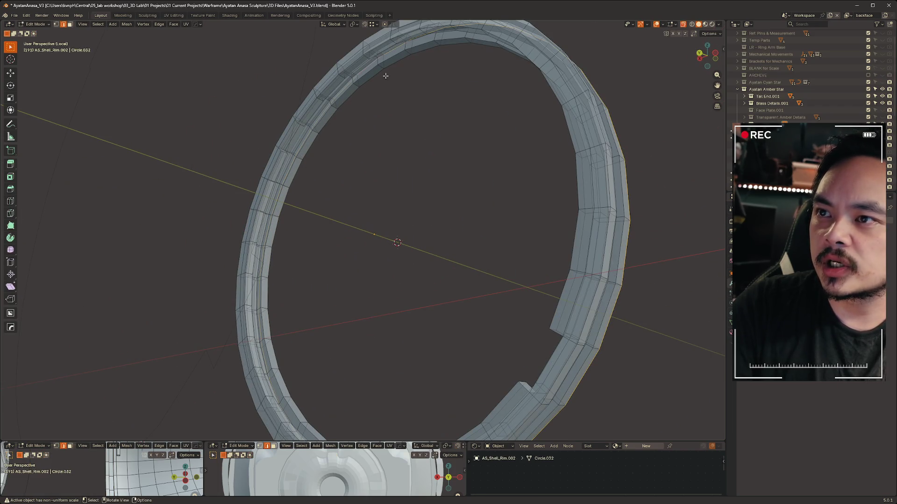
{"action": "mouse_move", "coordinate": [460, 135]}
{"action": "middle_mouse_down"}
{"action": "mouse_move", "coordinate": [502, 158]}
{"action": "mouse_move", "coordinate": [485, 159]}
{"action": "mouse_move", "coordinate": [477, 142]}
{"action": "mouse_move", "coordinate": [492, 142]}
{"action": "middle_mouse_up"}
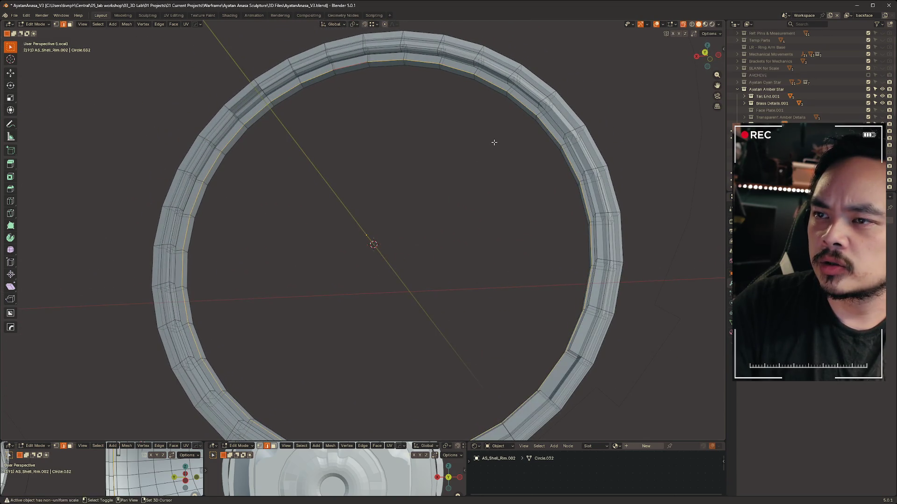
{"action": "key", "text": "g"}
{"action": "left_click", "coordinate": [494, 142]}
{"action": "key", "text": "p"}
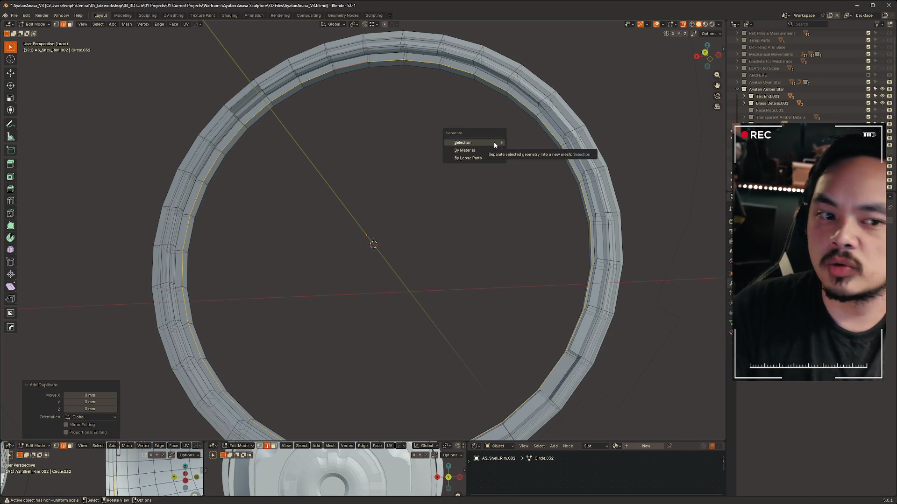
{"action": "left_click", "coordinate": [495, 143]}
{"action": "scroll", "coordinate": [518, 144], "scroll_direction": "down", "scroll_amount": 4}
{"action": "mouse_move", "coordinate": [526, 140]}
{"action": "middle_mouse_down"}
{"action": "mouse_move", "coordinate": [477, 168]}
{"action": "mouse_move", "coordinate": [554, 166]}
{"action": "mouse_move", "coordinate": [557, 176]}
{"action": "mouse_move", "coordinate": [486, 180]}
{"action": "mouse_move", "coordinate": [561, 168]}
{"action": "mouse_move", "coordinate": [517, 160]}
{"action": "middle_mouse_up"}
{"action": "key", "text": "Tab"}
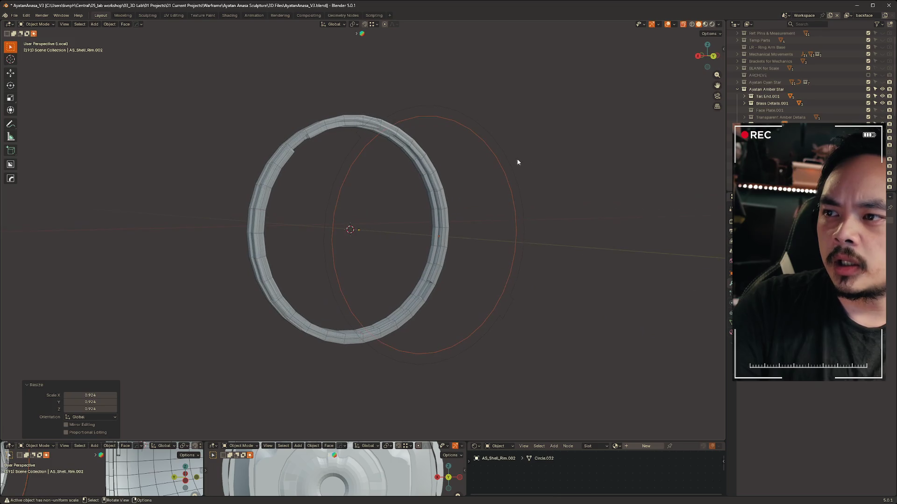
Scale the separated wire circle to 0.988 in Back Orthographic view, then undo it.
{"action": "left_click", "coordinate": [515, 160]}
{"action": "left_click", "coordinate": [713, 55]}
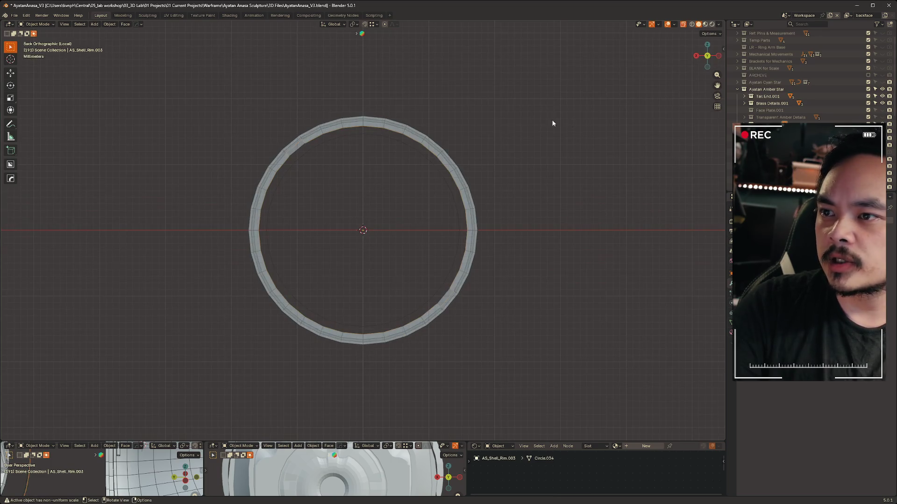
{"action": "scroll", "coordinate": [390, 150], "scroll_direction": "up", "scroll_amount": 4}
{"action": "scroll", "coordinate": [643, 121], "scroll_direction": "up", "scroll_amount": 1}
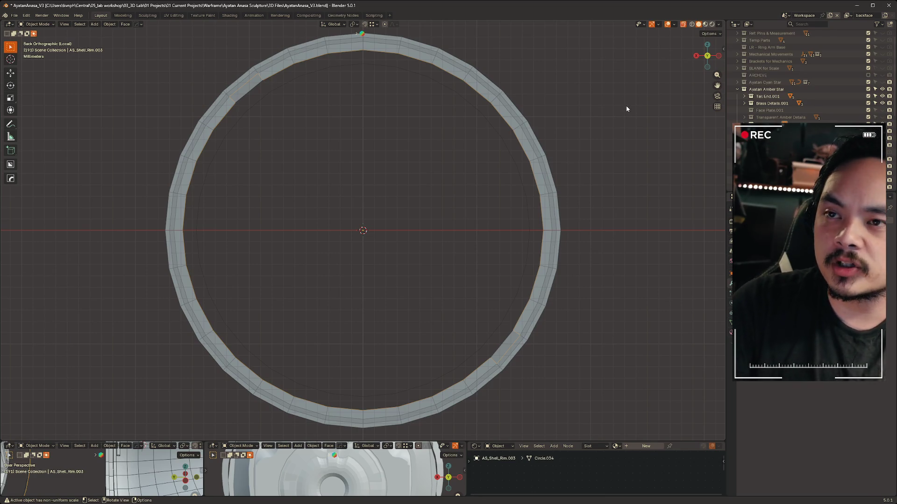
{"action": "key", "text": "s"}
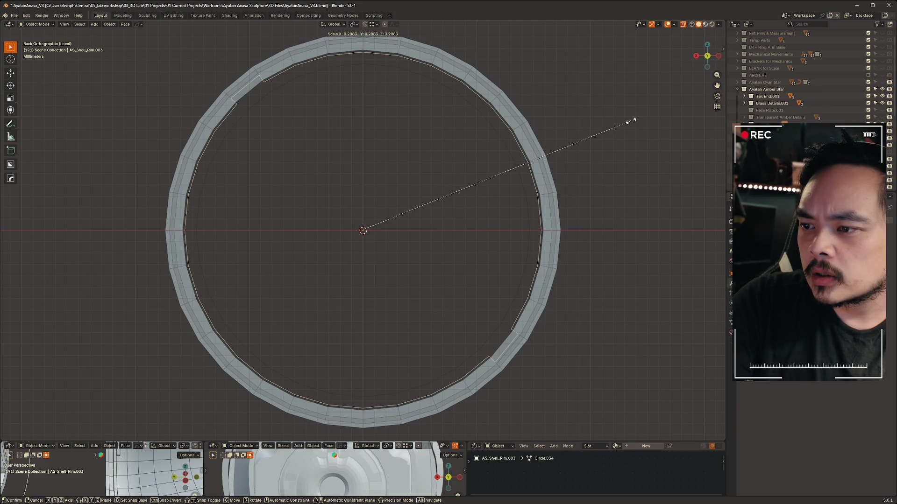
{"action": "left_click", "coordinate": [631, 121]}
{"action": "key", "text": "ctrl+z"}
{"action": "key", "text": "ctrl+z"}
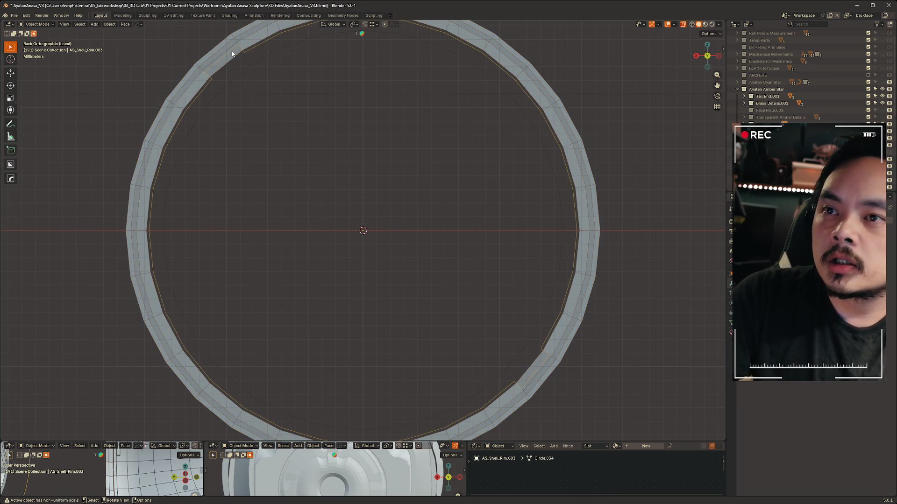
{"action": "key", "text": "KP_Divide"}
{"action": "key", "text": "KP_Divide"}
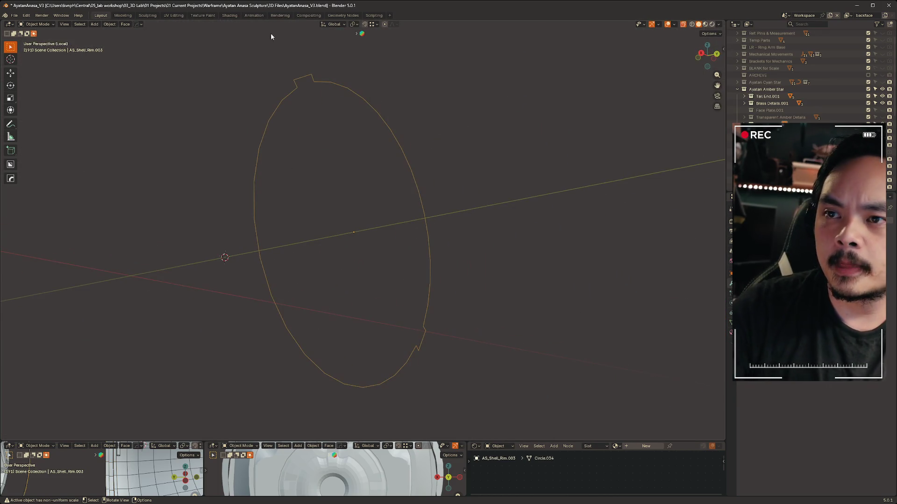
Edit the faint circle's mesh and vertex-slide the notch vertices into line.
{"action": "left_click", "coordinate": [716, 54]}
{"action": "key", "text": "ctrl+z"}
{"action": "key", "text": "ctrl+z"}
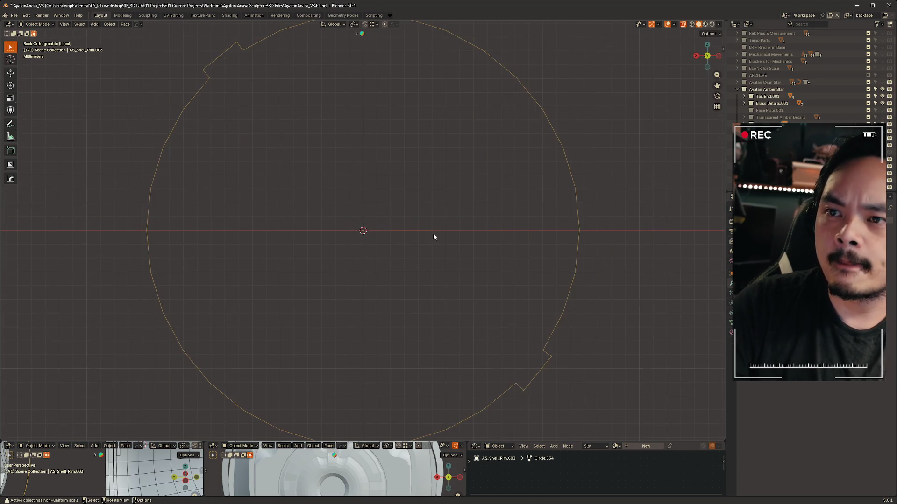
{"action": "left_click", "coordinate": [266, 79]}
{"action": "key", "text": "ctrl+Tab"}
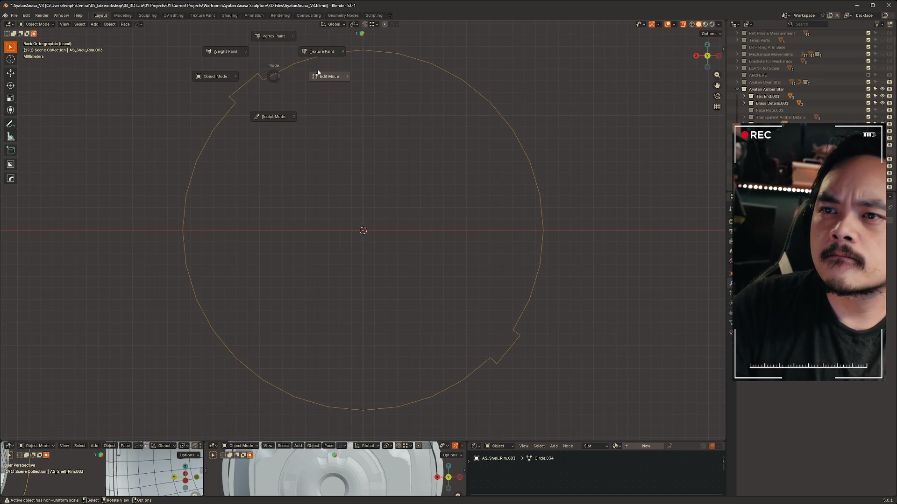
{"action": "left_click", "coordinate": [332, 73]}
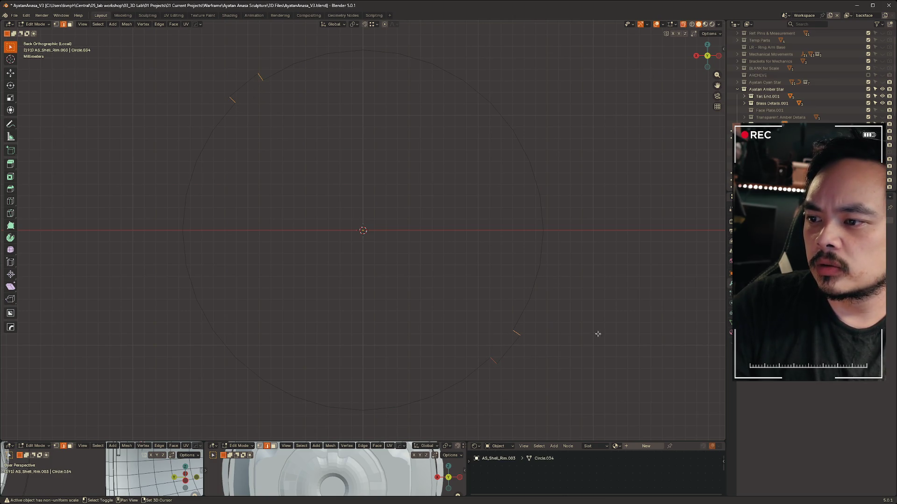
{"action": "key", "text": "s"}
{"action": "key", "text": "Escape"}
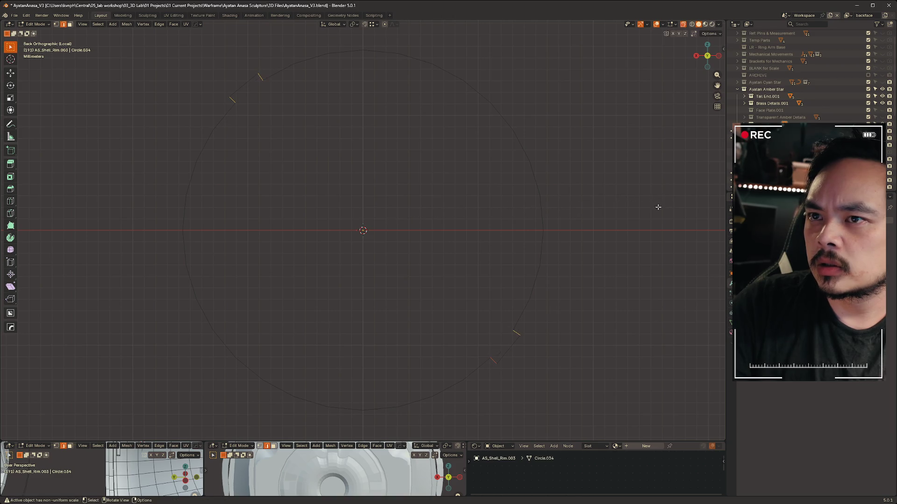
{"action": "key", "text": "shift+v"}
{"action": "left_click", "coordinate": [644, 190]}
{"action": "left_click", "coordinate": [643, 189]}
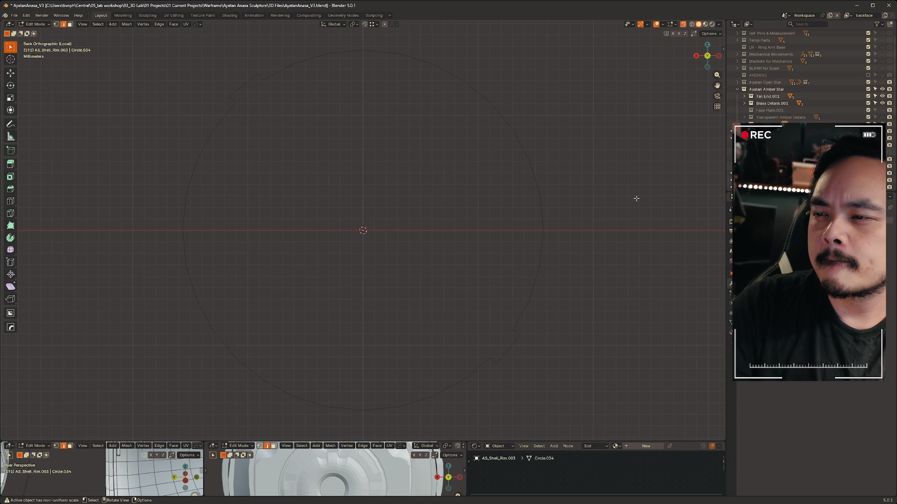
{"action": "key", "text": "Tab"}
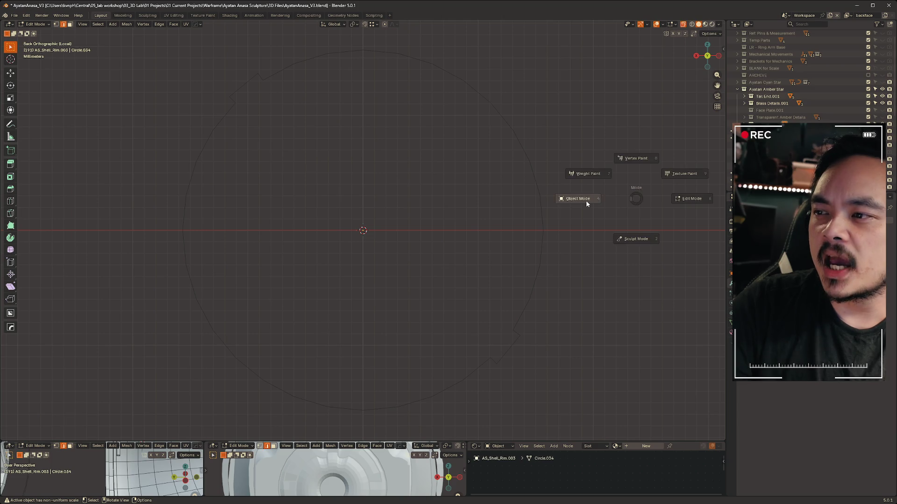
Isolate AS_Shell_Rim.004 in Right Orthographic view and select all its mesh in Edit Mode.
{"action": "left_click", "coordinate": [585, 200]}
{"action": "key", "text": "KP_Divide"}
{"action": "left_click_drag", "start_coordinate": [400, 136], "coordinate": [445, 169]}
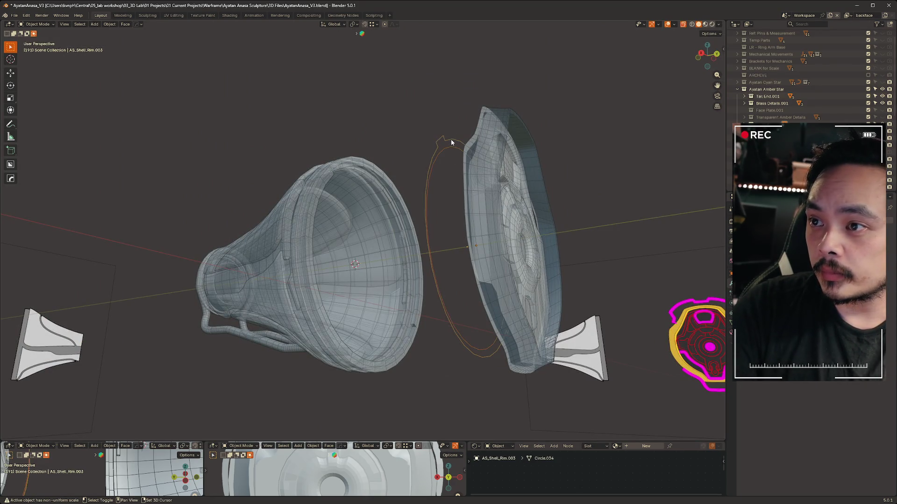
{"action": "key", "text": "KP_Divide"}
{"action": "mouse_move", "coordinate": [607, 266]}
{"action": "middle_mouse_down"}
{"action": "mouse_move", "coordinate": [522, 281]}
{"action": "mouse_move", "coordinate": [636, 288]}
{"action": "mouse_move", "coordinate": [484, 204]}
{"action": "middle_mouse_up"}
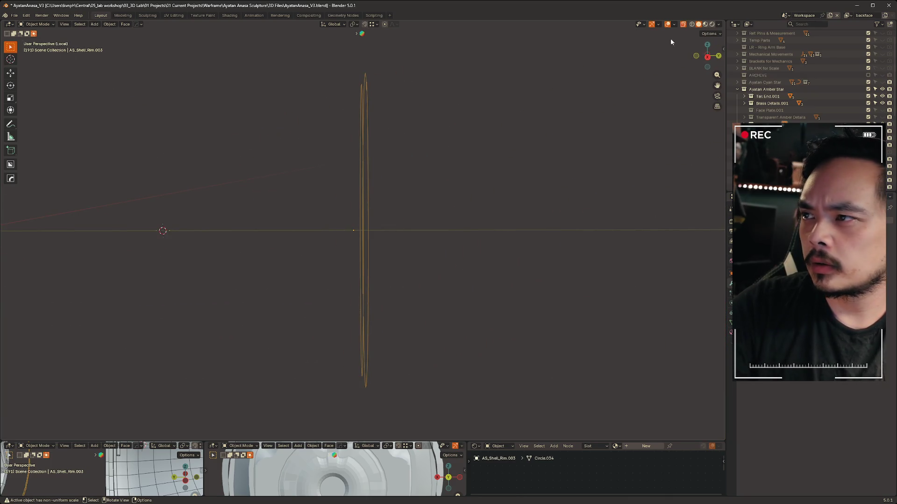
{"action": "left_click", "coordinate": [707, 56]}
{"action": "key", "text": "ctrl+Tab"}
{"action": "left_click", "coordinate": [499, 126]}
{"action": "key", "text": "a"}
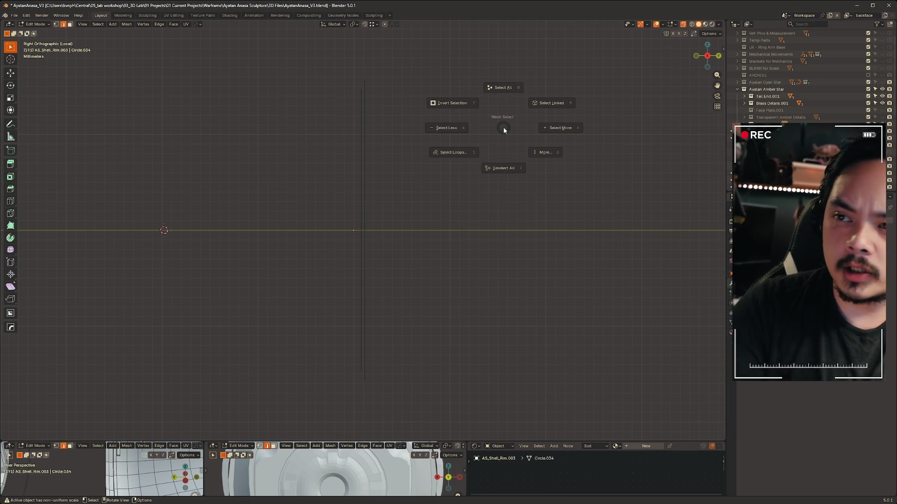
{"action": "left_click", "coordinate": [509, 93]}
Flatten the ring by scaling its vertices to 0 along Y.
{"action": "key", "text": "s"}
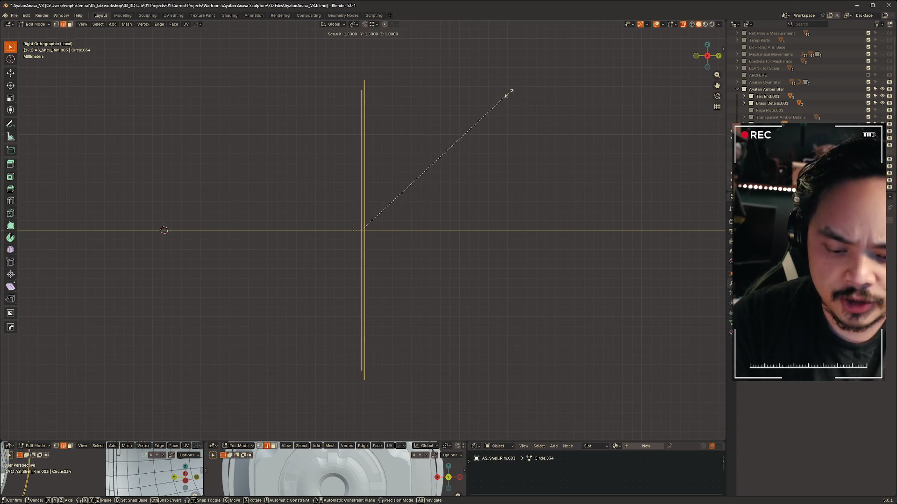
{"action": "key", "text": "y"}
{"action": "key", "text": "0"}
{"action": "key", "text": "Return"}
{"action": "mouse_move", "coordinate": [463, 163]}
{"action": "middle_mouse_down"}
{"action": "mouse_move", "coordinate": [484, 139]}
{"action": "mouse_move", "coordinate": [426, 150]}
{"action": "mouse_move", "coordinate": [376, 132]}
{"action": "mouse_move", "coordinate": [430, 138]}
{"action": "mouse_move", "coordinate": [493, 219]}
{"action": "mouse_move", "coordinate": [421, 209]}
{"action": "mouse_move", "coordinate": [458, 205]}
{"action": "mouse_move", "coordinate": [439, 178]}
{"action": "mouse_move", "coordinate": [349, 193]}
{"action": "mouse_move", "coordinate": [460, 180]}
{"action": "middle_mouse_up"}
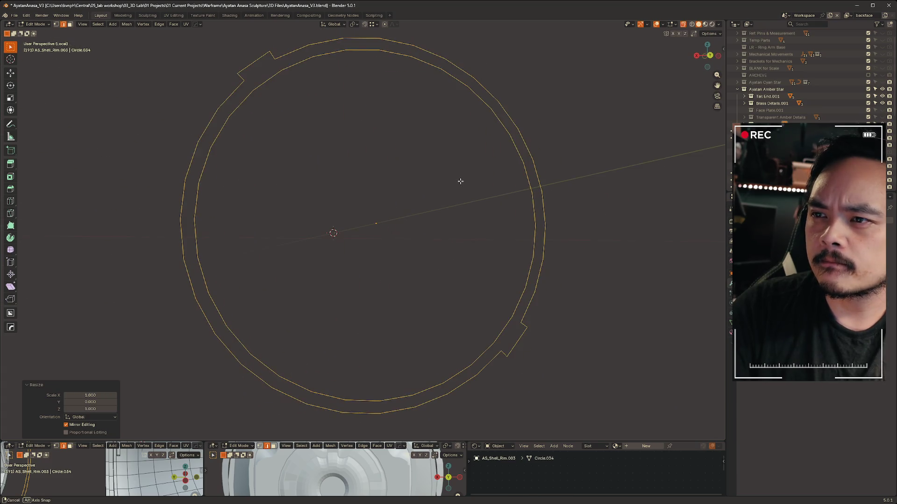
Toggle back into Edit Mode and undo an unwanted face fill between the loops.
{"action": "key", "text": "z"}
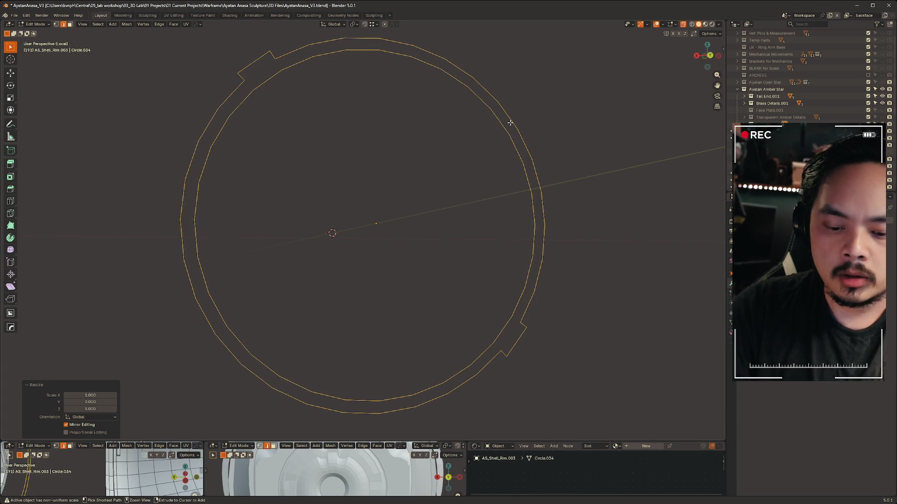
{"action": "key", "text": "ctrl+Tab"}
{"action": "left_click", "coordinate": [462, 122]}
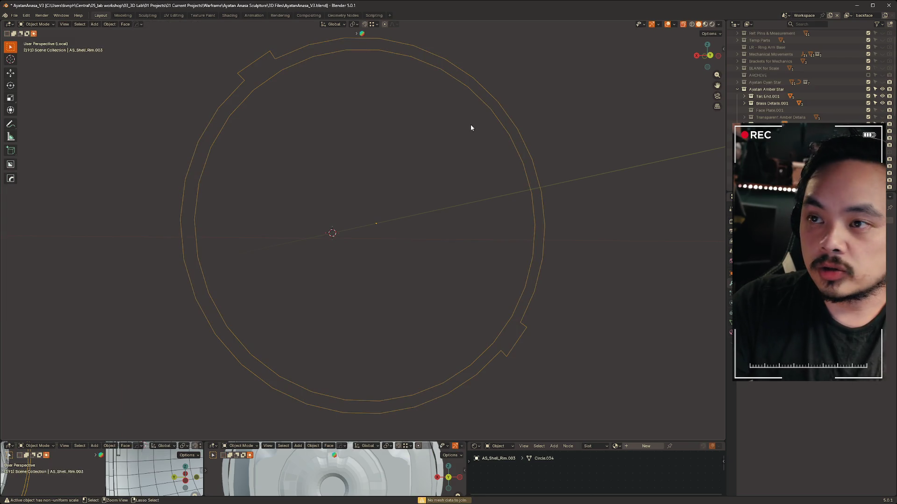
{"action": "key", "text": "ctrl+Tab"}
{"action": "left_click", "coordinate": [523, 140]}
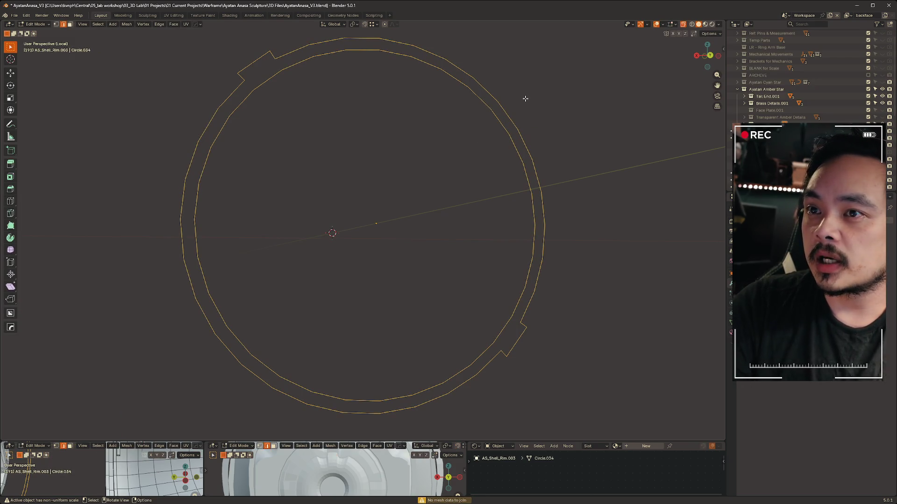
{"action": "key", "text": "f"}
{"action": "key", "text": "ctrl+z"}
Re-enter Edit Mode in vertex select mode and deselect everything on the ring.
{"action": "key", "text": "ctrl+Tab"}
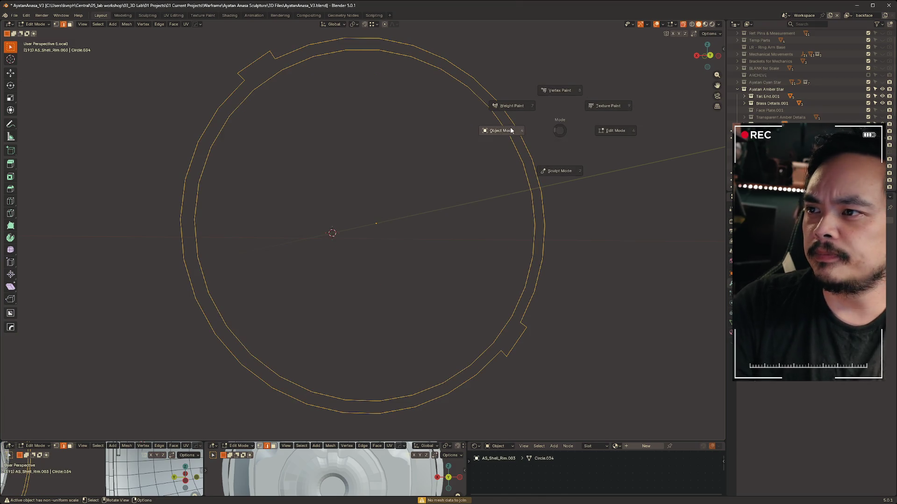
{"action": "left_click", "coordinate": [523, 120]}
{"action": "key", "text": "ctrl+Tab"}
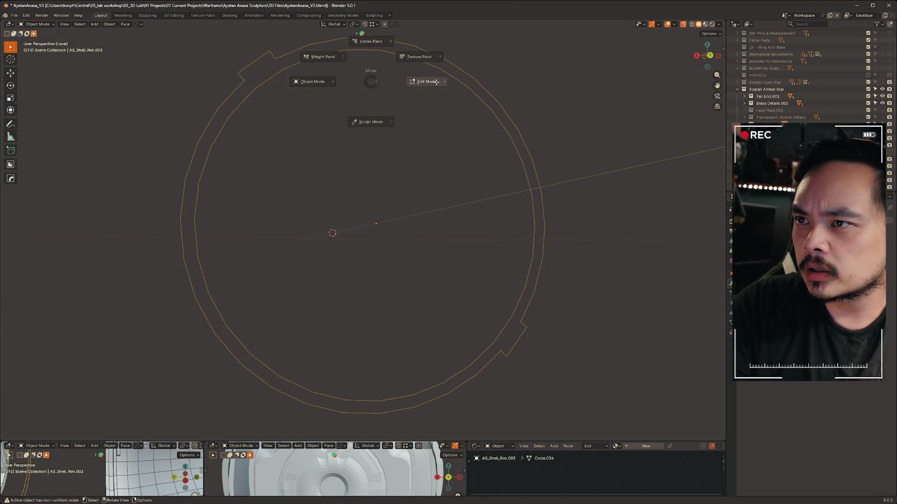
{"action": "left_click", "coordinate": [320, 73]}
{"action": "key", "text": "1"}
{"action": "scroll", "coordinate": [317, 75], "scroll_direction": "up", "scroll_amount": 6}
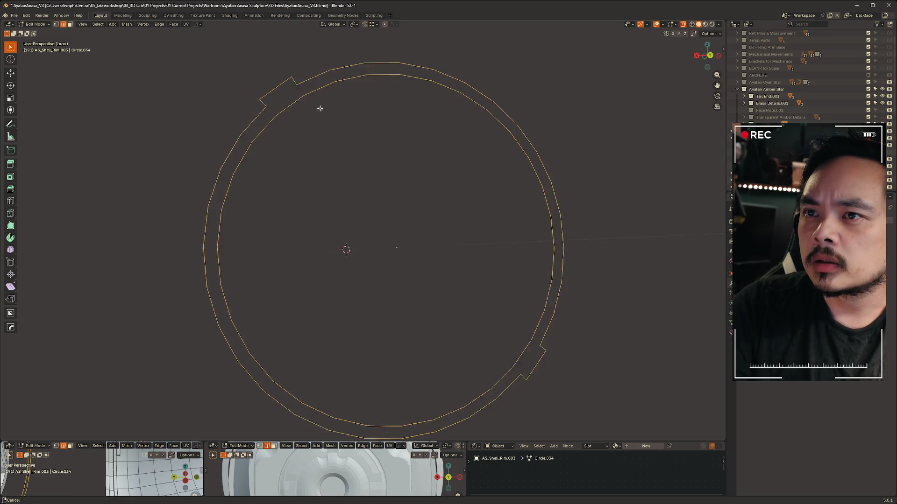
{"action": "key", "text": "alt+a"}
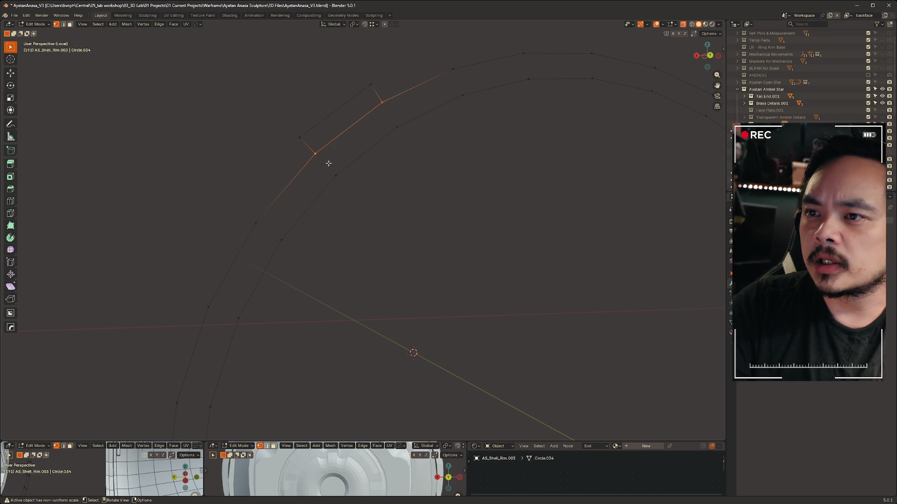
Fill faces at the ring's notch, bridging the short, long outer and connecting edges.
{"action": "left_click_drag", "start_coordinate": [309, 148], "coordinate": [374, 200]}
{"action": "left_click", "coordinate": [301, 139], "text": "shift"}
{"action": "key", "text": "2"}
{"action": "left_click", "coordinate": [387, 117]}
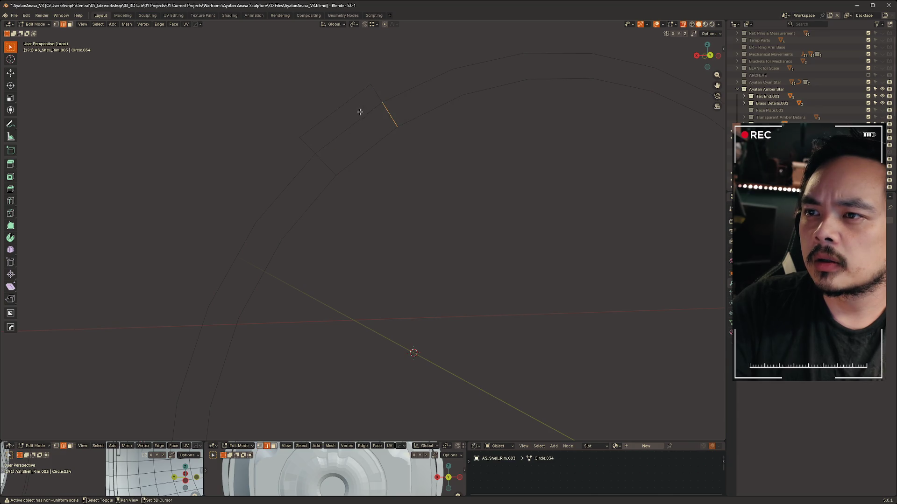
{"action": "left_click", "coordinate": [341, 136], "text": "shift"}
{"action": "left_click", "coordinate": [342, 168], "text": "shift"}
{"action": "key", "text": "f"}
{"action": "key", "text": "alt+a"}
{"action": "left_click_drag", "start_coordinate": [277, 98], "coordinate": [305, 146]}
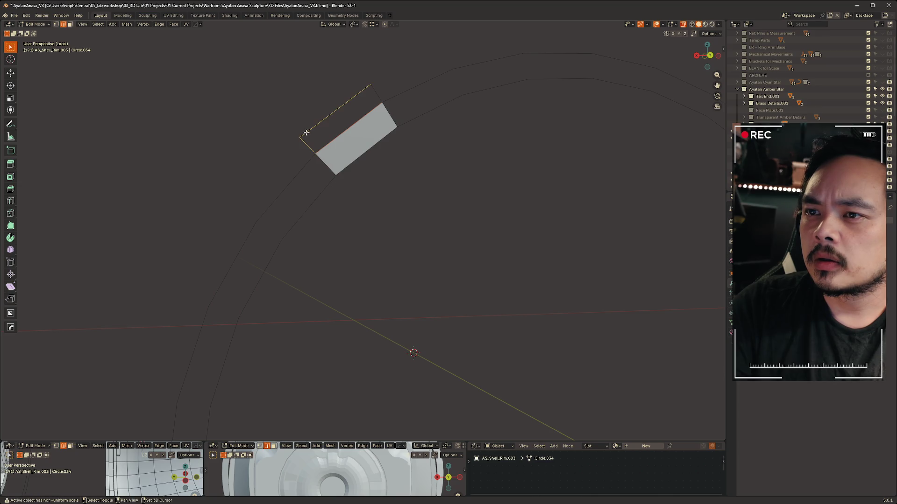
{"action": "key", "text": "f"}
{"action": "key", "text": "alt+a"}
Continue filling faces around the ring's arc and close the remaining gap.
{"action": "scroll", "coordinate": [566, 244], "scroll_direction": "down", "scroll_amount": 4}
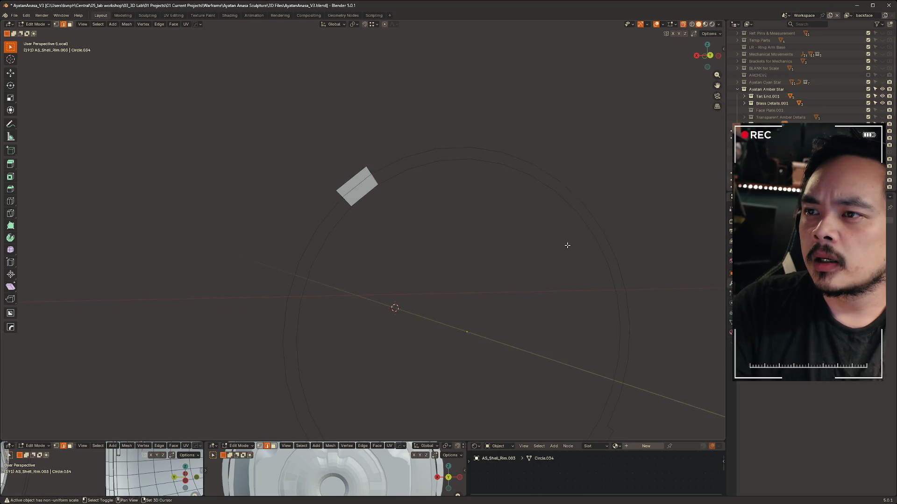
{"action": "middle_click_drag", "start_coordinate": [566, 244], "coordinate": [469, 135]}
{"action": "key", "text": "f"}
{"action": "key", "text": "f"}
{"action": "key", "text": "f"}
{"action": "key", "text": "f"}
{"action": "key", "text": "f"}
{"action": "key", "text": "f"}
{"action": "key", "text": "f"}
{"action": "key", "text": "ctrl+z"}
{"action": "mouse_move", "coordinate": [540, 350]}
{"action": "middle_mouse_down"}
{"action": "mouse_move", "coordinate": [557, 292]}
{"action": "mouse_move", "coordinate": [380, 279]}
{"action": "middle_mouse_up"}
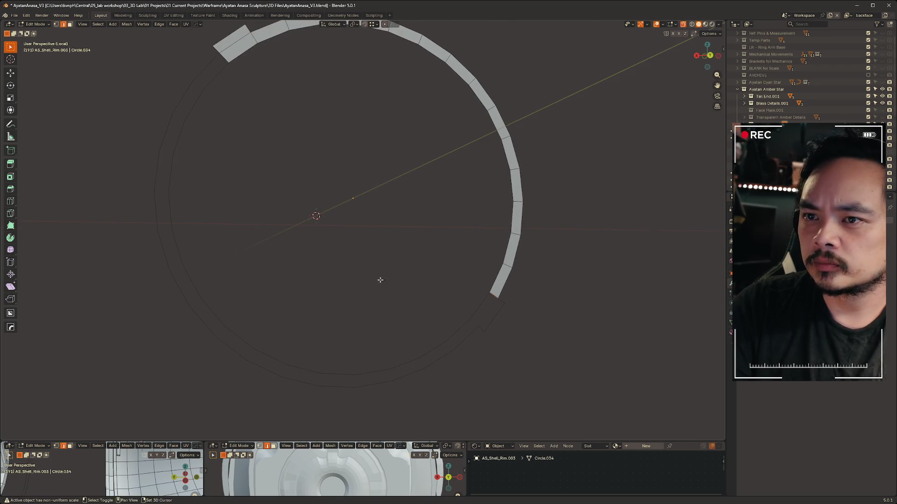
{"action": "key", "text": "f"}
{"action": "key", "text": "f"}
{"action": "key", "text": "f"}
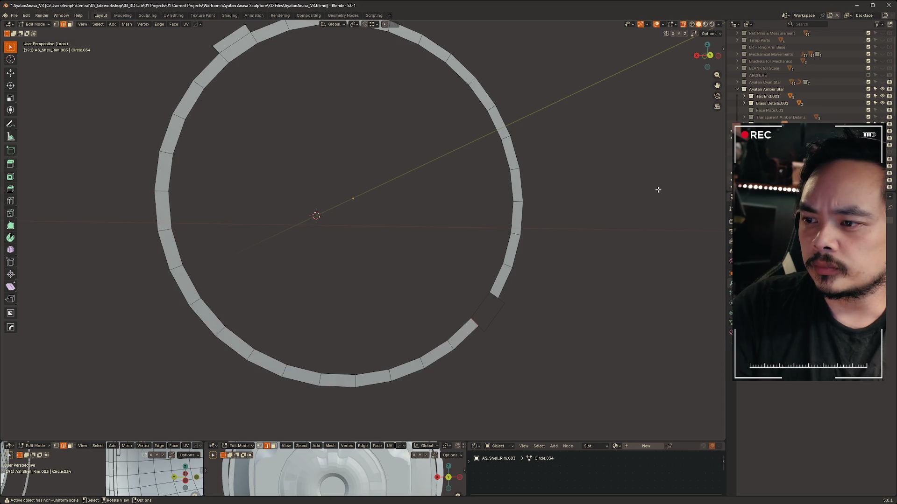
{"action": "middle_click_drag", "start_coordinate": [604, 216], "coordinate": [456, 211]}
{"action": "key", "text": "KP_Decimal"}
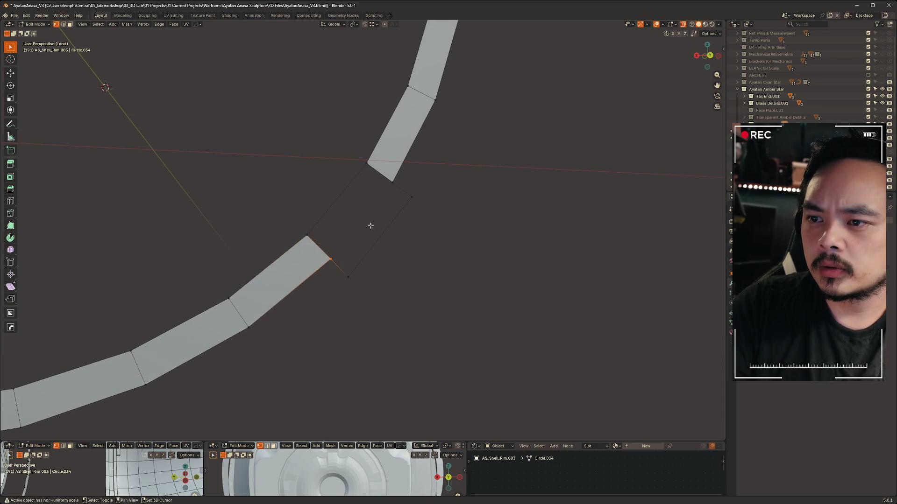
{"action": "key", "text": "f"}
{"action": "key", "text": "2"}
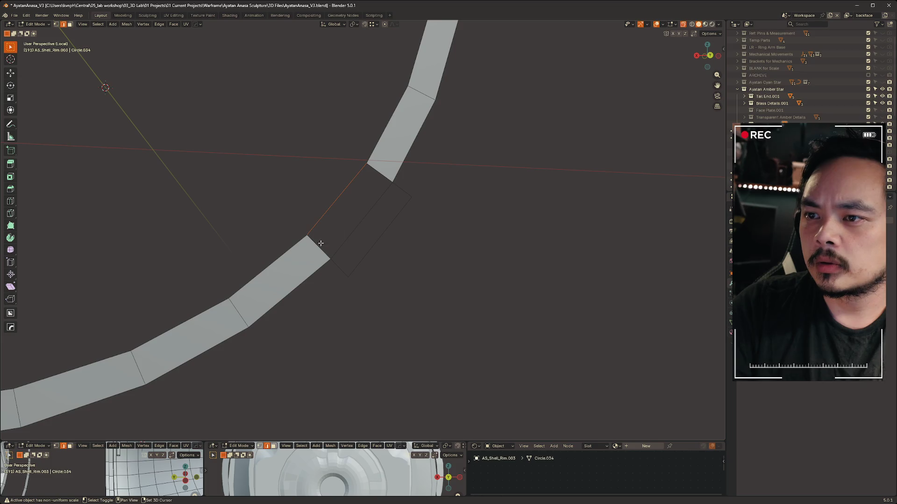
{"action": "key", "text": "f"}
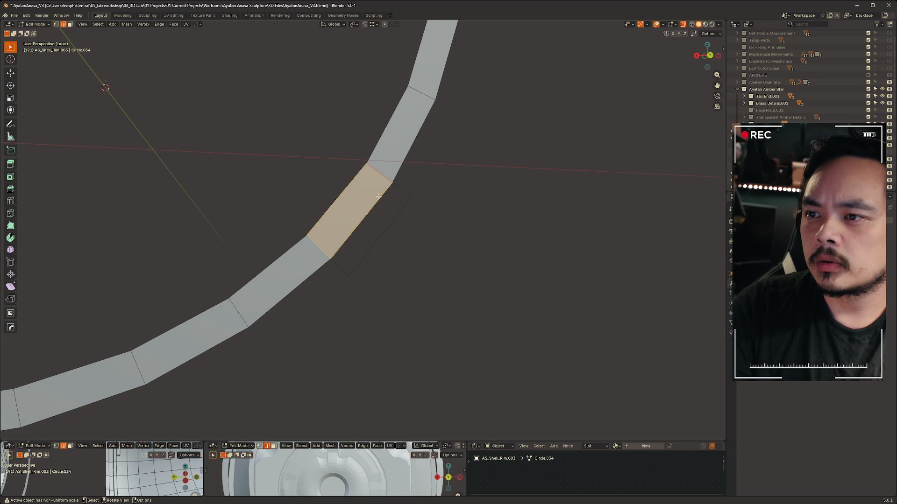
{"action": "key", "text": "f"}
Return the finished ring to object mode and leave local view to show the whole scene.
{"action": "key", "text": "ctrl+KP_1"}
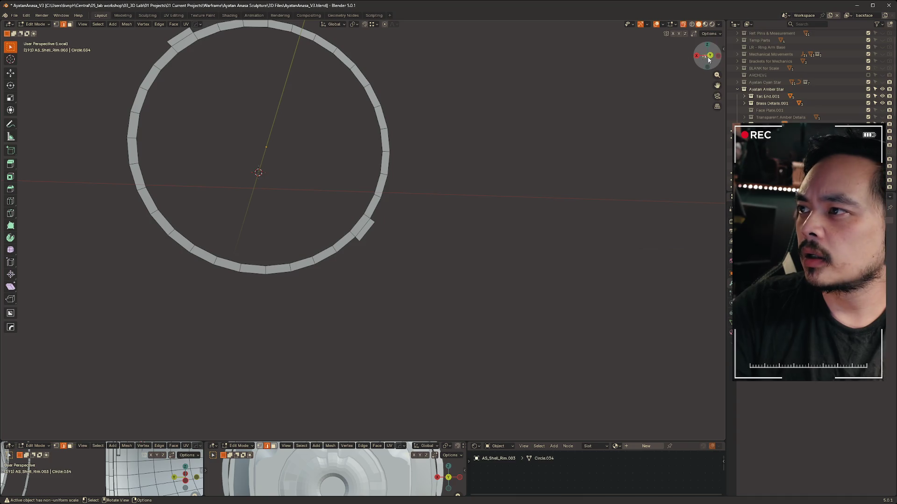
{"action": "mouse_move", "coordinate": [345, 156]}
{"action": "middle_mouse_down", "text": "shift"}
{"action": "mouse_move", "coordinate": [480, 208]}
{"action": "mouse_move", "coordinate": [444, 219]}
{"action": "middle_mouse_up", "text": "shift"}
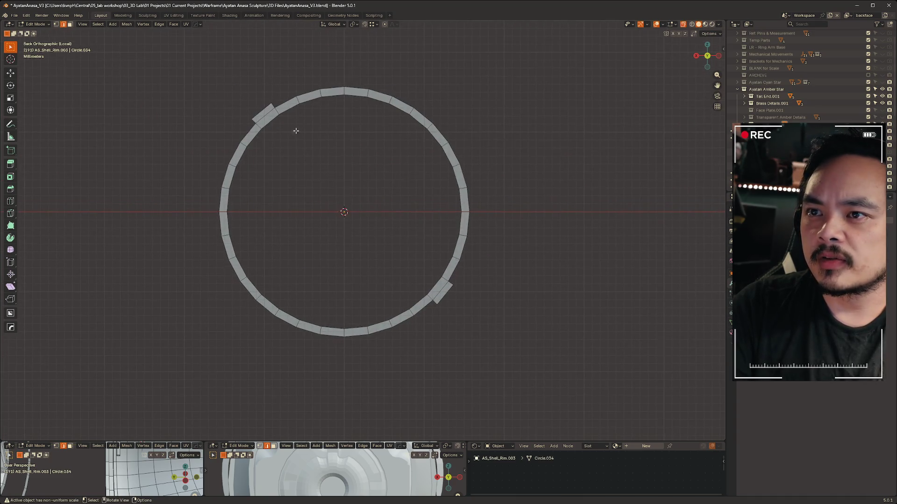
{"action": "scroll", "coordinate": [296, 132], "scroll_direction": "up", "scroll_amount": 2}
{"action": "key", "text": "ctrl+Tab"}
{"action": "left_click", "coordinate": [354, 153]}
{"action": "scroll", "coordinate": [390, 162], "scroll_direction": "down", "scroll_amount": 4}
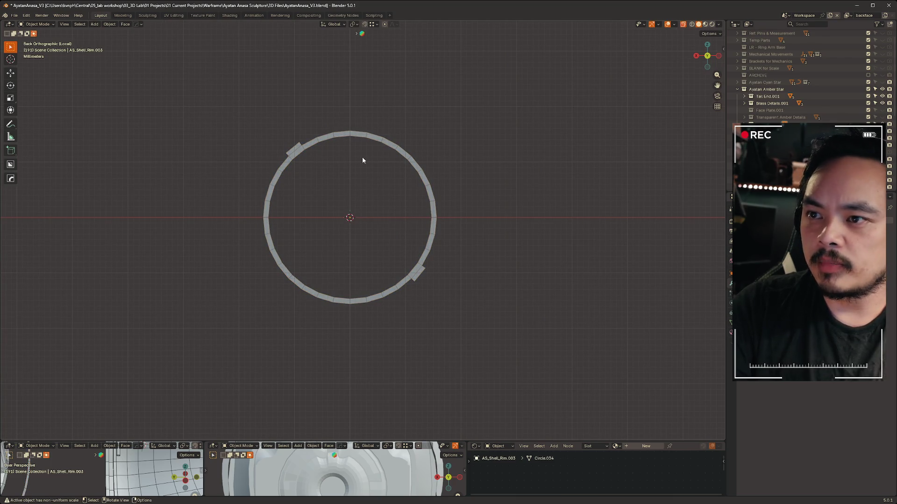
{"action": "left_click", "coordinate": [293, 152]}
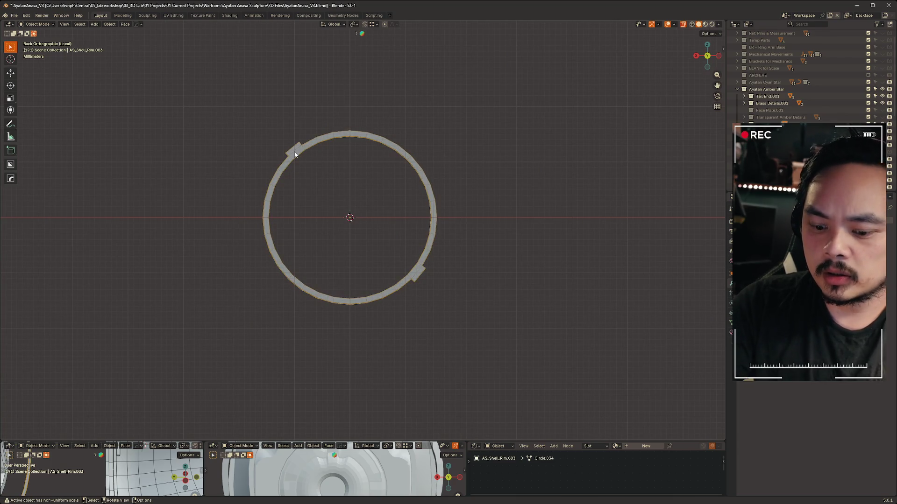
{"action": "key", "text": "KP_Divide"}
Hide the brass band and the large shell plate, then reselect the flat ring.
{"action": "mouse_move", "coordinate": [411, 197]}
{"action": "middle_mouse_down"}
{"action": "mouse_move", "coordinate": [436, 200]}
{"action": "mouse_move", "coordinate": [557, 116]}
{"action": "middle_mouse_up"}
{"action": "left_click_drag", "start_coordinate": [707, 56], "coordinate": [524, 260]}
{"action": "left_click", "coordinate": [523, 260]}
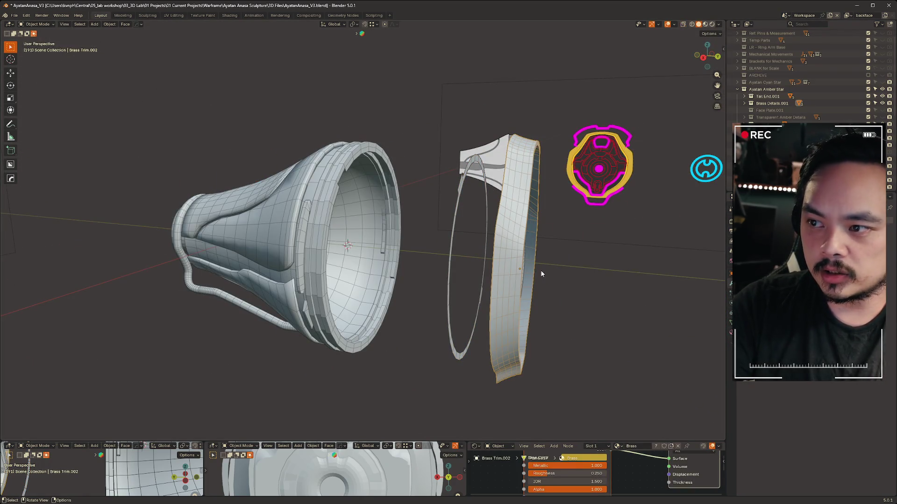
{"action": "key", "text": "h"}
{"action": "left_click", "coordinate": [516, 263]}
{"action": "middle_click_drag", "start_coordinate": [516, 262], "coordinate": [486, 268]}
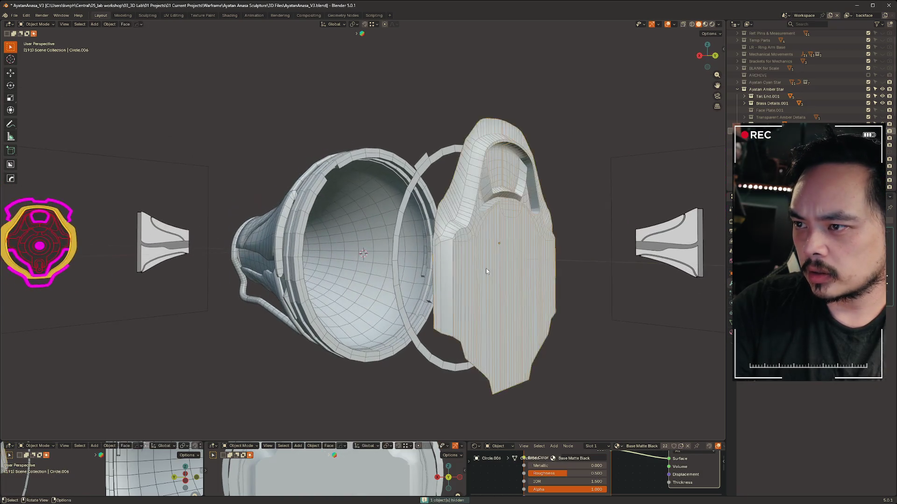
{"action": "key", "text": "h"}
{"action": "left_click", "coordinate": [490, 164]}
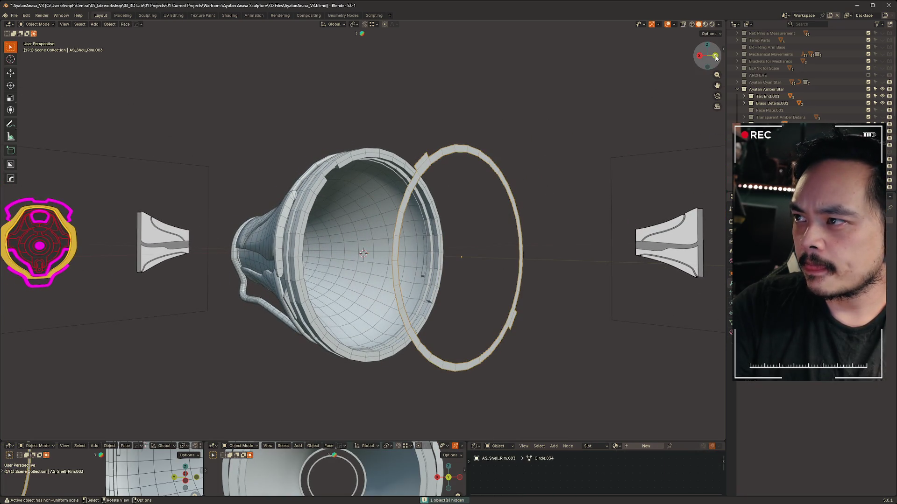
Clear the ring's selection and hide the Reference collection in the Outliner.
{"action": "left_click", "coordinate": [715, 56]}
{"action": "mouse_move", "coordinate": [467, 201]}
{"action": "middle_mouse_down"}
{"action": "mouse_move", "coordinate": [461, 185]}
{"action": "mouse_move", "coordinate": [523, 195]}
{"action": "middle_mouse_up"}
{"action": "left_click", "coordinate": [523, 195]}
{"action": "scroll", "coordinate": [880, 79], "scroll_direction": "up", "scroll_amount": 1}
{"action": "left_click", "coordinate": [882, 40]}
Select and frame the horn shell, briefly toggling the shell and rim pieces' visibility.
{"action": "mouse_move", "coordinate": [336, 154]}
{"action": "middle_mouse_down"}
{"action": "mouse_move", "coordinate": [341, 233]}
{"action": "mouse_move", "coordinate": [320, 136]}
{"action": "mouse_move", "coordinate": [302, 120]}
{"action": "mouse_move", "coordinate": [496, 179]}
{"action": "mouse_move", "coordinate": [472, 187]}
{"action": "middle_mouse_up"}
{"action": "left_click", "coordinate": [495, 179]}
{"action": "key", "text": "KP_Decimal"}
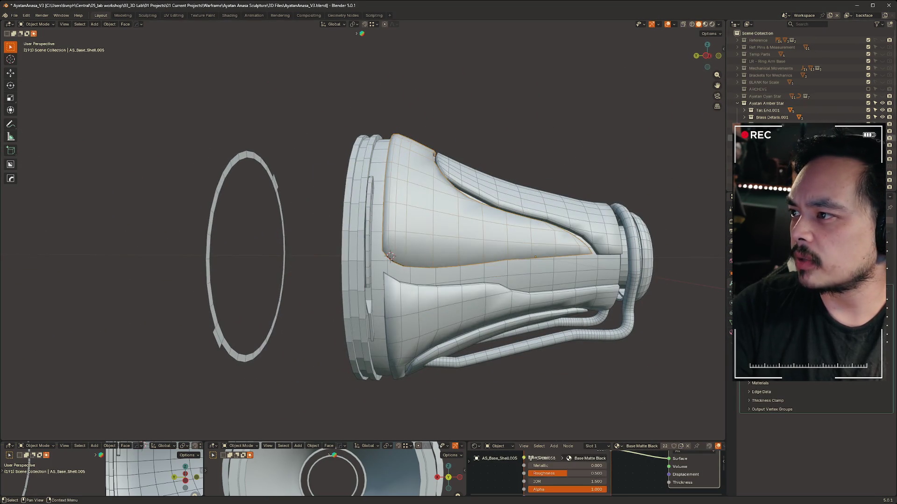
{"action": "left_click", "coordinate": [886, 136]}
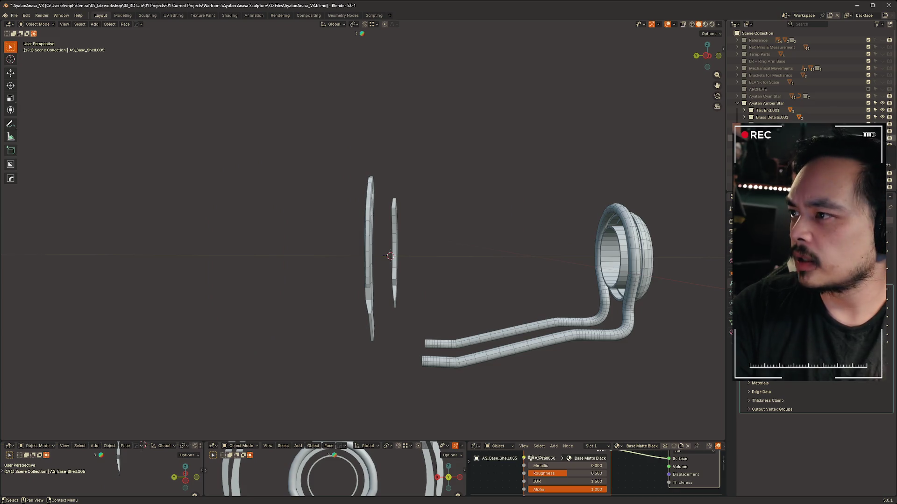
{"action": "left_click", "coordinate": [886, 136]}
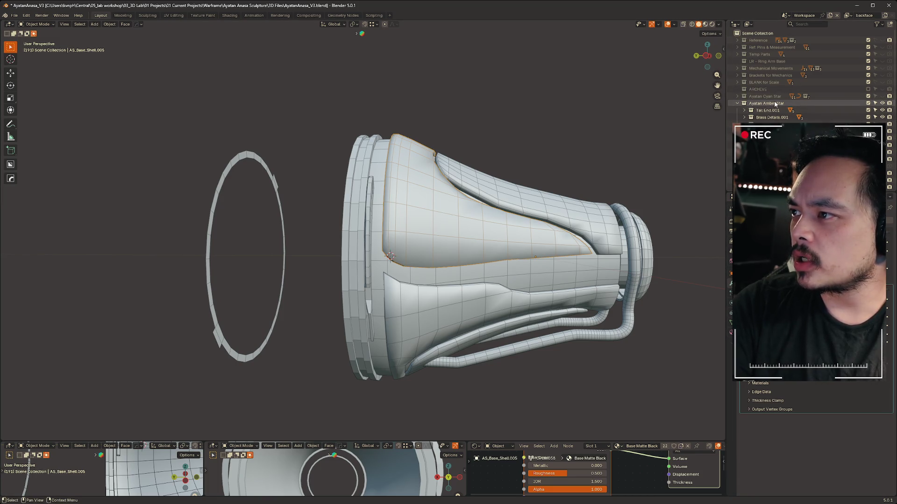
Put Circle.006 into a new collection 'Ayatan Star Connecting Ring' nested inside Design.
{"action": "right_click", "coordinate": [752, 145]}
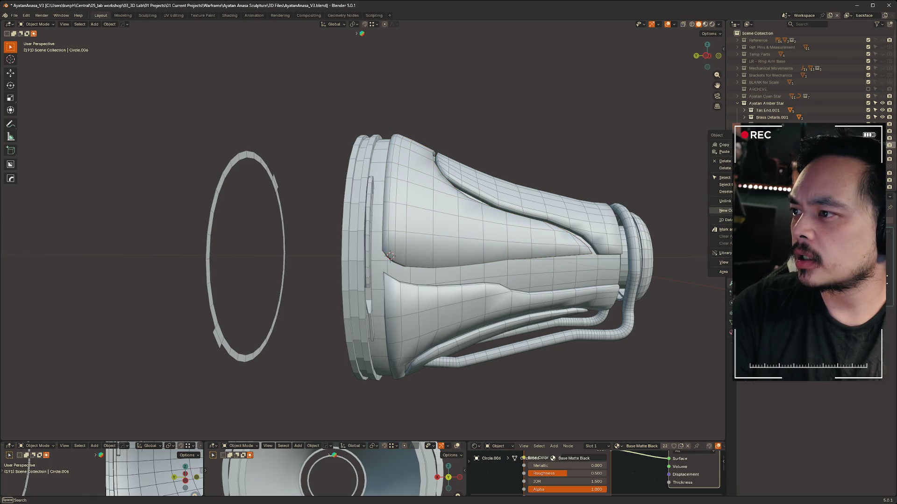
{"action": "scroll", "coordinate": [812, 75], "scroll_direction": "down", "scroll_amount": 3}
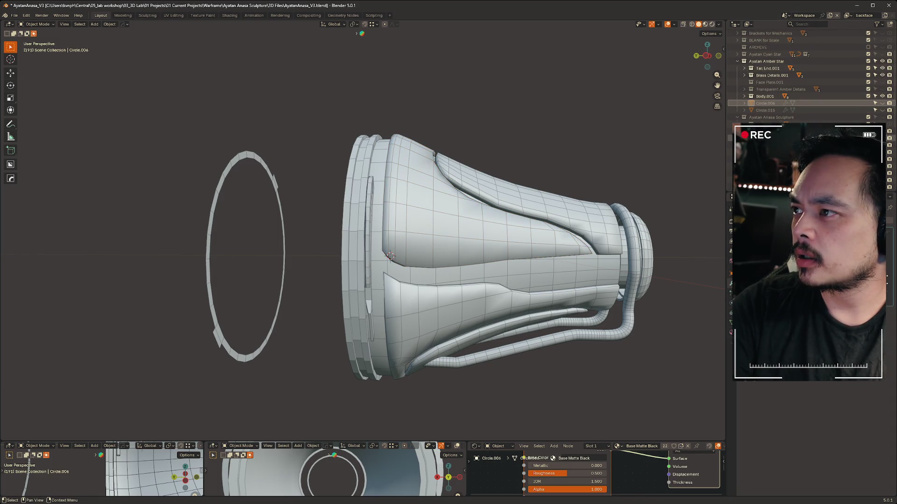
{"action": "scroll", "coordinate": [812, 75], "scroll_direction": "down", "scroll_amount": 4}
{"action": "key", "text": "c"}
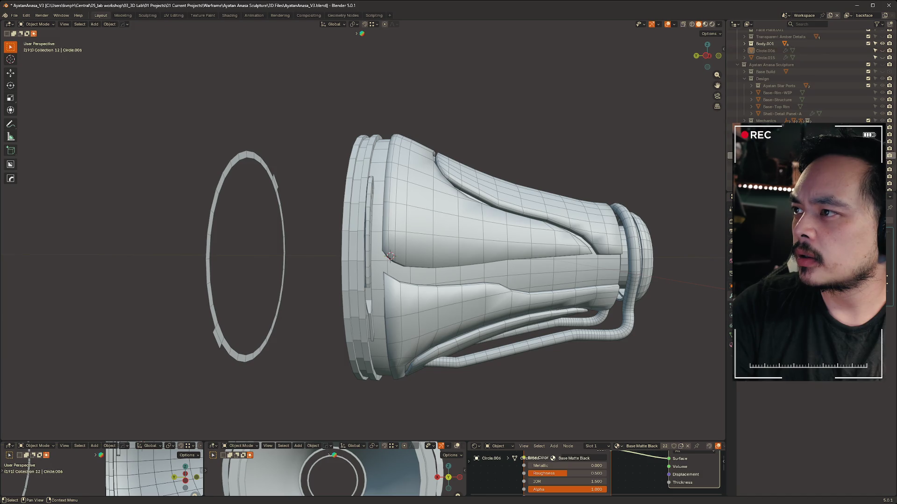
{"action": "key", "text": "F2"}
{"action": "type", "text": "Ayatan S"}
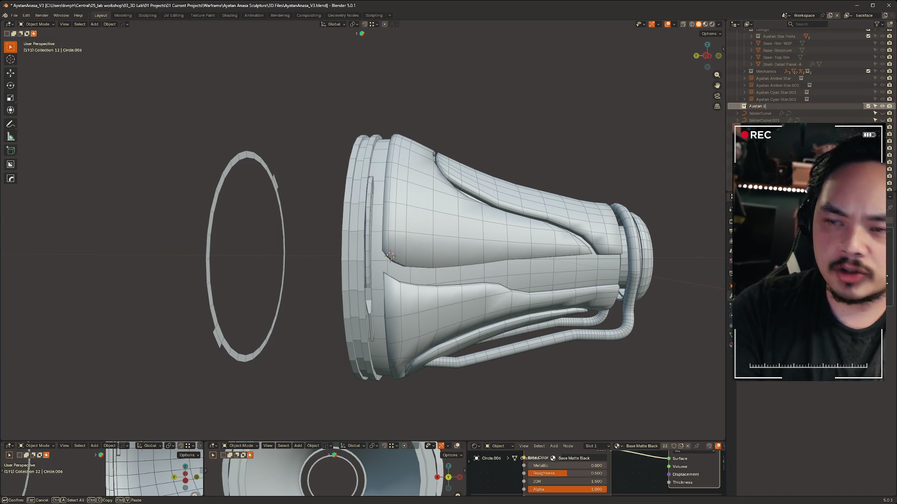
{"action": "type", "text": "tar C"}
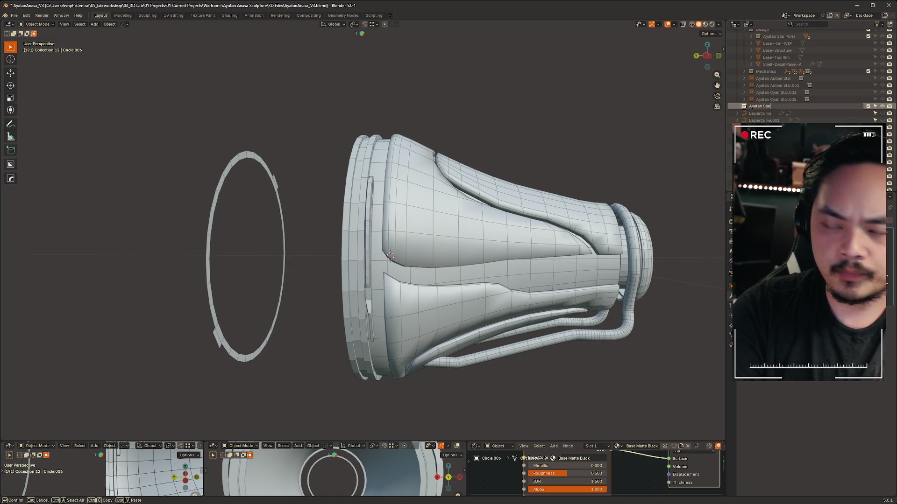
{"action": "type", "text": "onnecting "}
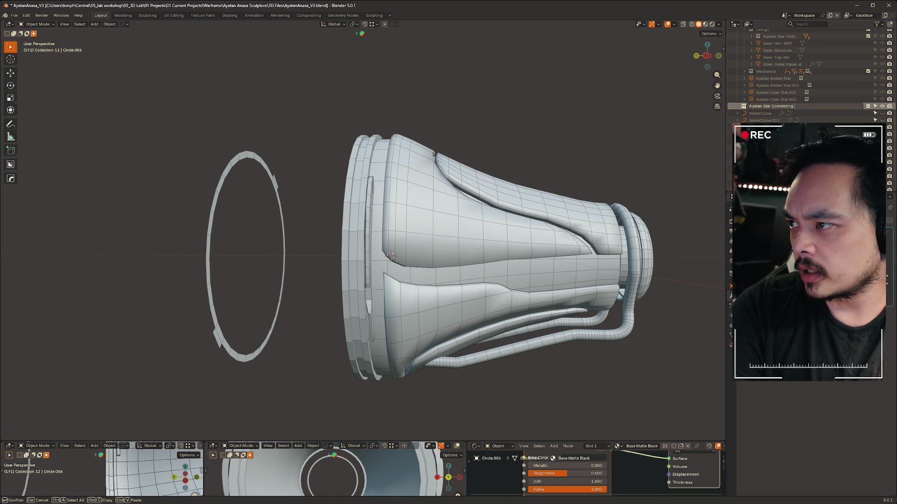
{"action": "type", "text": "Ring"}
{"action": "key", "text": "Return"}
{"action": "scroll", "coordinate": [808, 75], "scroll_direction": "up", "scroll_amount": 3}
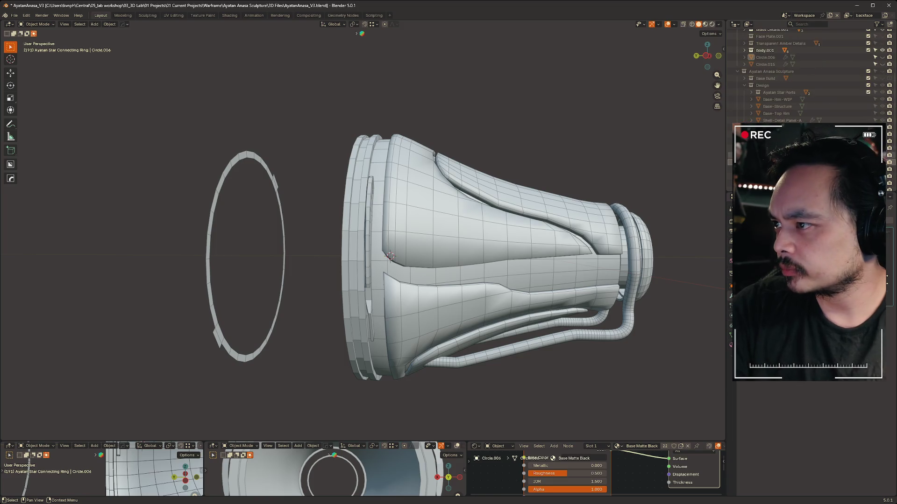
{"action": "scroll", "coordinate": [811, 121], "scroll_direction": "up", "scroll_amount": 4}
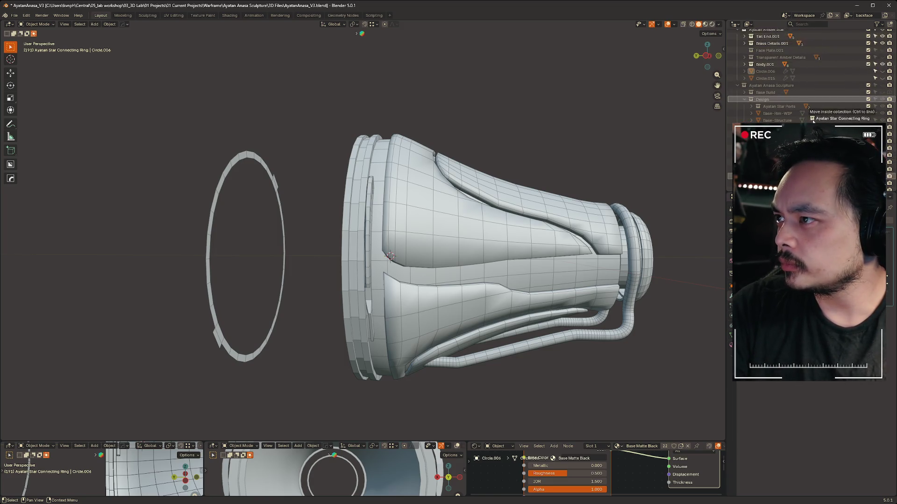
{"action": "mouse_move", "coordinate": [812, 121]}
{"action": "left_mouse_down"}
{"action": "mouse_move", "coordinate": [794, 99]}
{"action": "mouse_move", "coordinate": [794, 79]}
{"action": "mouse_move", "coordinate": [605, 76]}
{"action": "left_mouse_up"}
Select the ring shell piece and left circle ring, then hide the Body.001 shell meshes.
{"action": "left_click", "coordinate": [361, 187]}
{"action": "left_click_drag", "start_coordinate": [174, 147], "coordinate": [259, 218], "text": "shift"}
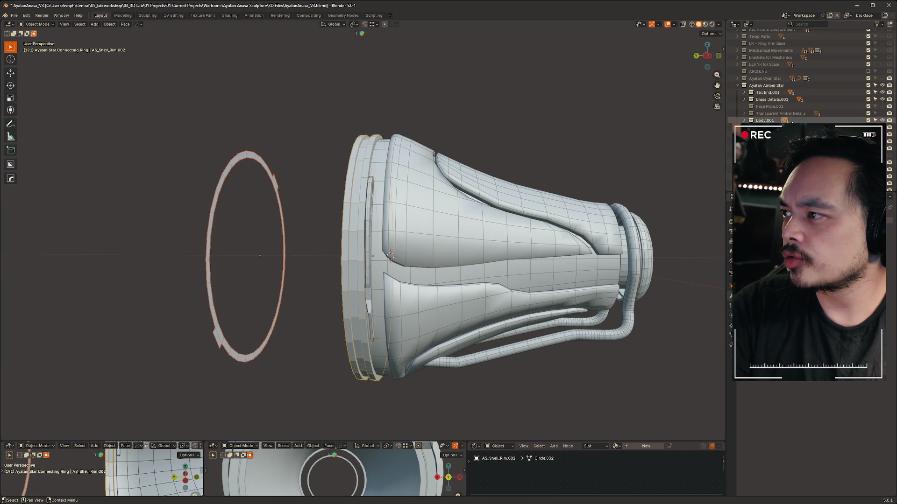
{"action": "scroll", "coordinate": [794, 120], "scroll_direction": "down", "scroll_amount": 3}
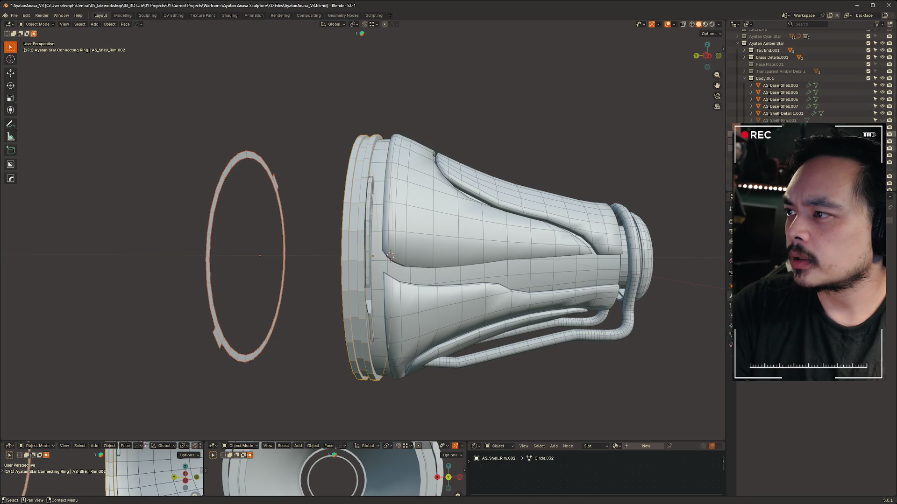
{"action": "left_click", "coordinate": [882, 78]}
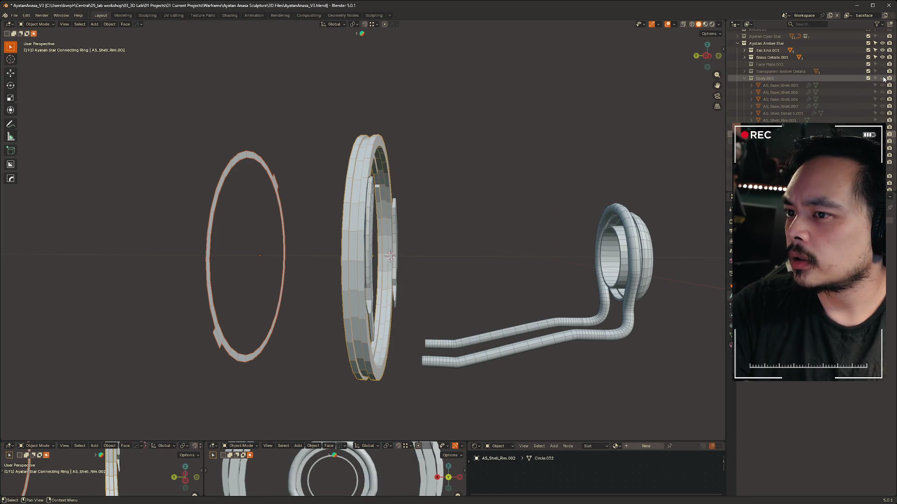
Hide Brass Details.001 and Tail End.001 and switch to a back orthographic view.
{"action": "mouse_move", "coordinate": [613, 154]}
{"action": "middle_mouse_down"}
{"action": "mouse_move", "coordinate": [403, 192]}
{"action": "mouse_move", "coordinate": [492, 190]}
{"action": "middle_mouse_up"}
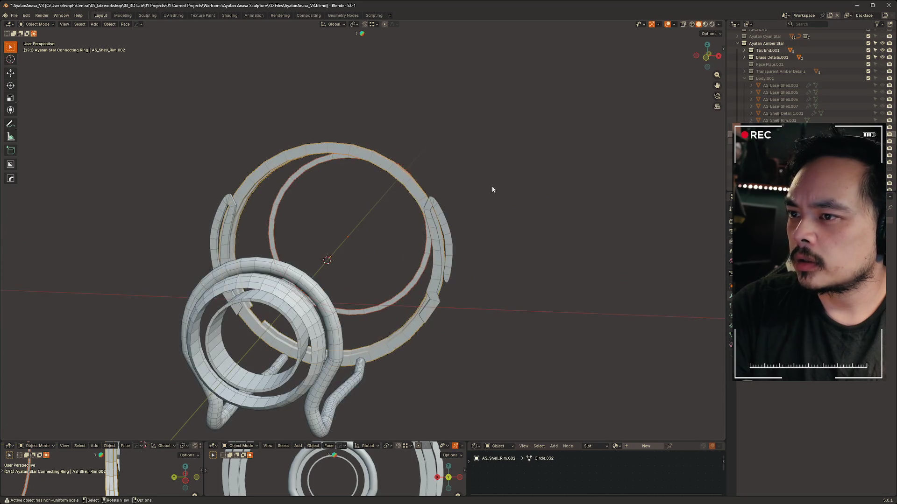
{"action": "left_click", "coordinate": [881, 57]}
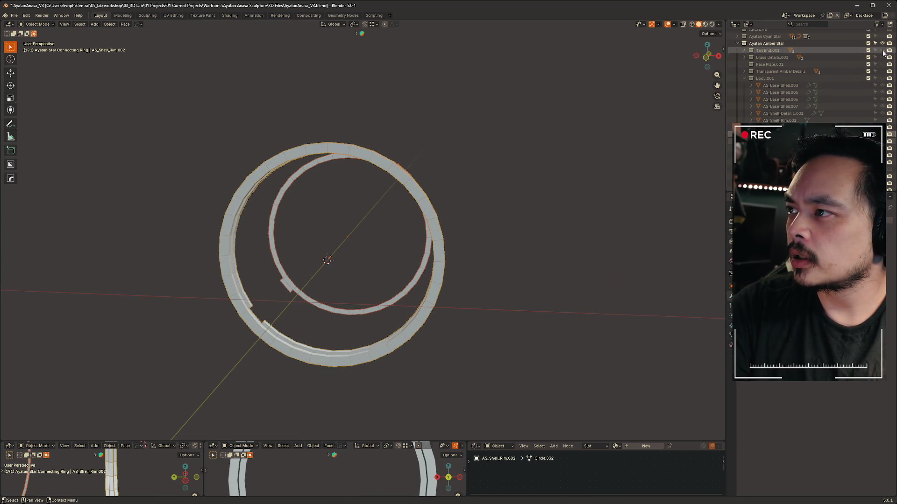
{"action": "left_click", "coordinate": [881, 50]}
{"action": "middle_click_drag", "start_coordinate": [378, 204], "coordinate": [489, 156]}
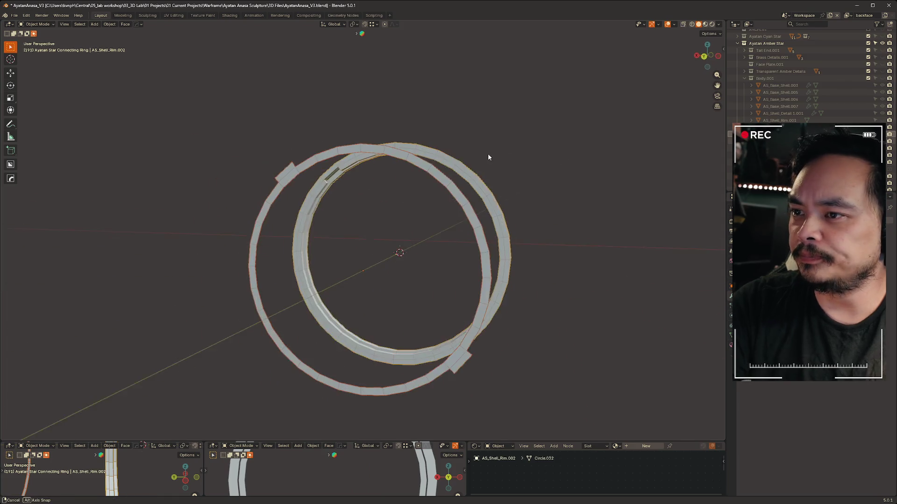
{"action": "left_click", "coordinate": [707, 57]}
{"action": "scroll", "coordinate": [505, 155], "scroll_direction": "up", "scroll_amount": 3}
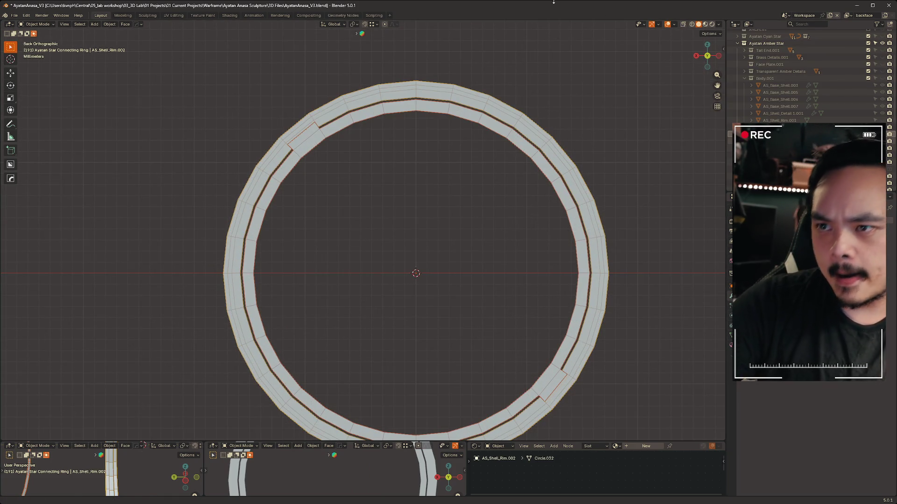
Select AS_Shell_Rim.003 and enter Edit Mode on its mesh.
{"action": "left_click", "coordinate": [485, 274]}
{"action": "middle_click_drag", "start_coordinate": [485, 273], "coordinate": [473, 240], "text": "shift"}
{"action": "left_click", "coordinate": [314, 115]}
{"action": "key", "text": "ctrl+Tab"}
{"action": "left_click", "coordinate": [370, 103]}
{"action": "key", "text": "ctrl+Tab"}
{"action": "left_click", "coordinate": [306, 102]}
{"action": "middle_click_drag", "start_coordinate": [341, 254], "coordinate": [346, 262], "text": "shift"}
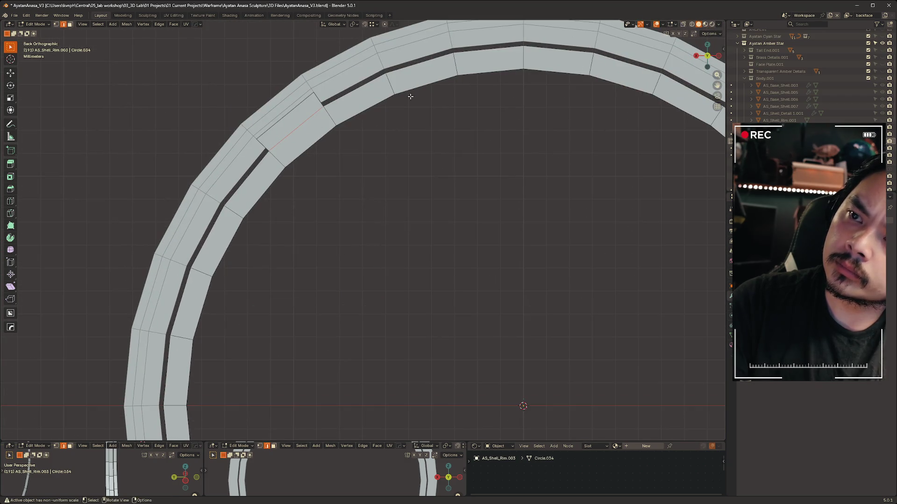
{"action": "key", "text": "3"}
Shrink the small tab face on the ring.
{"action": "left_click", "coordinate": [299, 135]}
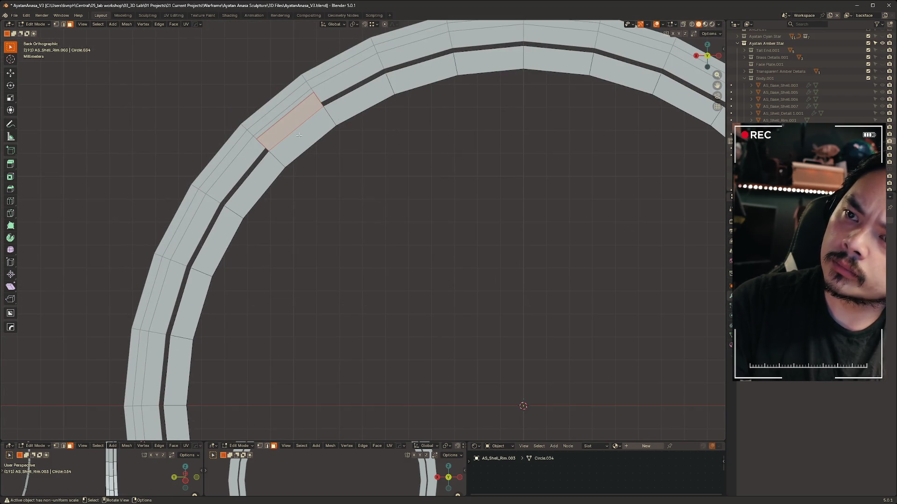
{"action": "key", "text": "s"}
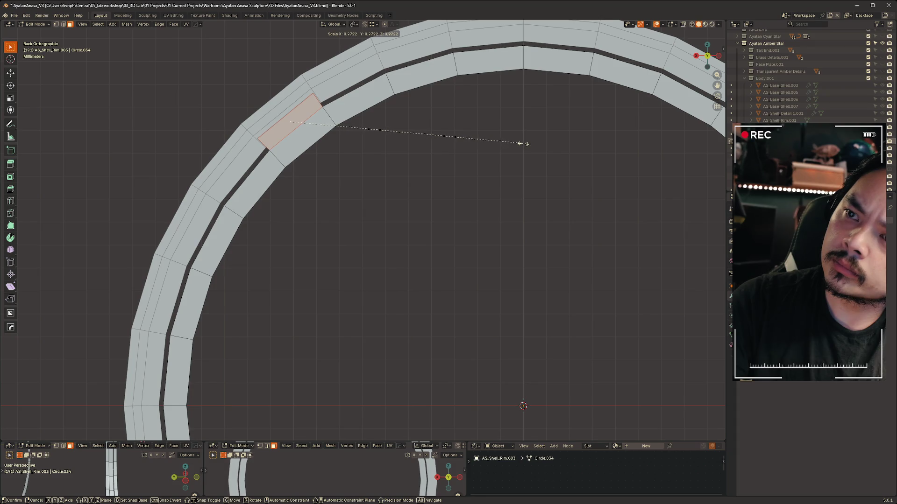
{"action": "left_click", "coordinate": [521, 143]}
{"action": "scroll", "coordinate": [261, 134], "scroll_direction": "up", "scroll_amount": 5}
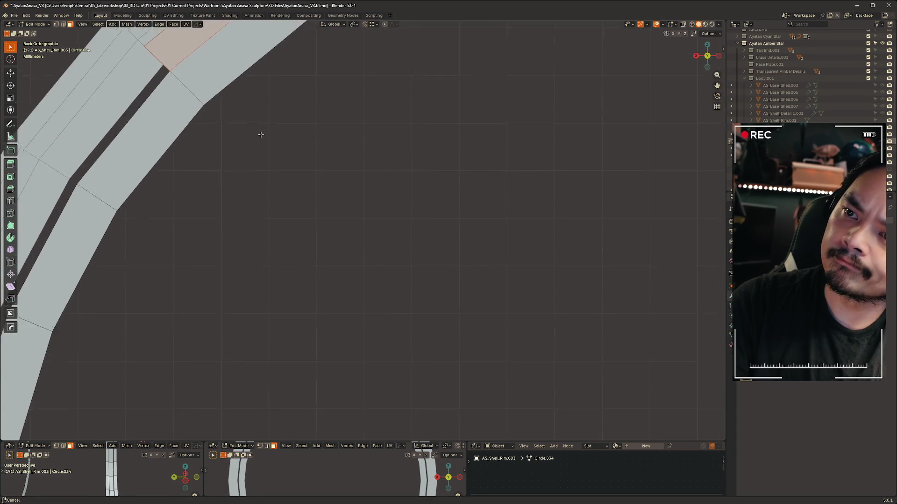
{"action": "middle_click_drag", "start_coordinate": [260, 134], "coordinate": [357, 247], "text": "shift"}
{"action": "key", "text": "2"}
{"action": "key", "text": "alt+a"}
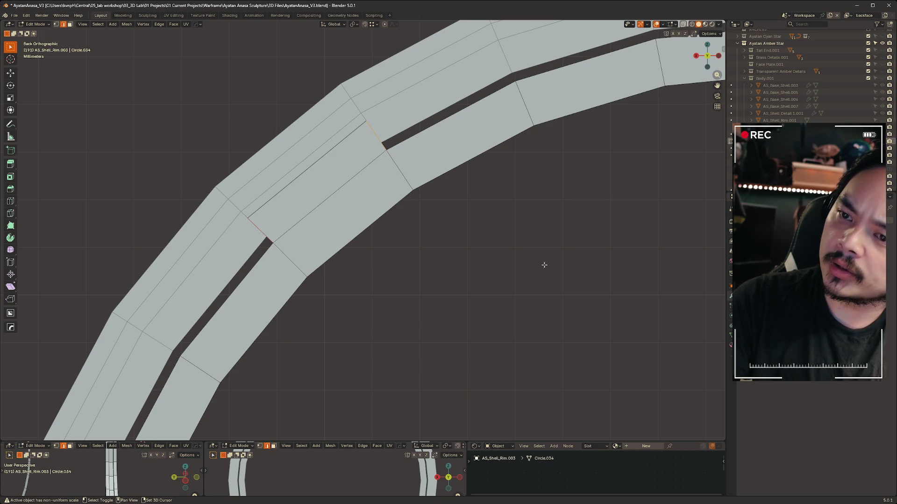
Scale the tab's edges down to 0.914, then to 0.984 with a short edge added.
{"action": "key", "text": "s"}
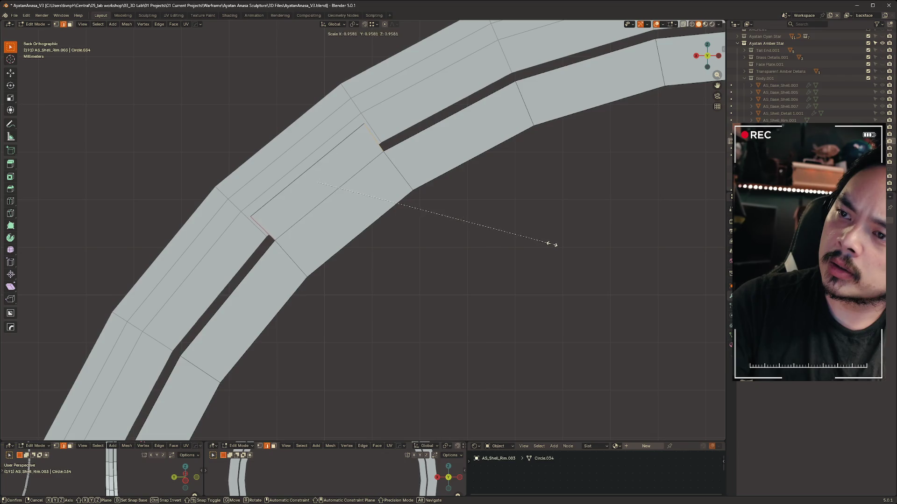
{"action": "key", "text": "Escape"}
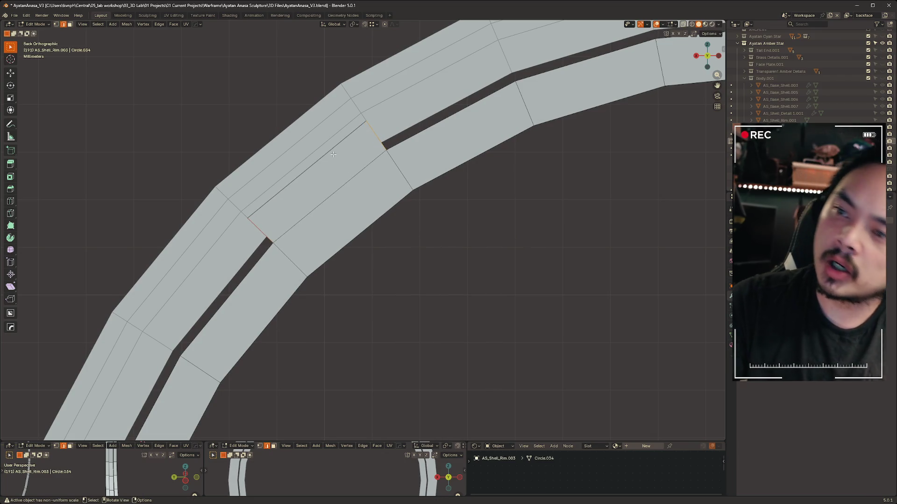
{"action": "key", "text": "s"}
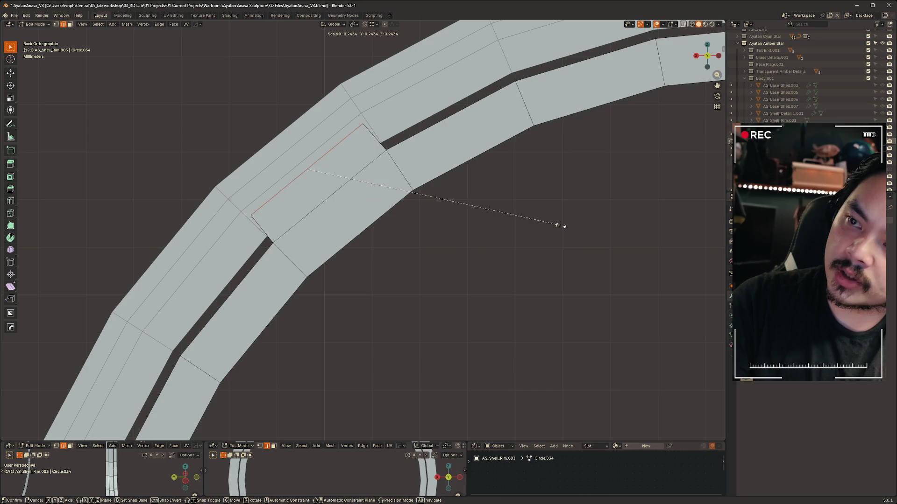
{"action": "left_click", "coordinate": [535, 219]}
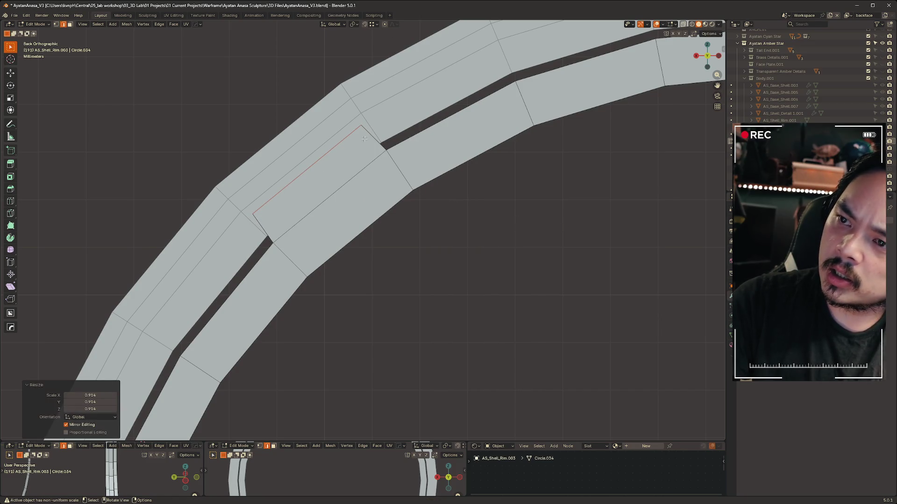
{"action": "left_click", "coordinate": [250, 201], "text": "shift"}
{"action": "key", "text": "s"}
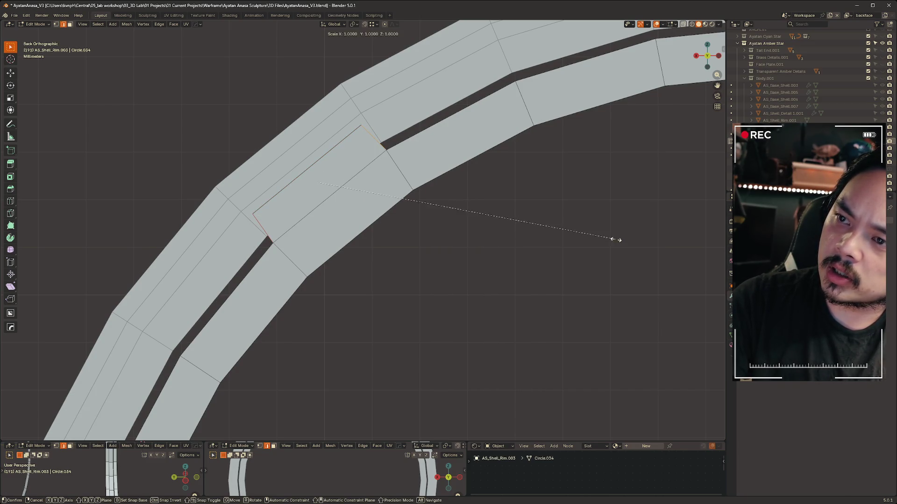
{"action": "left_click", "coordinate": [612, 239]}
{"action": "scroll", "coordinate": [494, 230], "scroll_direction": "down", "scroll_amount": 5}
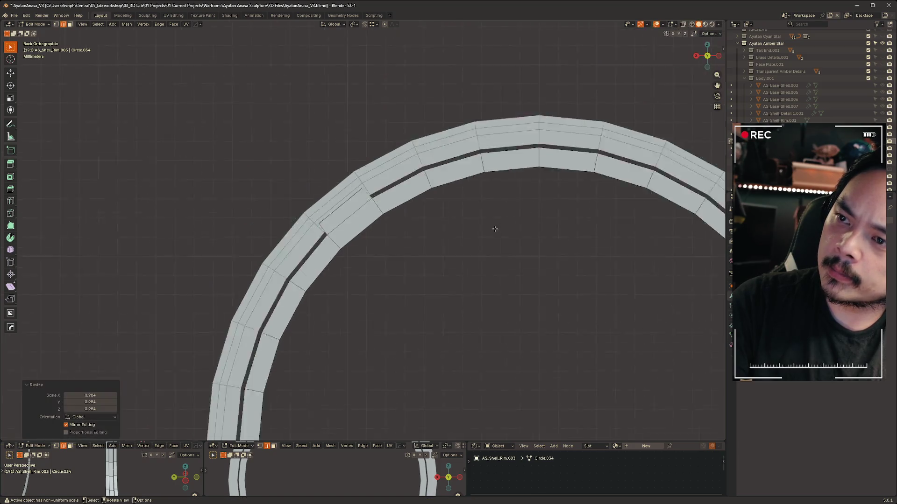
{"action": "scroll", "coordinate": [377, 126], "scroll_direction": "up", "scroll_amount": 2}
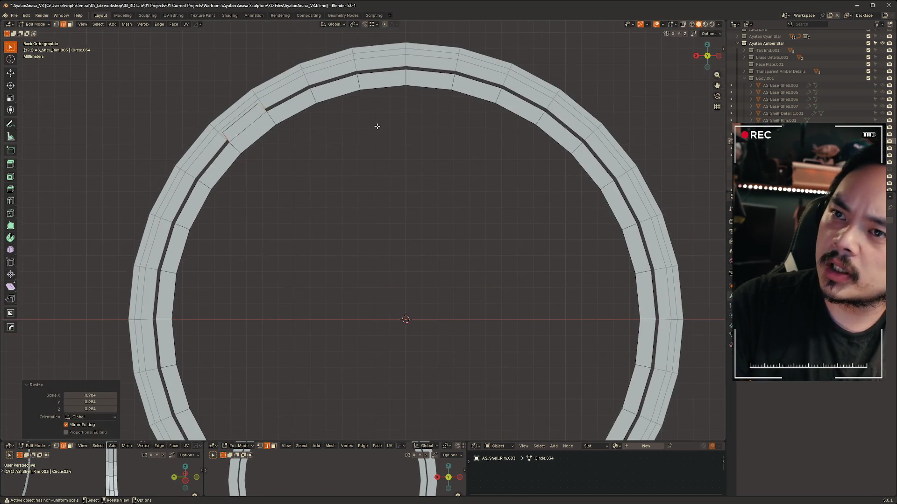
In object mode, enlarge the whole ring to a scale of about 1.007.
{"action": "key", "text": "ctrl+Tab"}
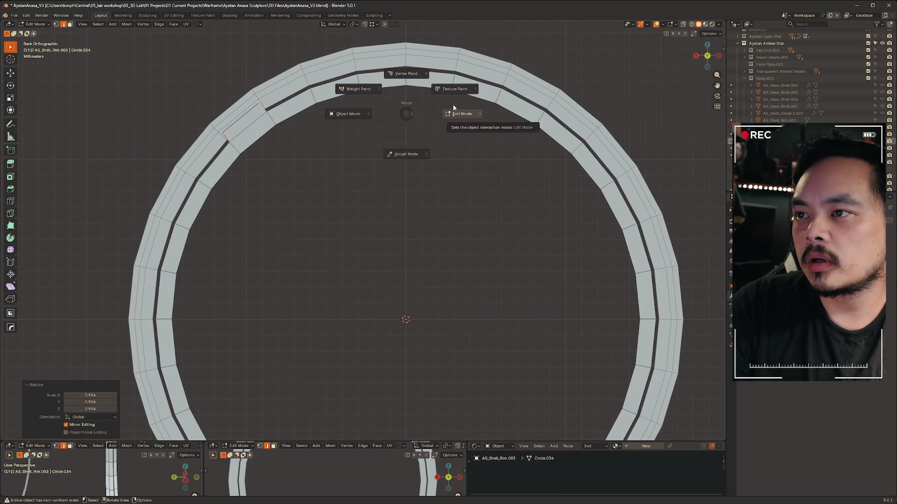
{"action": "key", "text": "Escape"}
{"action": "key", "text": "Tab"}
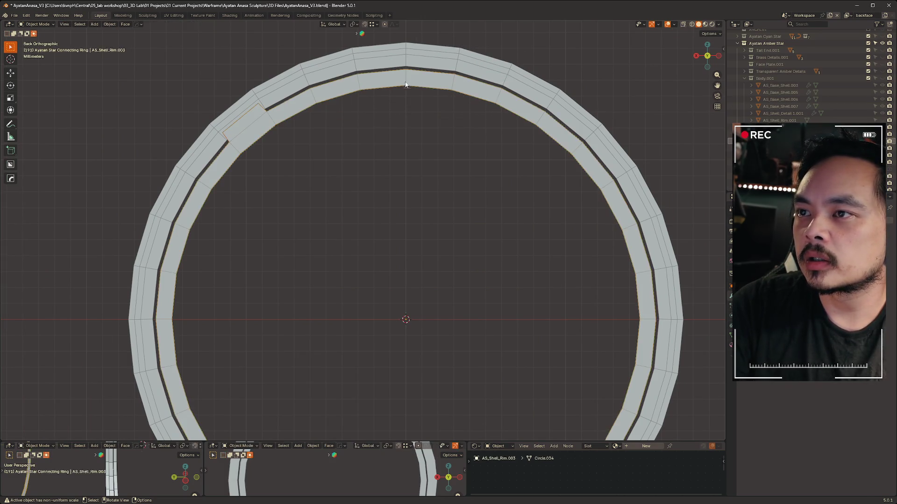
{"action": "key", "text": "s"}
{"action": "scroll", "coordinate": [278, 92], "scroll_direction": "up", "scroll_amount": 5, "text": "alt"}
{"action": "scroll", "coordinate": [445, 167], "scroll_direction": "down", "scroll_amount": 3, "text": "alt"}
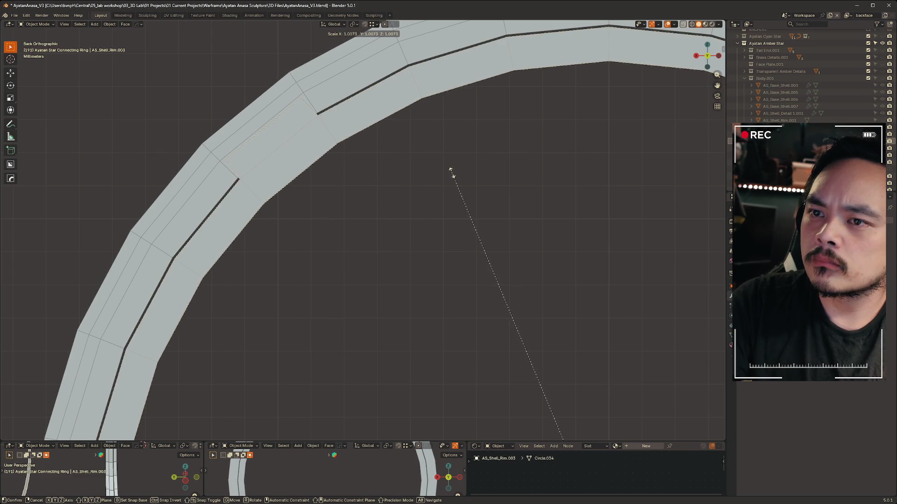
{"action": "left_click", "coordinate": [451, 172]}
{"action": "scroll", "coordinate": [449, 194], "scroll_direction": "down", "scroll_amount": 6}
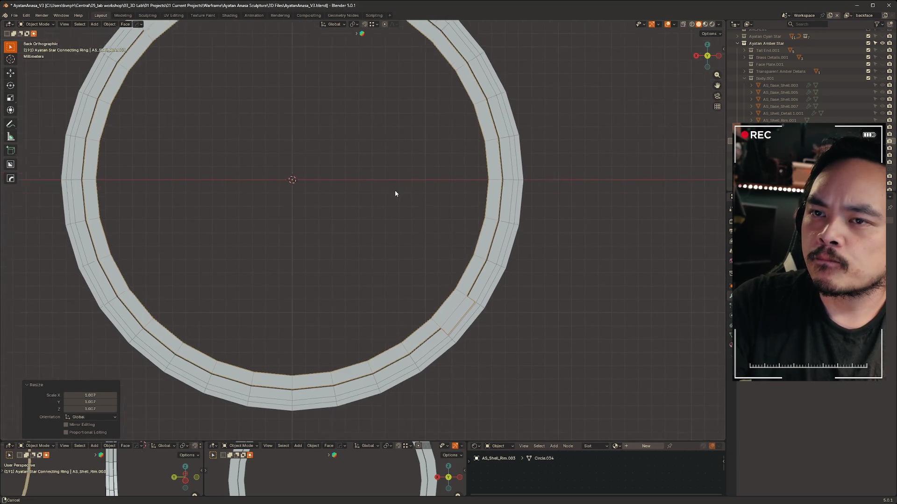
{"action": "middle_click_drag", "start_coordinate": [395, 193], "coordinate": [497, 287], "text": "shift"}
{"action": "middle_click_drag", "start_coordinate": [556, 307], "coordinate": [444, 266], "text": "shift"}
{"action": "scroll", "coordinate": [450, 264], "scroll_direction": "down", "scroll_amount": 2}
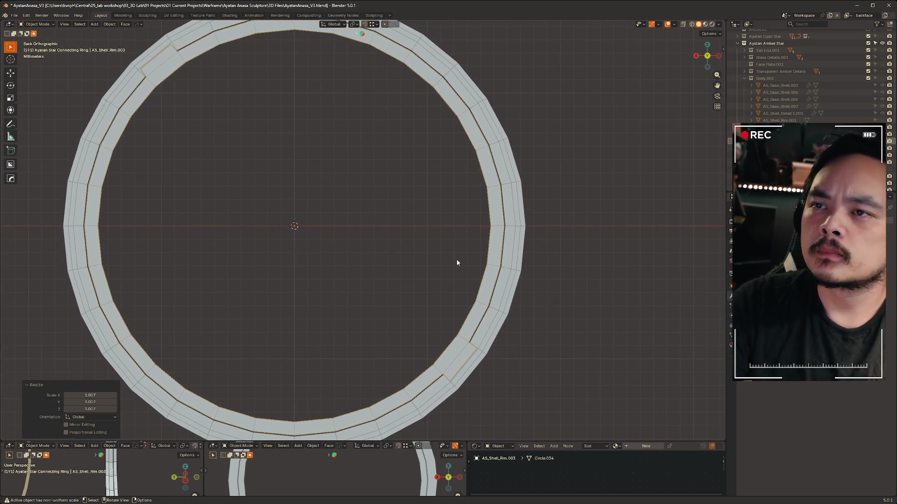
{"action": "scroll", "coordinate": [451, 259], "scroll_direction": "down", "scroll_amount": 1}
In Edit Mode, delete the faces on the ring's right half.
{"action": "key", "text": "ctrl+Tab"}
{"action": "left_click", "coordinate": [473, 201]}
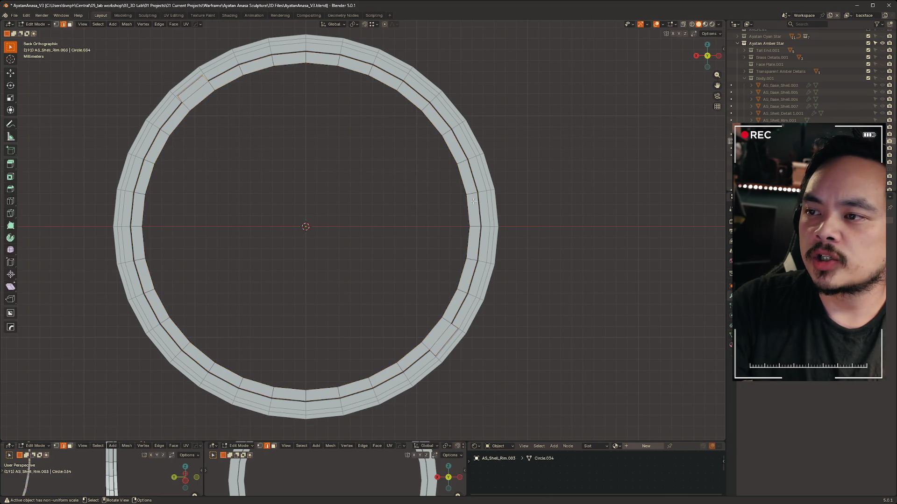
{"action": "key", "text": "3"}
{"action": "left_click_drag", "start_coordinate": [573, 425], "coordinate": [323, 45]}
{"action": "key", "text": "x"}
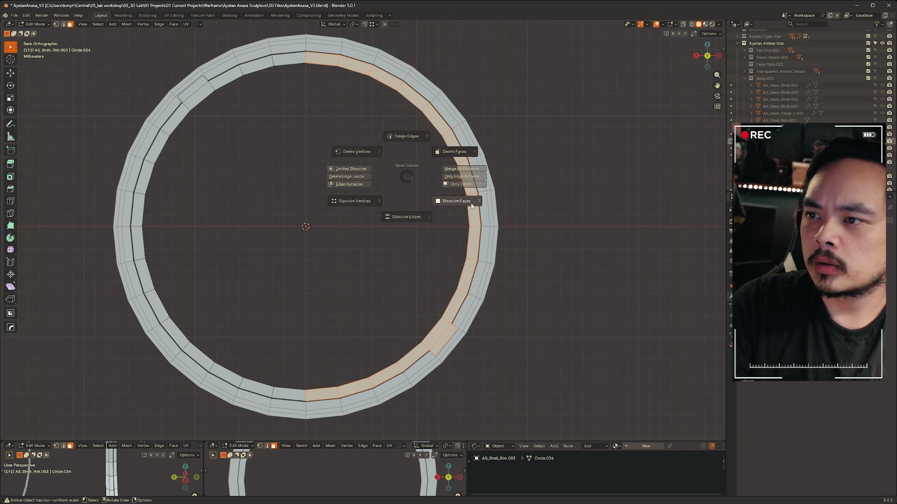
{"action": "left_click", "coordinate": [449, 155]}
Back in object mode, add a Mirror modifier to rebuild the missing half.
{"action": "key", "text": "ctrl+Tab"}
{"action": "left_click", "coordinate": [317, 115]}
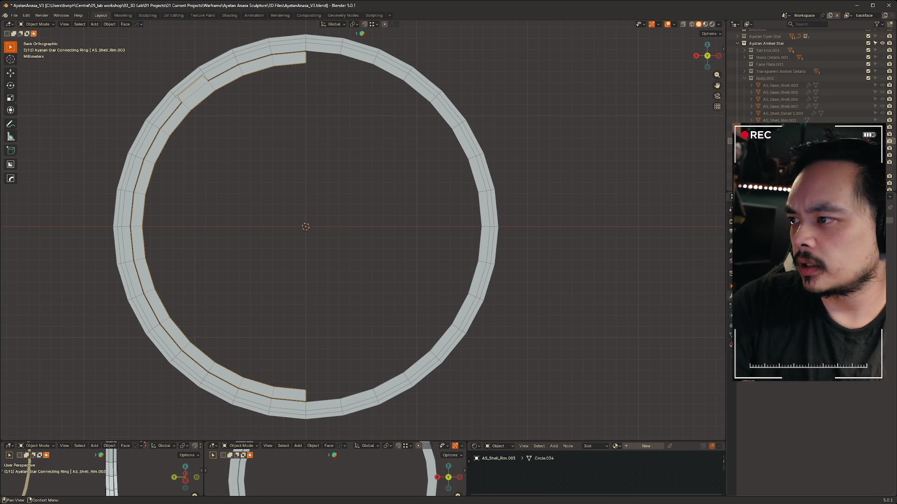
{"action": "key", "text": "shift+a"}
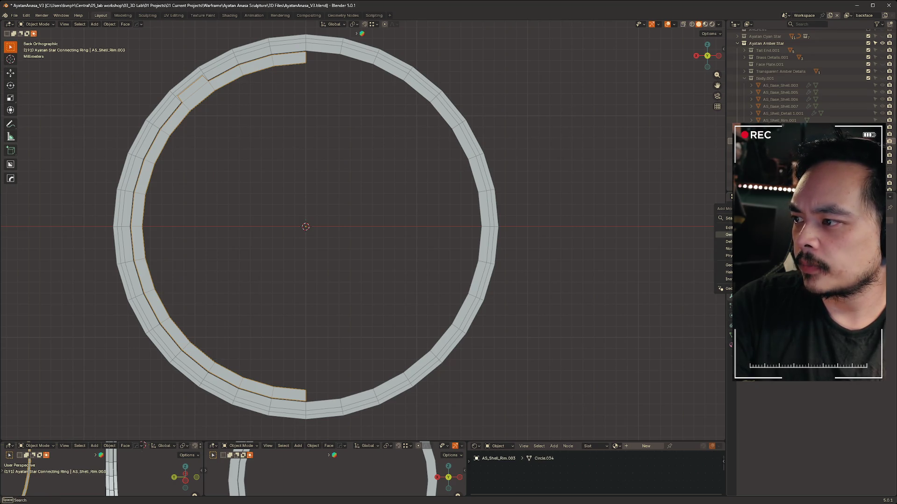
{"action": "left_click", "coordinate": [752, 291]}
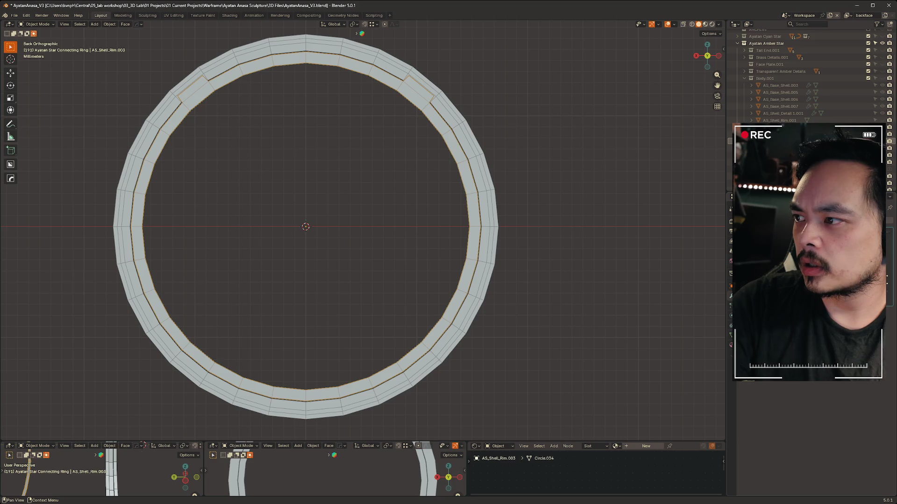
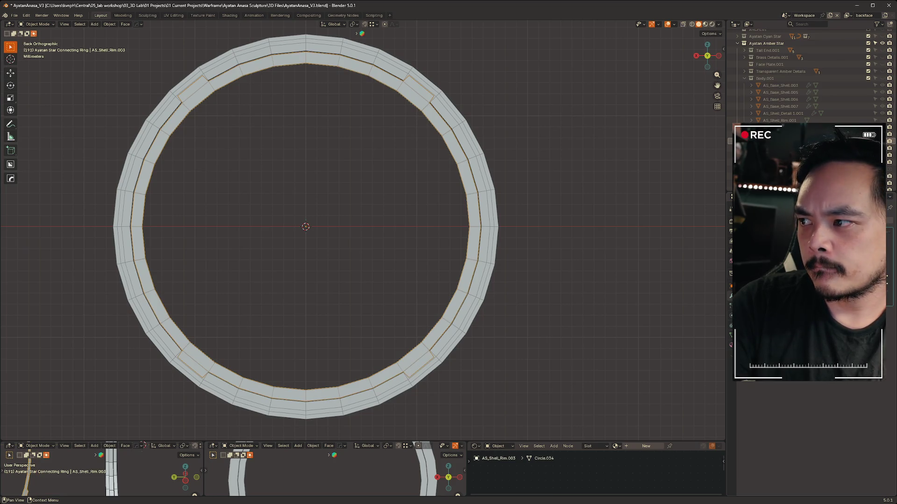
Reselect the connecting ring and compare it with and without its mirrored half and inner loop.
{"action": "left_click", "coordinate": [505, 140]}
{"action": "left_click", "coordinate": [429, 114]}
{"action": "key", "text": "ctrl+z"}
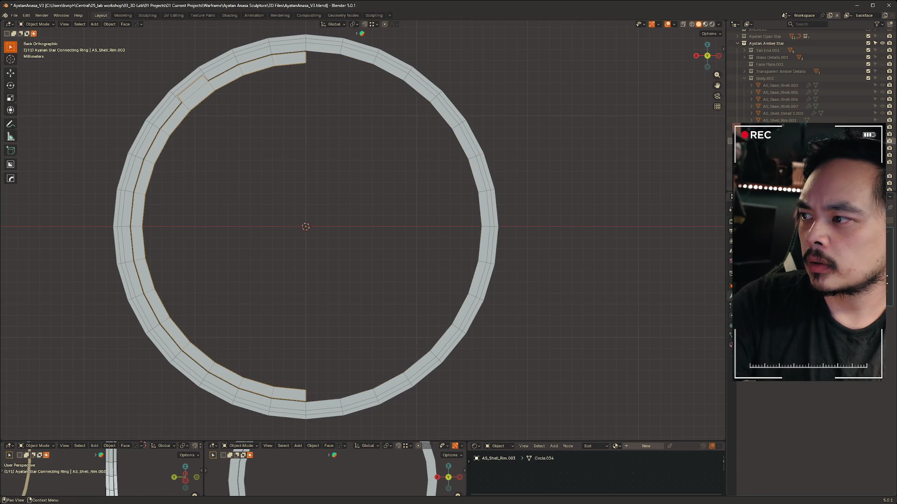
{"action": "key", "text": "ctrl+z"}
{"action": "key", "text": "ctrl+z"}
{"action": "key", "text": "ctrl+shift+z"}
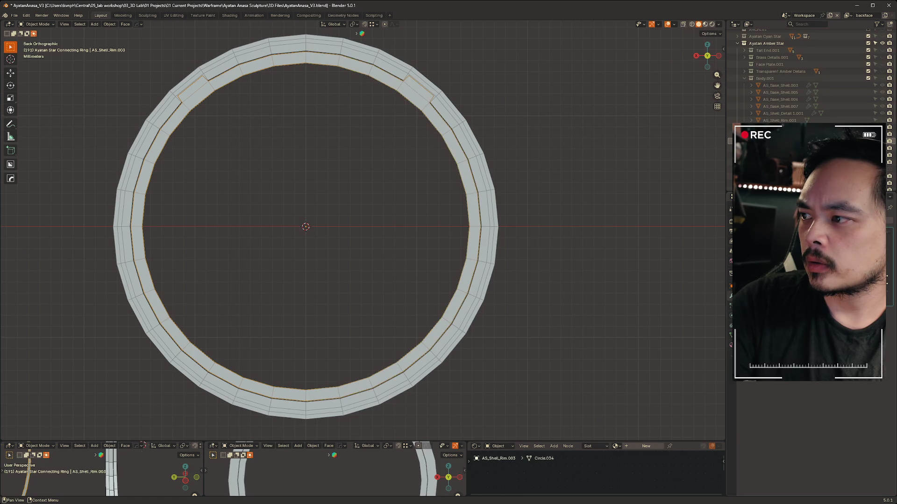
{"action": "key", "text": "ctrl+z"}
{"action": "key", "text": "ctrl+shift+z"}
{"action": "key", "text": "ctrl+z"}
{"action": "key", "text": "ctrl+shift+z"}
View the rings edge-on and compare the scene with the outer ring hidden and shown.
{"action": "mouse_move", "coordinate": [601, 250]}
{"action": "middle_mouse_down"}
{"action": "mouse_move", "coordinate": [450, 264]}
{"action": "mouse_move", "coordinate": [472, 286]}
{"action": "mouse_move", "coordinate": [448, 278]}
{"action": "mouse_move", "coordinate": [530, 260]}
{"action": "middle_mouse_up"}
{"action": "key", "text": "ctrl+z"}
{"action": "key", "text": "ctrl+shift+z"}
{"action": "key", "text": "ctrl+z"}
{"action": "key", "text": "ctrl+shift+z"}
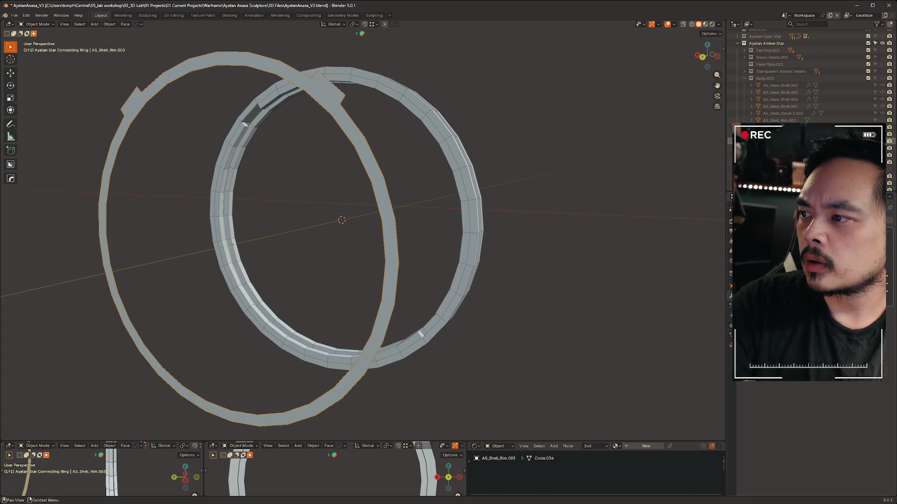
Step through the outer strip's edits (offset copy, raised bumps) back to the closed outer ring.
{"action": "key", "text": "ctrl+shift+z"}
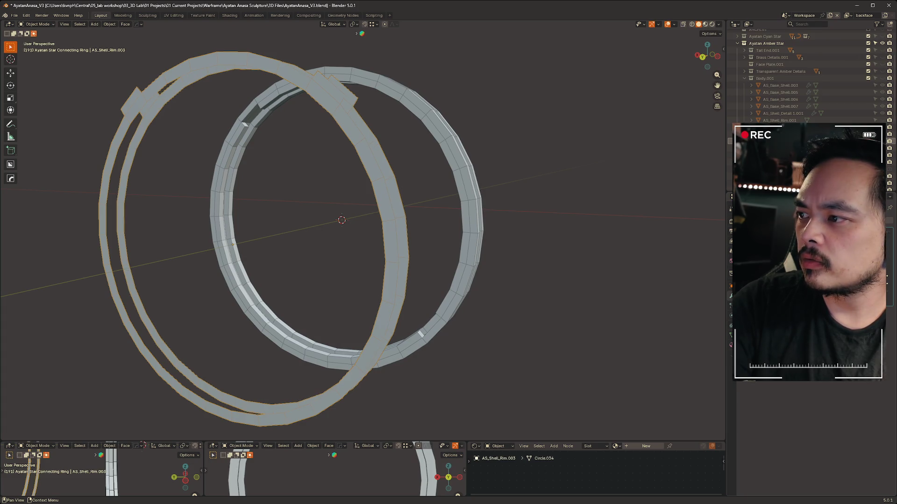
{"action": "mouse_move", "coordinate": [556, 225]}
{"action": "middle_mouse_down"}
{"action": "mouse_move", "coordinate": [480, 222]}
{"action": "mouse_move", "coordinate": [557, 216]}
{"action": "mouse_move", "coordinate": [596, 236]}
{"action": "mouse_move", "coordinate": [496, 228]}
{"action": "middle_mouse_up"}
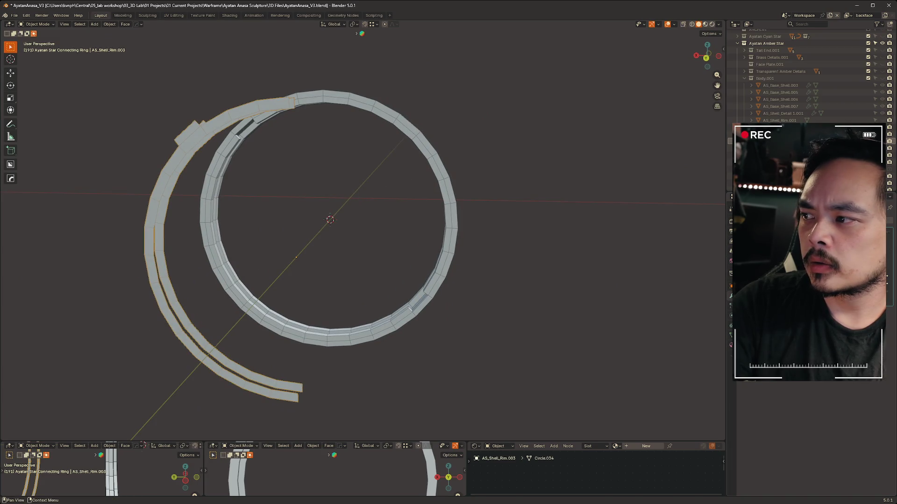
{"action": "key", "text": "ctrl+z"}
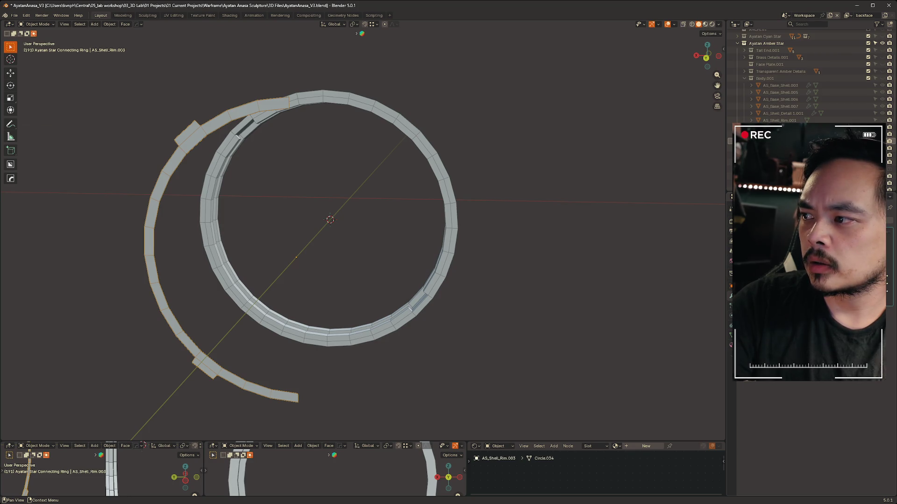
{"action": "key", "text": "ctrl+z"}
{"action": "key", "text": "ctrl+shift+z"}
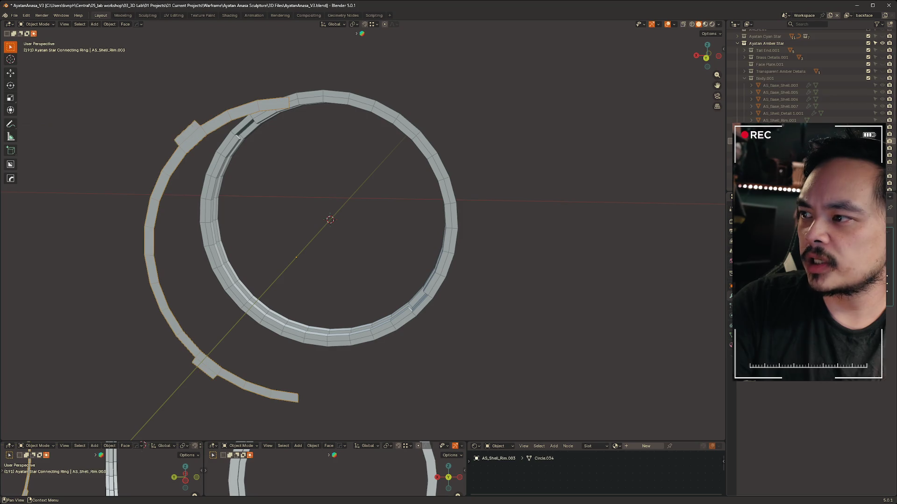
{"action": "key", "text": "ctrl+z"}
{"action": "key", "text": "ctrl+shift+z"}
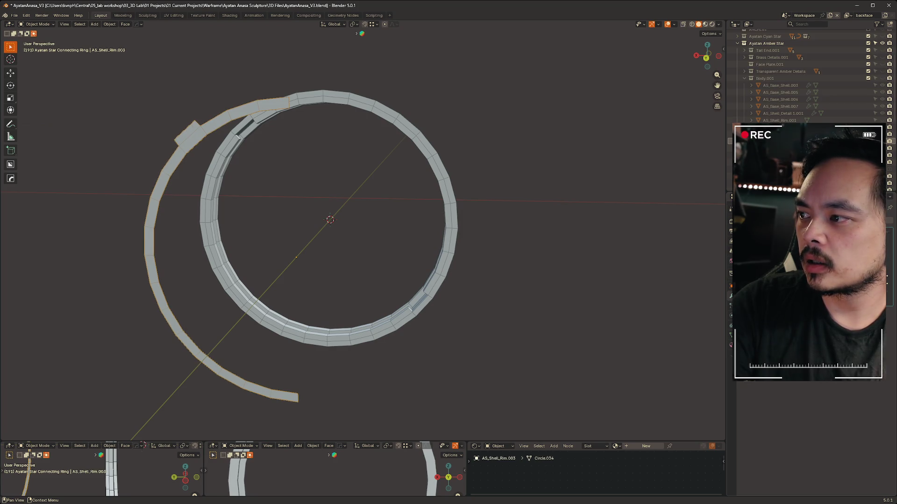
{"action": "key", "text": "ctrl+shift+z"}
Remove the right half of the outer ring, leaving a half rim.
{"action": "mouse_move", "coordinate": [518, 248]}
{"action": "middle_mouse_down"}
{"action": "mouse_move", "coordinate": [567, 246]}
{"action": "mouse_move", "coordinate": [365, 256]}
{"action": "mouse_move", "coordinate": [525, 240]}
{"action": "mouse_move", "coordinate": [607, 210]}
{"action": "middle_mouse_up"}
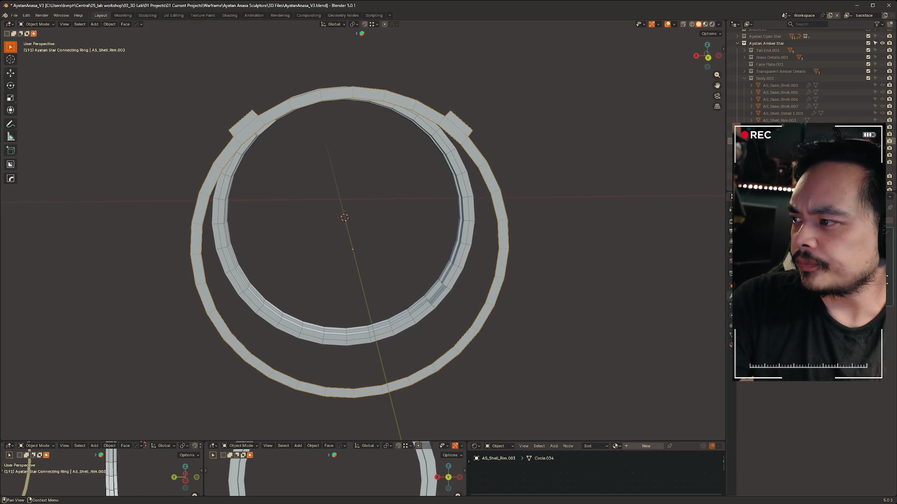
{"action": "key", "text": "ctrl+z"}
{"action": "key", "text": "shift+d"}
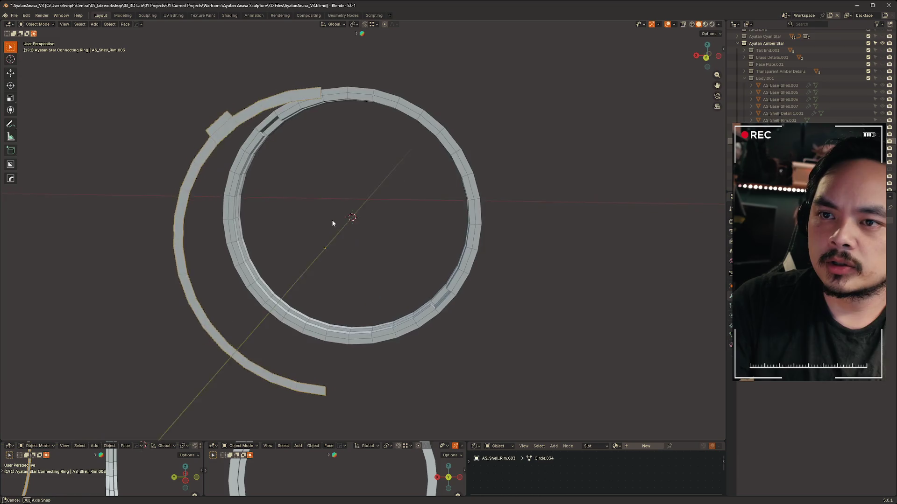
Keep the duplicated half rim in place, rotate it 180° about Z then 180° about X, and view from the back.
{"action": "right_click", "coordinate": [344, 222]}
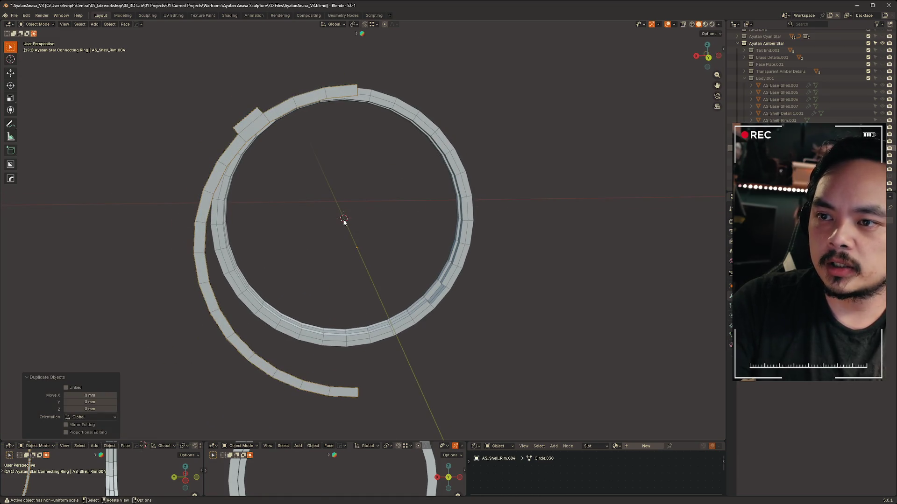
{"action": "type", "text": "rz"}
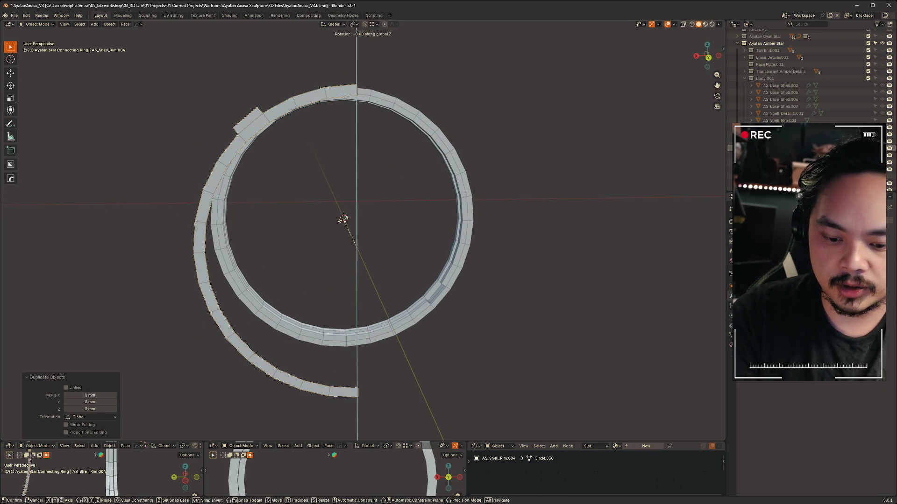
{"action": "type", "text": "180"}
{"action": "key", "text": "Return"}
{"action": "key", "text": "r"}
{"action": "key", "text": "x"}
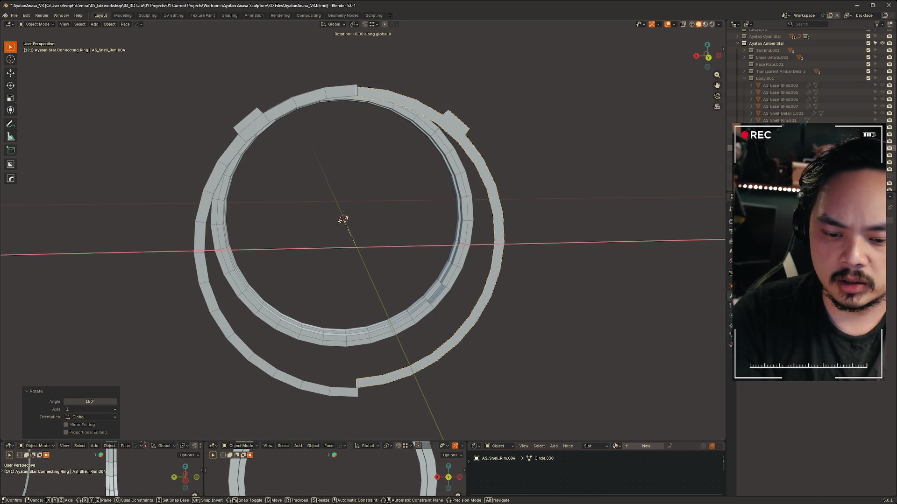
{"action": "type", "text": "180"}
{"action": "key", "text": "Return"}
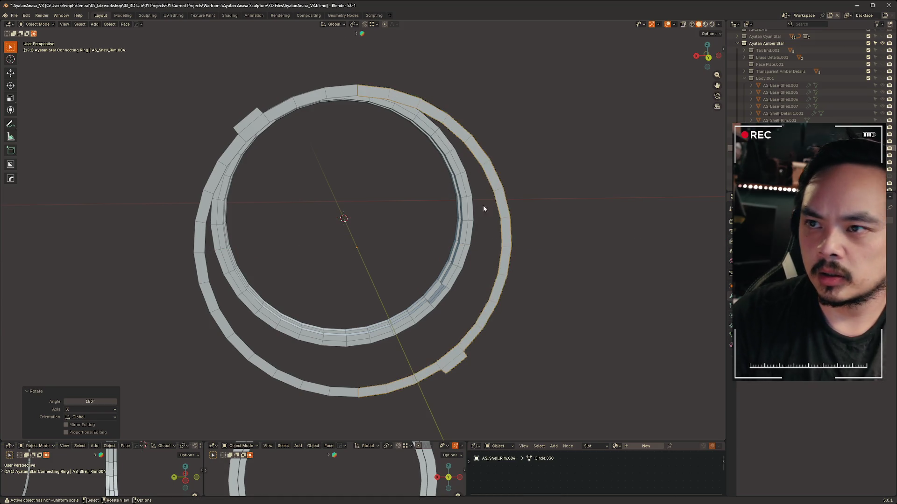
{"action": "left_click", "coordinate": [709, 57]}
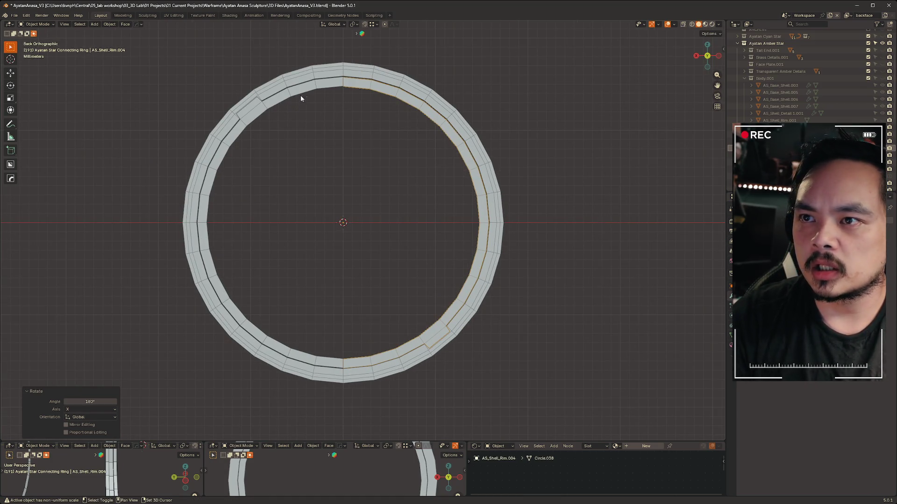
{"action": "left_click", "coordinate": [301, 96]}
{"action": "scroll", "coordinate": [517, 278], "scroll_direction": "up", "scroll_amount": 2}
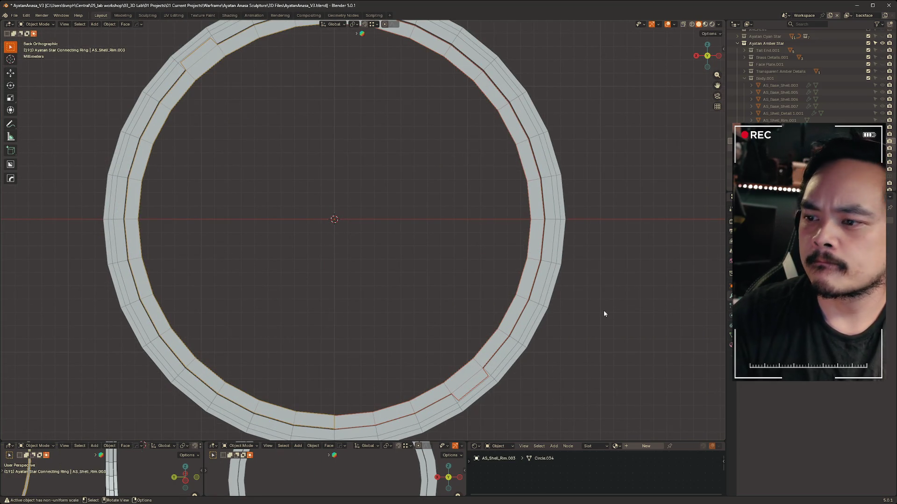
{"action": "mouse_move", "coordinate": [346, 143]}
{"action": "middle_mouse_down", "text": "shift"}
{"action": "mouse_move", "coordinate": [356, 186]}
{"action": "mouse_move", "coordinate": [346, 228]}
{"action": "mouse_move", "coordinate": [314, 188]}
{"action": "middle_mouse_up", "text": "shift"}
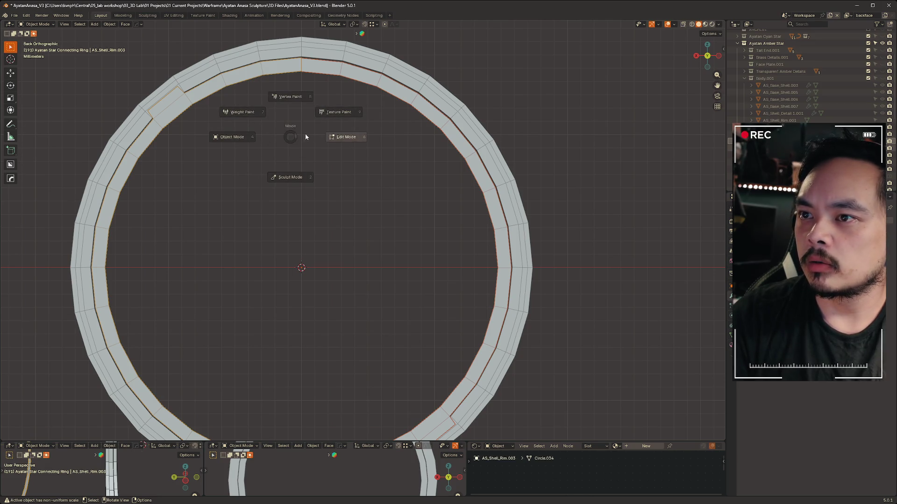
{"action": "left_click", "coordinate": [291, 138]}
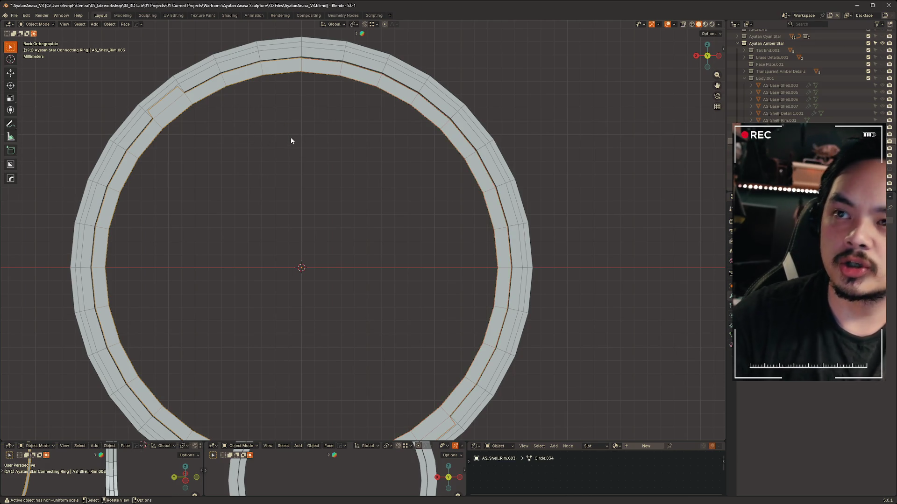
{"action": "key", "text": "ctrl+Tab"}
{"action": "left_click", "coordinate": [344, 145]}
{"action": "key", "text": "ctrl+Tab"}
{"action": "left_click", "coordinate": [347, 110]}
{"action": "key", "text": "m"}
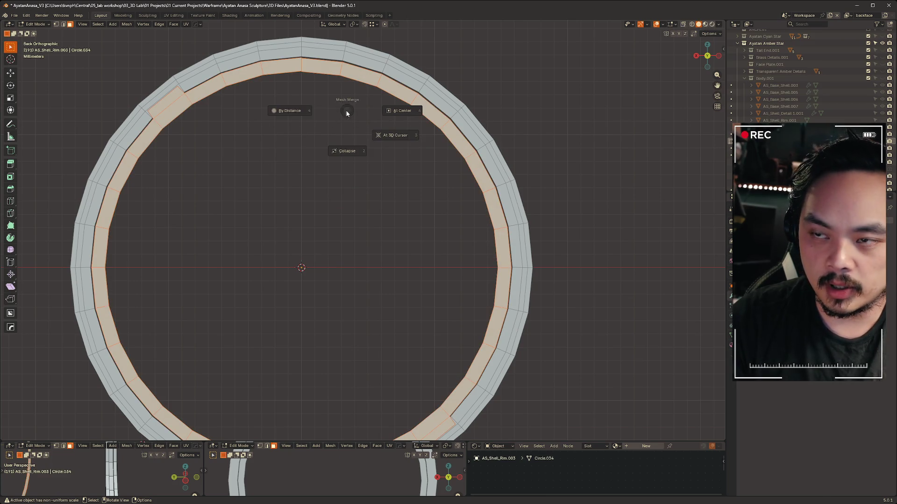
{"action": "left_click", "coordinate": [288, 111]}
{"action": "key", "text": "Tab"}
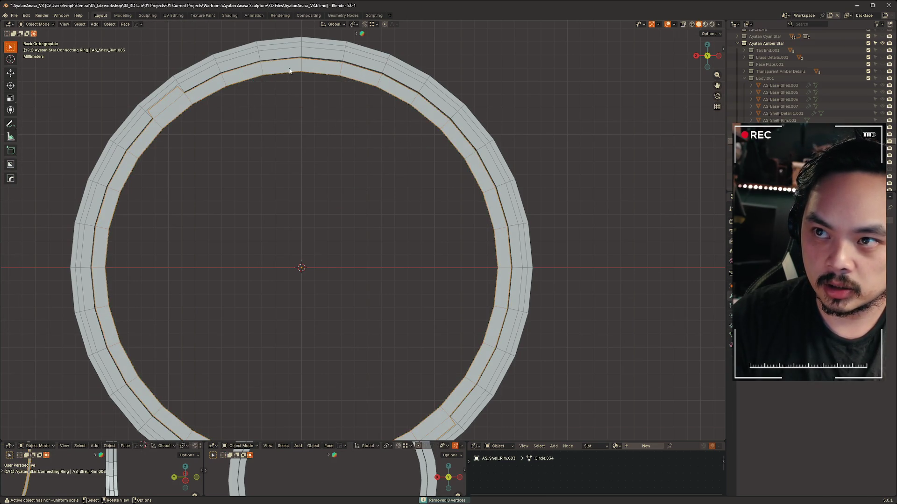
{"action": "key", "text": "ctrl+Tab"}
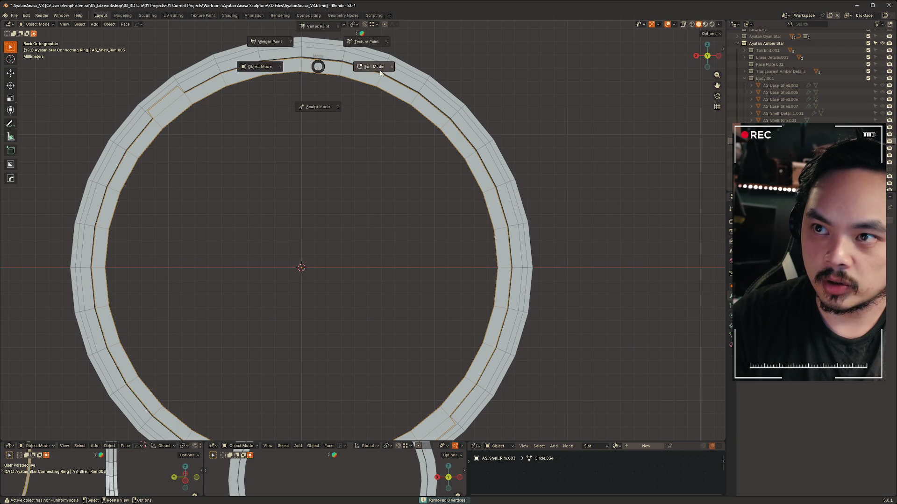
{"action": "left_click", "coordinate": [346, 66]}
{"action": "key", "text": "2"}
{"action": "left_click", "coordinate": [315, 63]}
{"action": "key", "text": "g"}
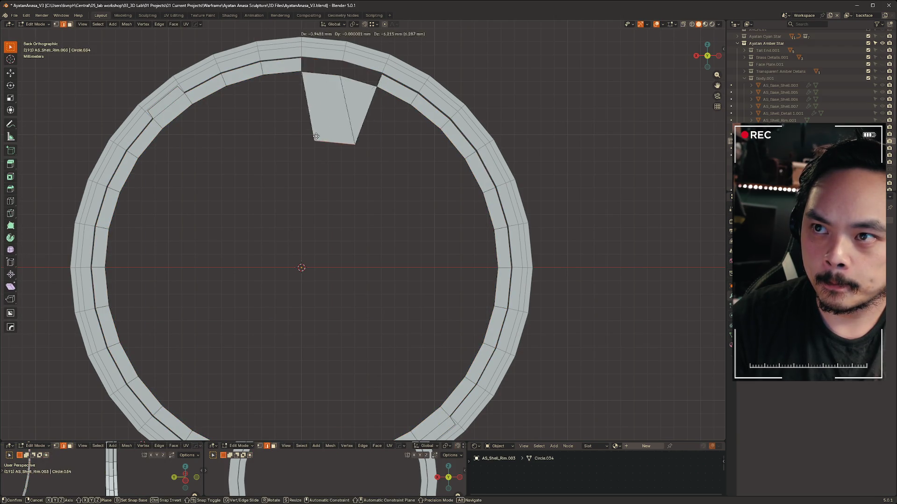
{"action": "key", "text": "Escape"}
{"action": "scroll", "coordinate": [388, 215], "scroll_direction": "up", "scroll_amount": 2}
{"action": "scroll", "coordinate": [387, 215], "scroll_direction": "down", "scroll_amount": 3}
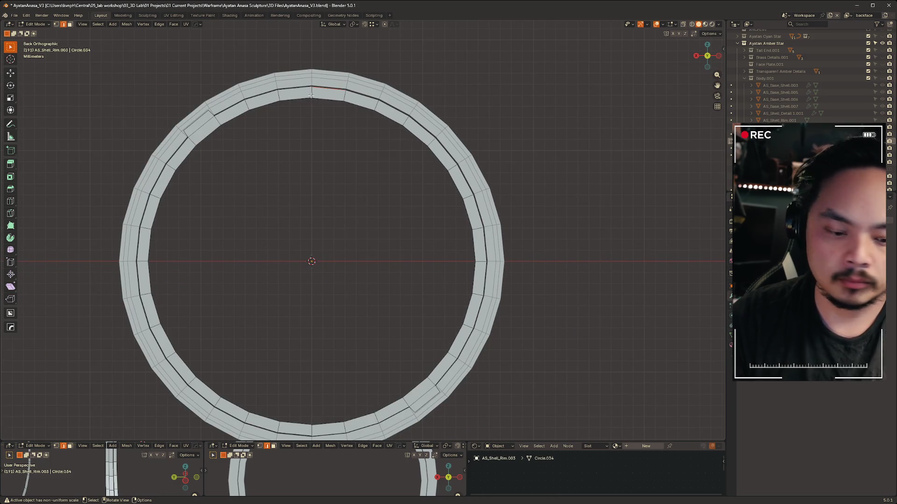
{"action": "key", "text": "KP_Decimal"}
{"action": "scroll", "coordinate": [280, 290], "scroll_direction": "down", "scroll_amount": 5}
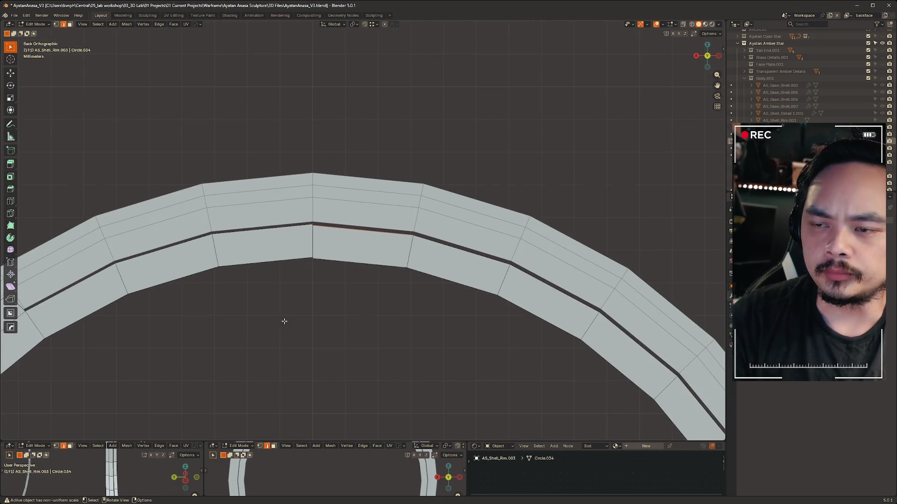
{"action": "scroll", "coordinate": [316, 266], "scroll_direction": "up", "scroll_amount": 1}
{"action": "key", "text": "ctrl+Tab"}
{"action": "left_click", "coordinate": [349, 230]}
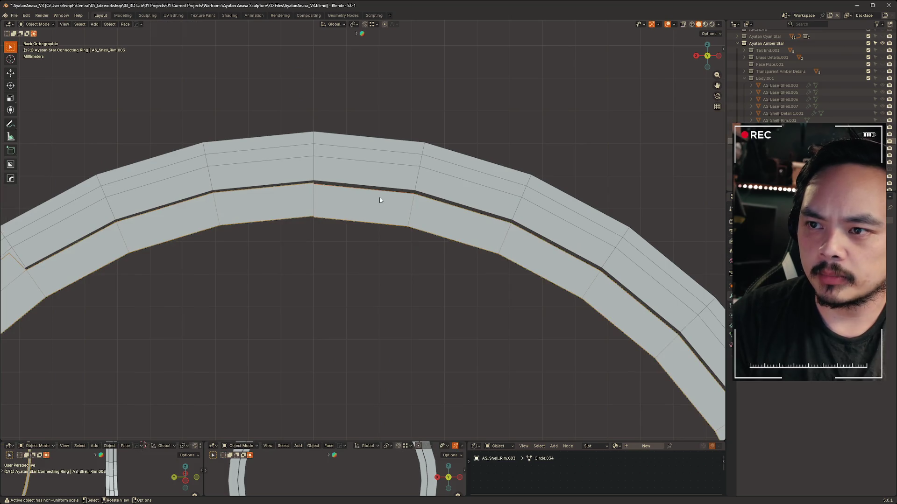
In Edit Mode, move AS_Shell_Rim.003's linked face strip along Z by 2.082 mm.
{"action": "key", "text": "Tab"}
{"action": "key", "text": "l"}
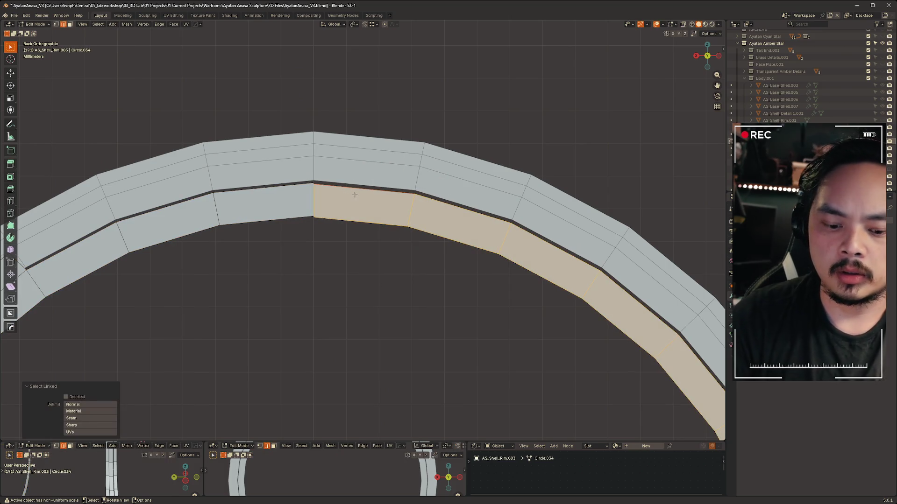
{"action": "key", "text": "g"}
{"action": "key", "text": "z"}
{"action": "left_click", "coordinate": [365, 260]}
{"action": "key", "text": "g"}
{"action": "key", "text": "z"}
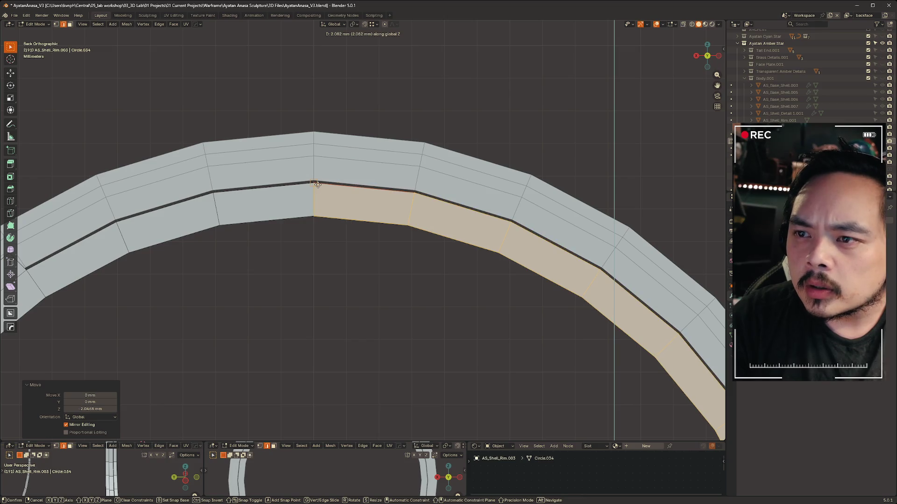
{"action": "left_click", "coordinate": [318, 184]}
{"action": "scroll", "coordinate": [352, 322], "scroll_direction": "down", "scroll_amount": 5}
{"action": "scroll", "coordinate": [336, 176], "scroll_direction": "up", "scroll_amount": 8}
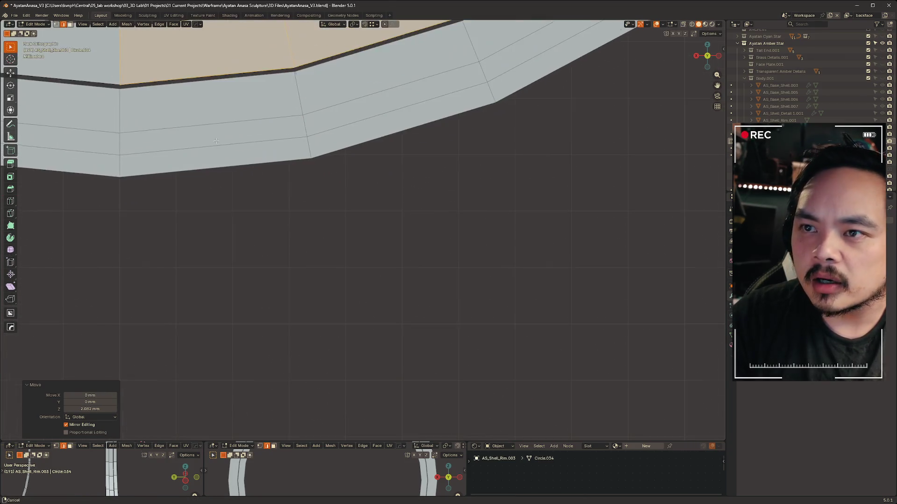
{"action": "scroll", "coordinate": [216, 141], "scroll_direction": "up", "scroll_amount": 2}
{"action": "scroll", "coordinate": [323, 140], "scroll_direction": "down", "scroll_amount": 8}
{"action": "scroll", "coordinate": [374, 140], "scroll_direction": "up", "scroll_amount": 1}
Select the entire ring and merge its vertices by distance.
{"action": "key", "text": "a"}
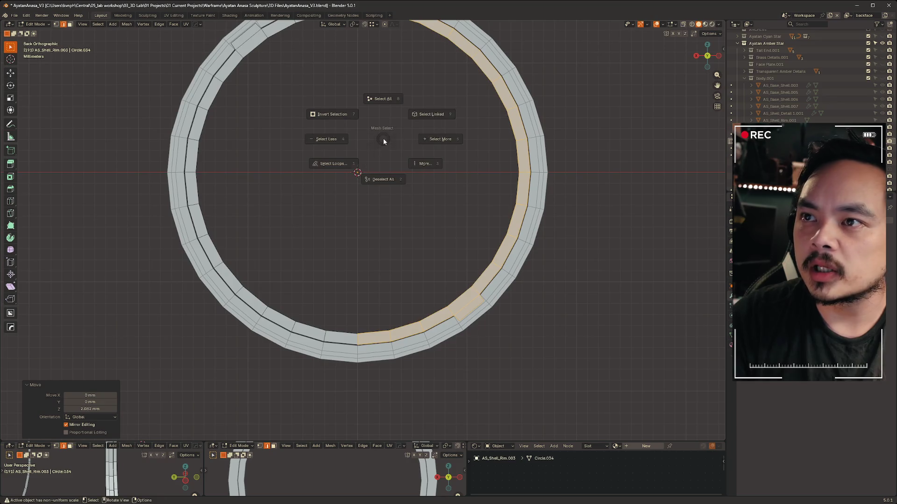
{"action": "left_click", "coordinate": [382, 99]}
{"action": "key", "text": "m"}
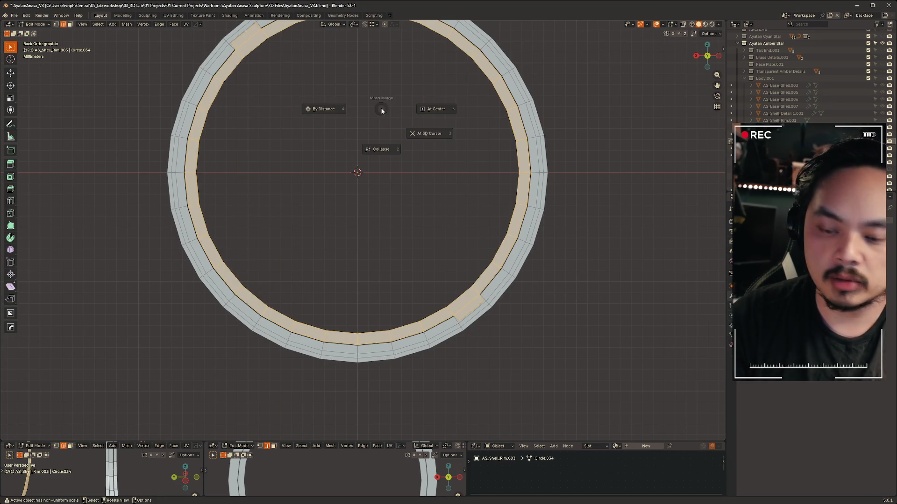
{"action": "left_click", "coordinate": [323, 109]}
Select the bottom face, then the vertex at the ring's bottom, and centre the view on it.
{"action": "key", "text": "ctrl+Tab"}
{"action": "key", "text": "3"}
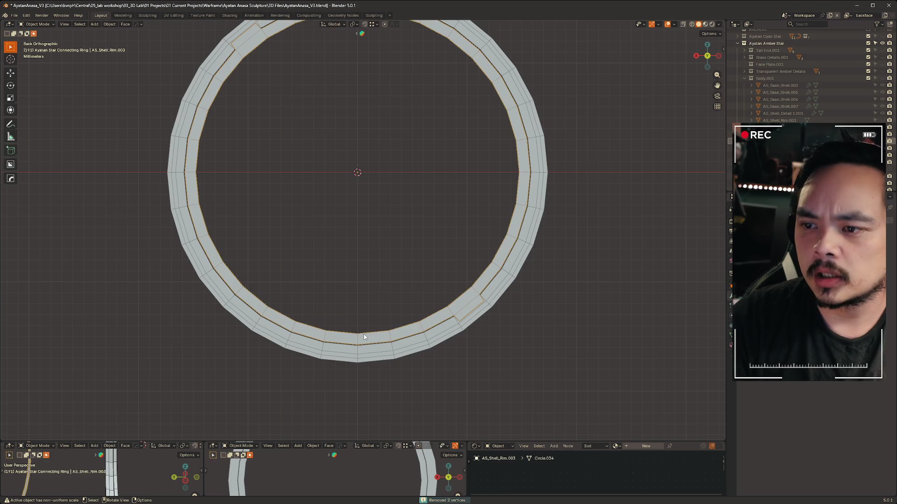
{"action": "left_click", "coordinate": [368, 337], "text": "alt"}
{"action": "left_click", "coordinate": [379, 337]}
{"action": "key", "text": "g"}
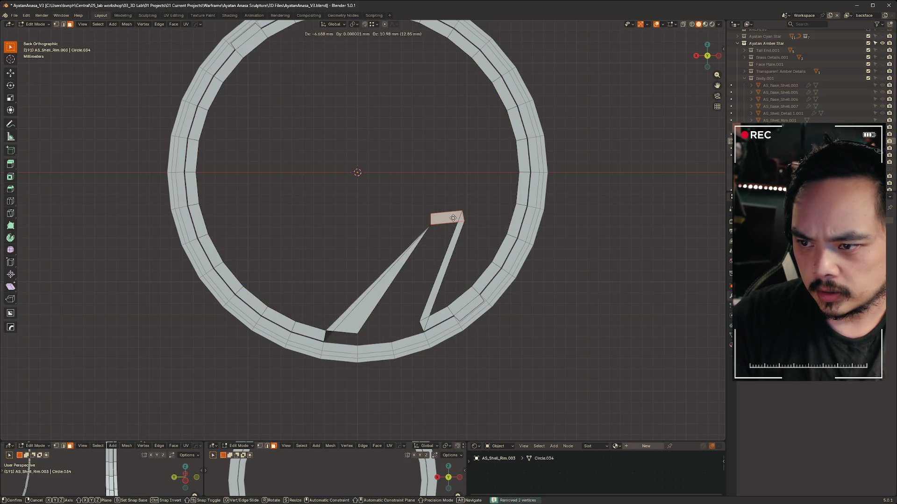
{"action": "key", "text": "Escape"}
{"action": "key", "text": "1"}
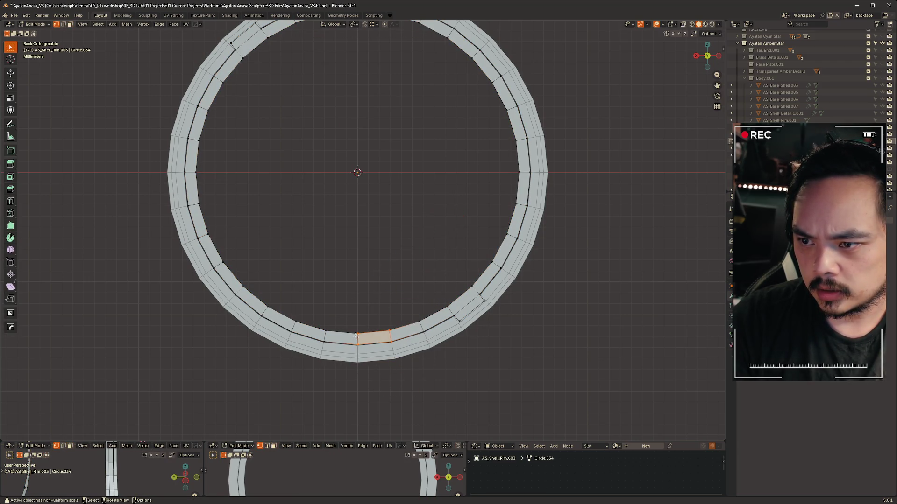
{"action": "left_click", "coordinate": [357, 332]}
{"action": "key", "text": "KP_Decimal"}
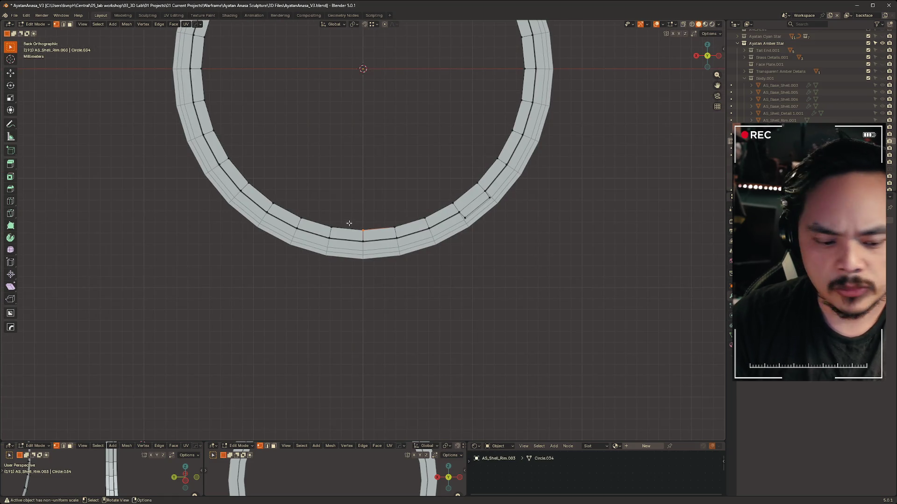
Zoom in and move the stepped vertex down onto the corner.
{"action": "scroll", "coordinate": [348, 223], "scroll_direction": "up", "scroll_amount": 10}
{"action": "scroll", "coordinate": [365, 251], "scroll_direction": "down", "scroll_amount": 2}
{"action": "scroll", "coordinate": [364, 253], "scroll_direction": "up", "scroll_amount": 5}
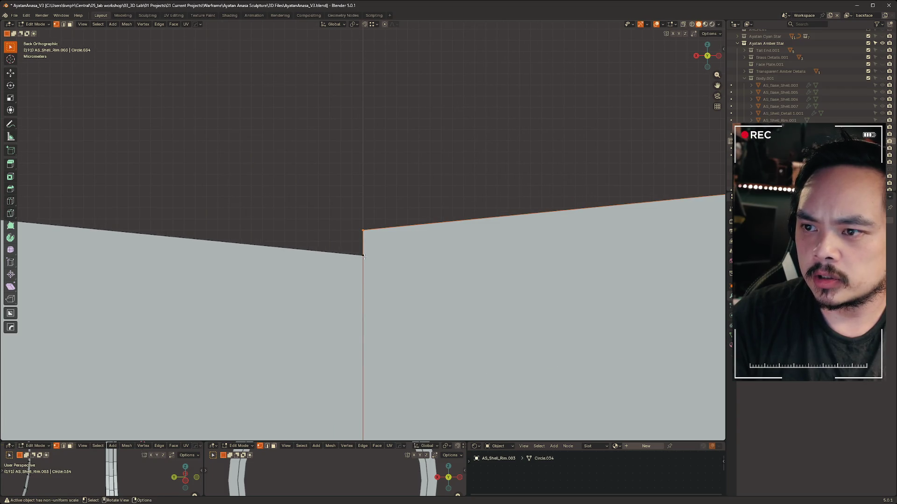
{"action": "scroll", "coordinate": [364, 256], "scroll_direction": "down", "scroll_amount": 3}
{"action": "scroll", "coordinate": [369, 289], "scroll_direction": "down", "scroll_amount": 4}
{"action": "scroll", "coordinate": [373, 322], "scroll_direction": "up", "scroll_amount": 4}
{"action": "scroll", "coordinate": [373, 322], "scroll_direction": "down", "scroll_amount": 3}
{"action": "key", "text": "g"}
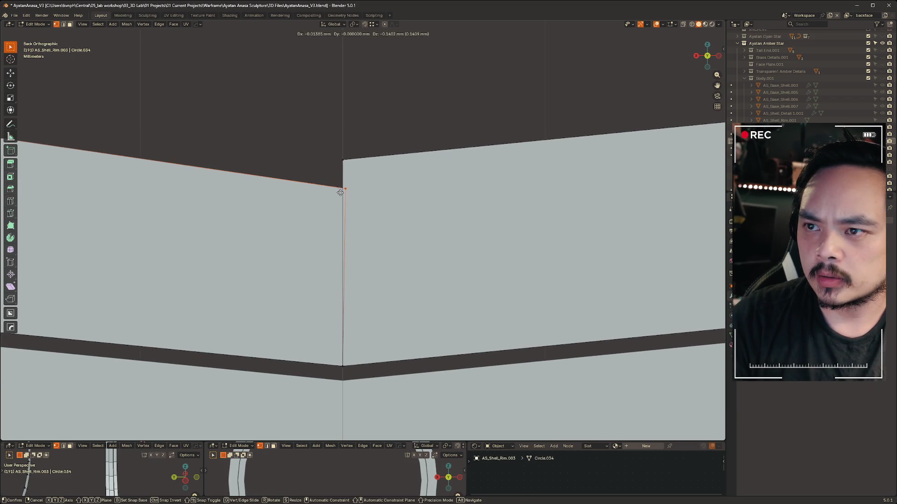
{"action": "left_click", "coordinate": [341, 234]}
{"action": "key", "text": "g"}
{"action": "left_click", "coordinate": [342, 160]}
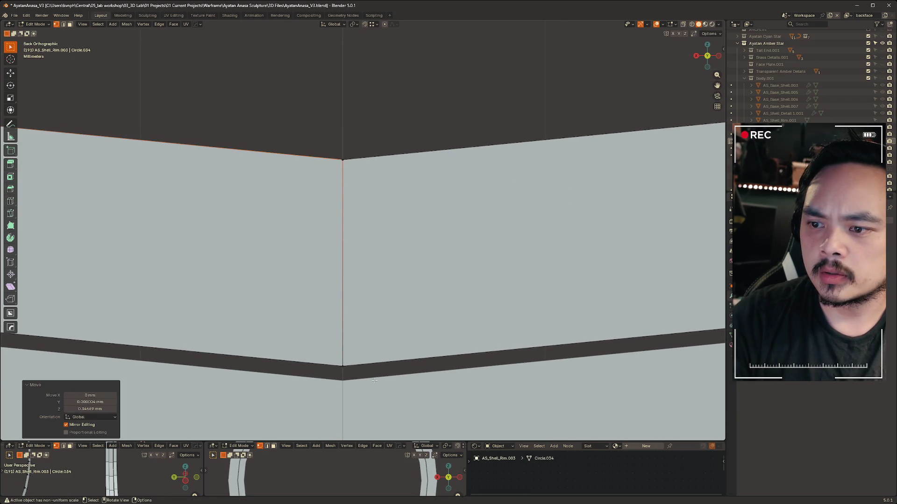
Select the whole rim mesh and merge duplicate vertices by distance.
{"action": "key", "text": "g"}
{"action": "key", "text": "Escape"}
{"action": "left_click", "coordinate": [395, 199]}
{"action": "key", "text": "a"}
{"action": "key", "text": "m"}
{"action": "left_click", "coordinate": [361, 192]}
{"action": "scroll", "coordinate": [357, 109], "scroll_direction": "down", "scroll_amount": 6}
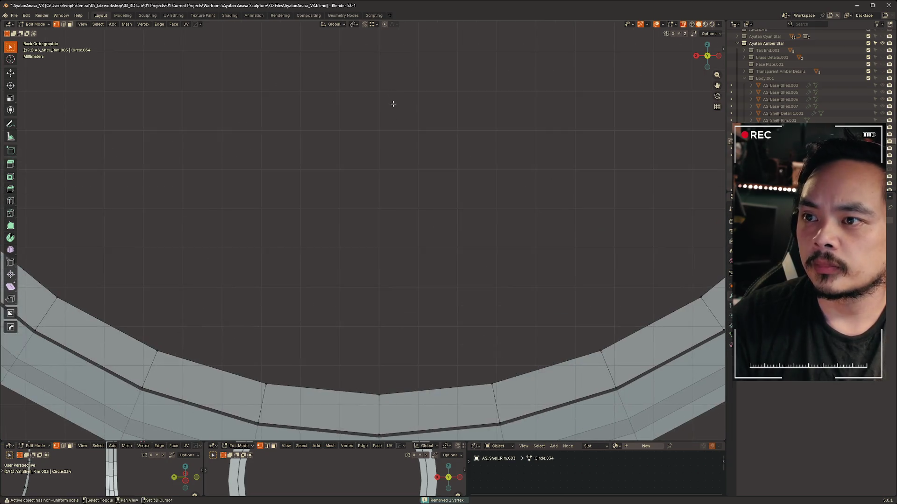
{"action": "scroll", "coordinate": [364, 189], "scroll_direction": "up", "scroll_amount": 6}
{"action": "scroll", "coordinate": [320, 225], "scroll_direction": "up", "scroll_amount": 5}
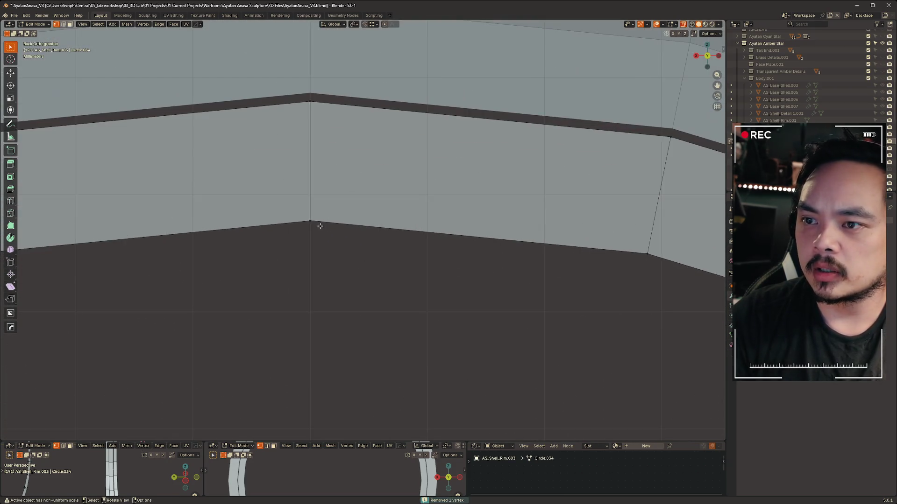
Align the vertex vertically along Z with its neighbour and merge the coincident vertex by distance.
{"action": "key", "text": "g"}
{"action": "key", "text": "Escape"}
{"action": "scroll", "coordinate": [322, 227], "scroll_direction": "up", "scroll_amount": 2}
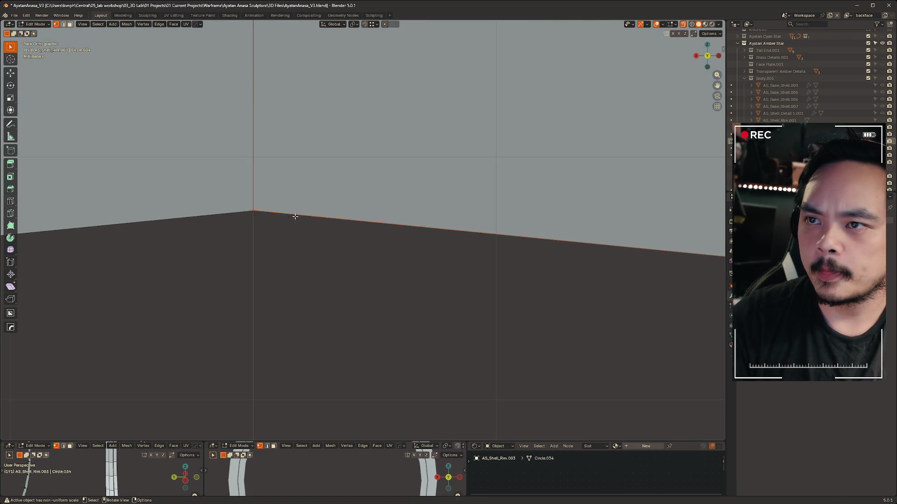
{"action": "key", "text": "g"}
{"action": "key", "text": "z"}
{"action": "left_click", "coordinate": [250, 212]}
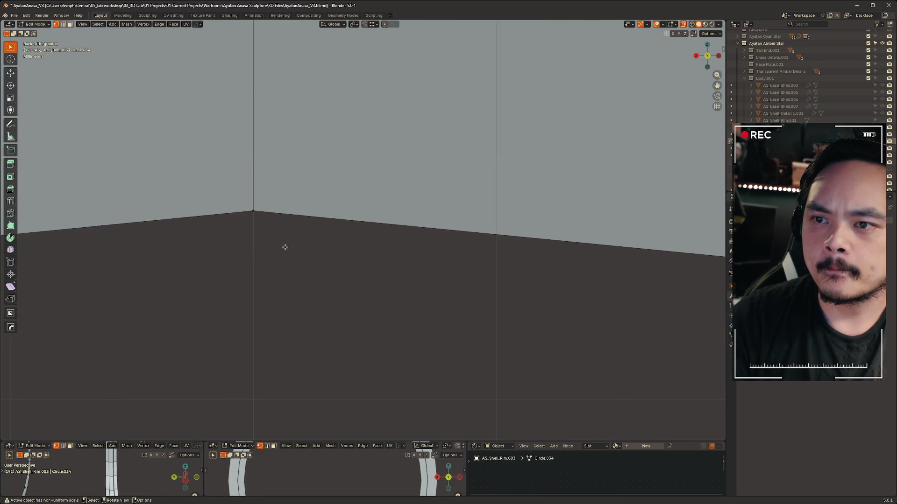
{"action": "right_click", "coordinate": [246, 217]}
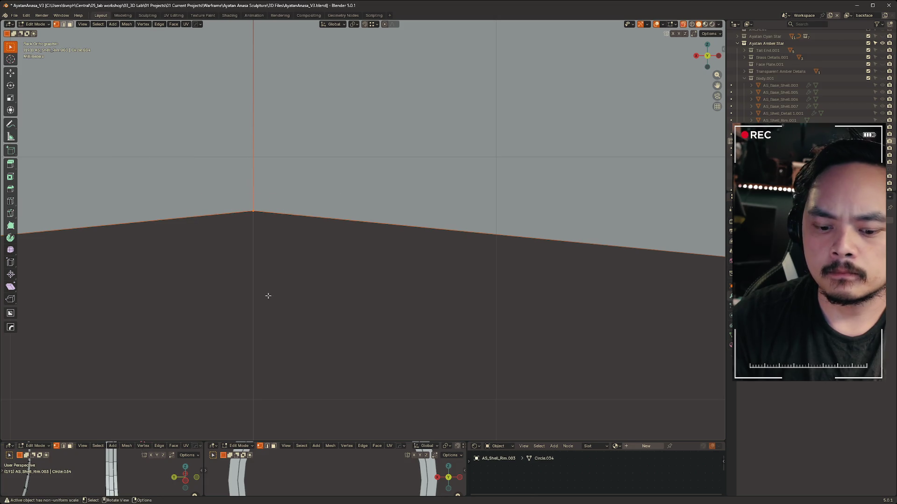
{"action": "key", "text": "m"}
{"action": "left_click", "coordinate": [301, 169]}
Return to Object Mode and pan to the ring's bottom and origin.
{"action": "scroll", "coordinate": [326, 120], "scroll_direction": "down", "scroll_amount": 3}
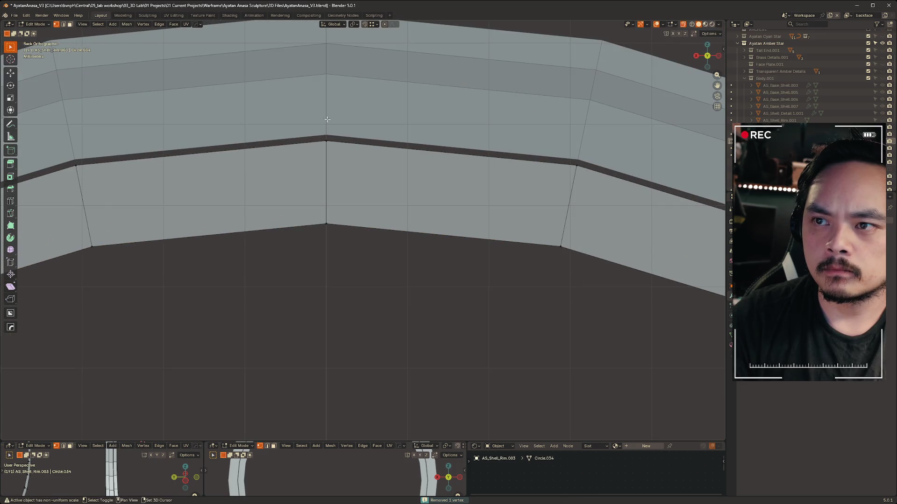
{"action": "scroll", "coordinate": [362, 275], "scroll_direction": "down", "scroll_amount": 3}
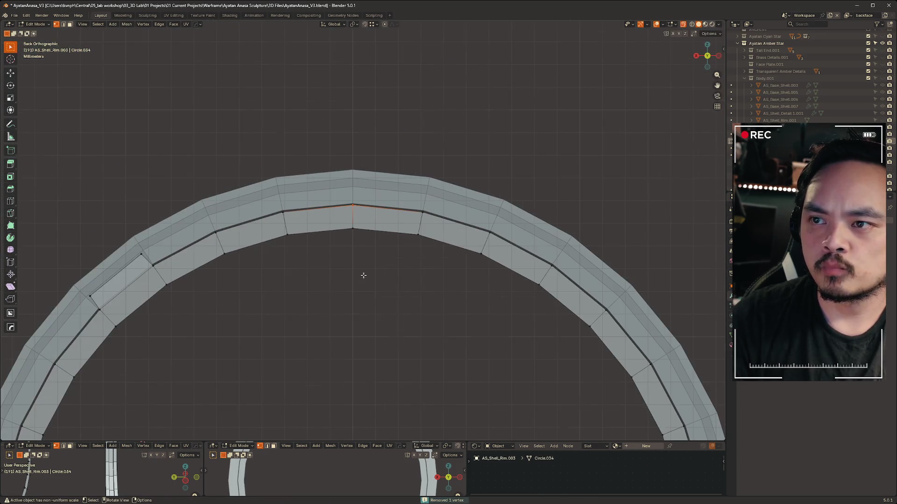
{"action": "key", "text": "Tab"}
{"action": "scroll", "coordinate": [347, 322], "scroll_direction": "down", "scroll_amount": 2}
{"action": "middle_click_drag", "start_coordinate": [351, 387], "coordinate": [317, 95], "text": "shift"}
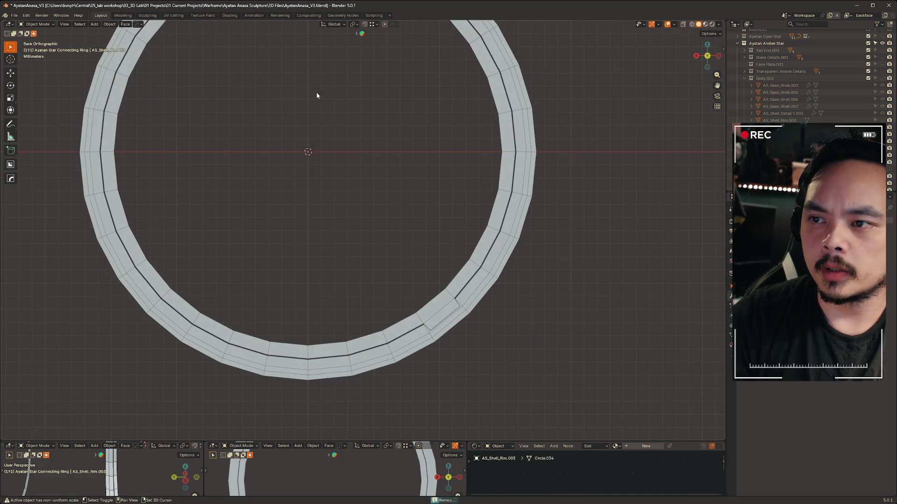
Set the ring's origin to its geometry centre and centre the view on it.
{"action": "left_click", "coordinate": [486, 273]}
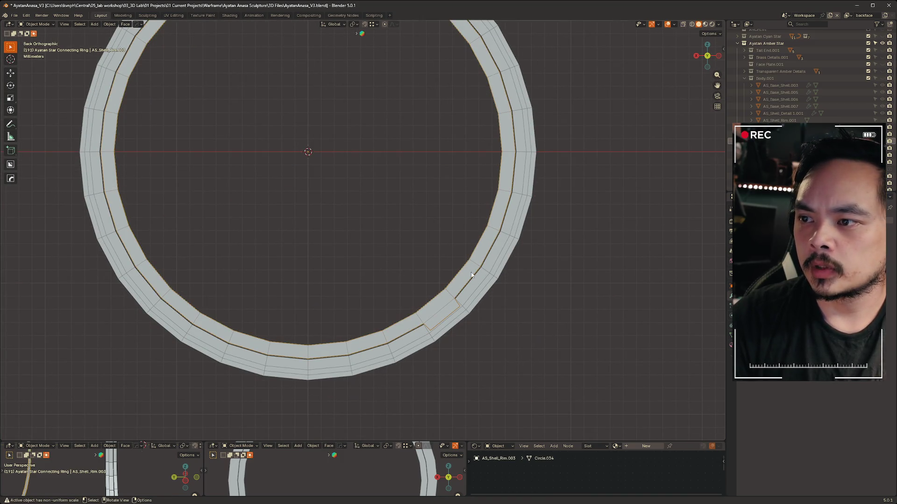
{"action": "left_click", "coordinate": [415, 213]}
{"action": "left_click", "coordinate": [479, 259]}
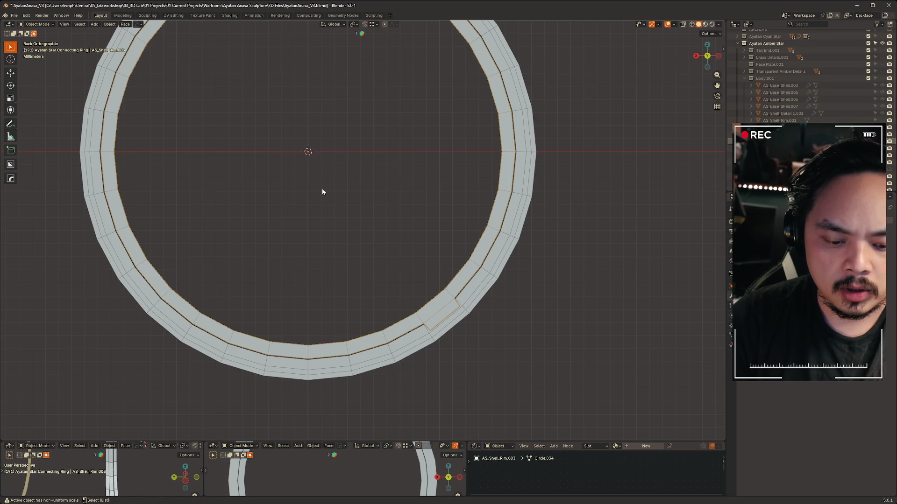
{"action": "key", "text": "ctrl+alt+shift+c"}
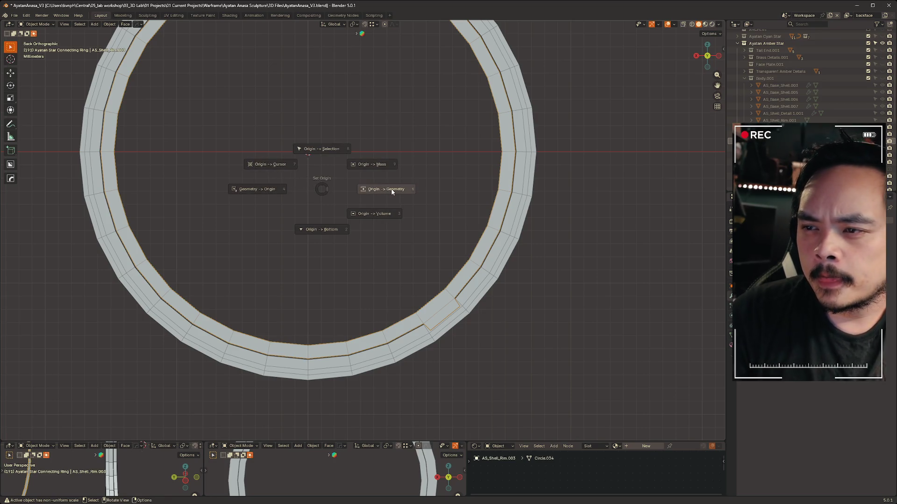
{"action": "left_click", "coordinate": [391, 191]}
{"action": "scroll", "coordinate": [312, 150], "scroll_direction": "up", "scroll_amount": 5}
{"action": "mouse_move", "coordinate": [259, 96]}
{"action": "middle_mouse_down", "text": "shift"}
{"action": "mouse_move", "coordinate": [340, 233]}
{"action": "mouse_move", "coordinate": [289, 169]}
{"action": "mouse_move", "coordinate": [472, 156]}
{"action": "mouse_move", "coordinate": [402, 141]}
{"action": "middle_mouse_up", "text": "shift"}
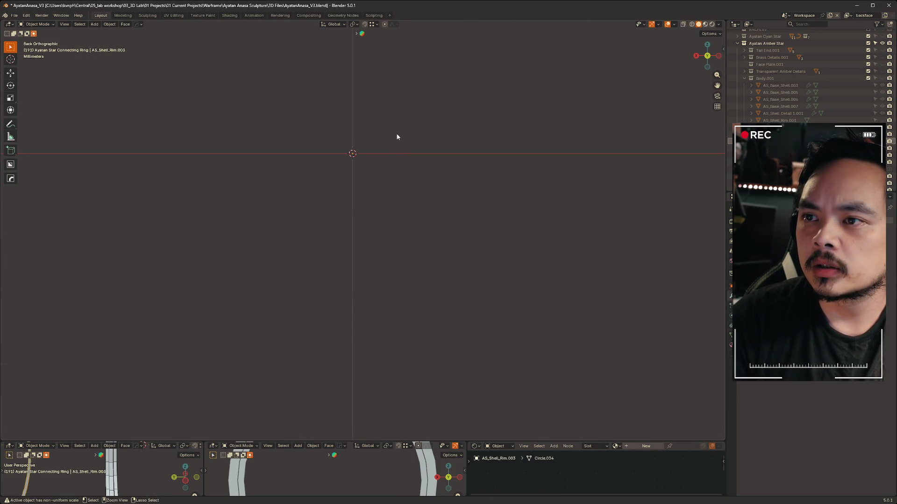
{"action": "key", "text": "KP_Decimal"}
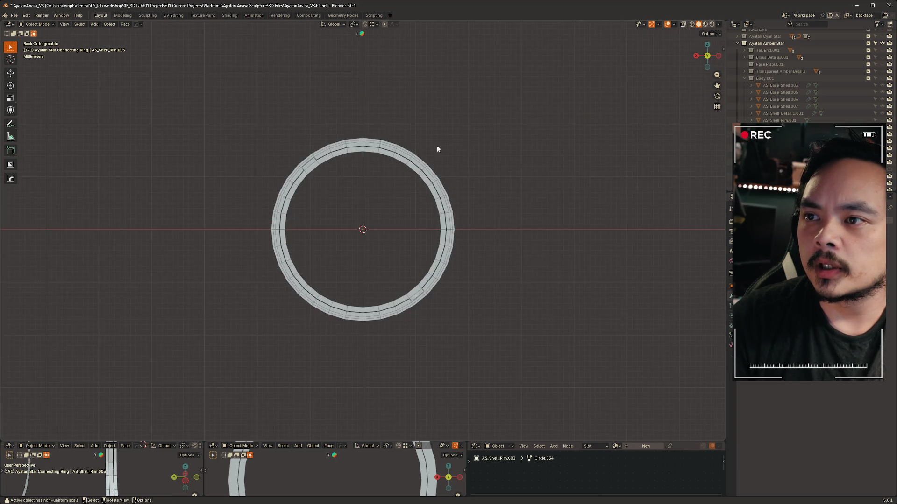
{"action": "scroll", "coordinate": [438, 146], "scroll_direction": "up", "scroll_amount": 6}
Snap the ring onto the 3D cursor at the world origin with Selection to Cursor.
{"action": "left_click", "coordinate": [523, 52]}
{"action": "key", "text": "shift+s"}
{"action": "left_click", "coordinate": [441, 91]}
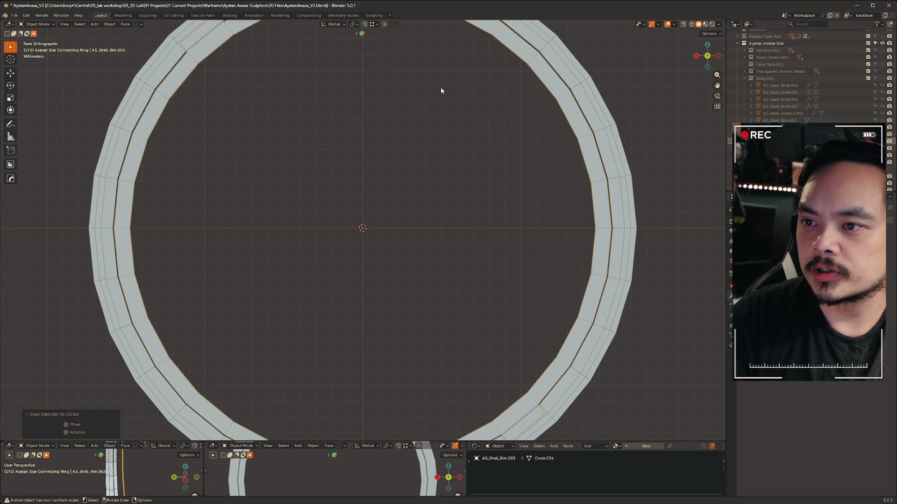
{"action": "scroll", "coordinate": [483, 249], "scroll_direction": "up", "scroll_amount": 5}
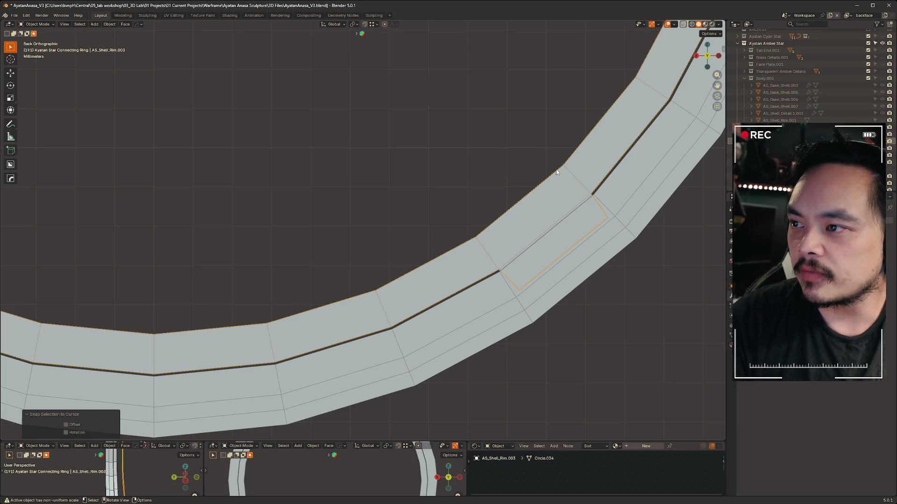
{"action": "scroll", "coordinate": [494, 356], "scroll_direction": "down", "scroll_amount": 5}
{"action": "scroll", "coordinate": [332, 204], "scroll_direction": "up", "scroll_amount": 5}
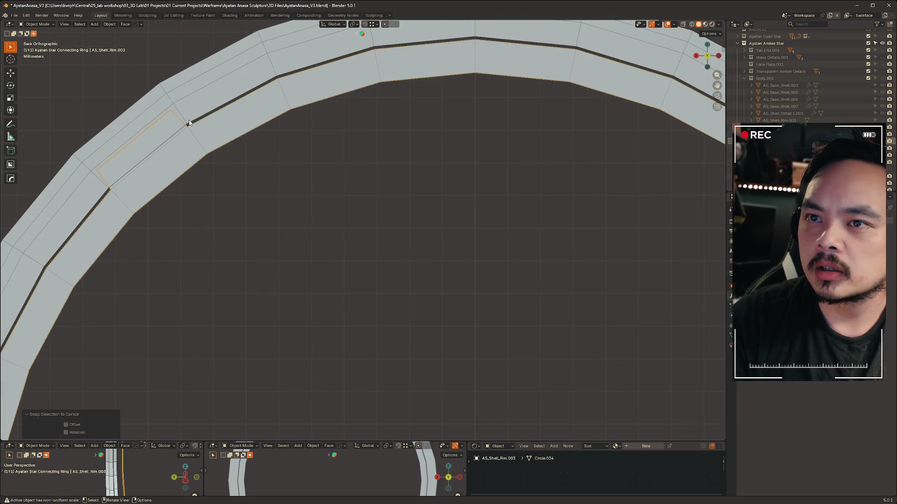
Check the AS_Shell_Rim.002 and AS_Shell_Rim.003 rim objects, then clear the selection.
{"action": "left_click", "coordinate": [189, 123]}
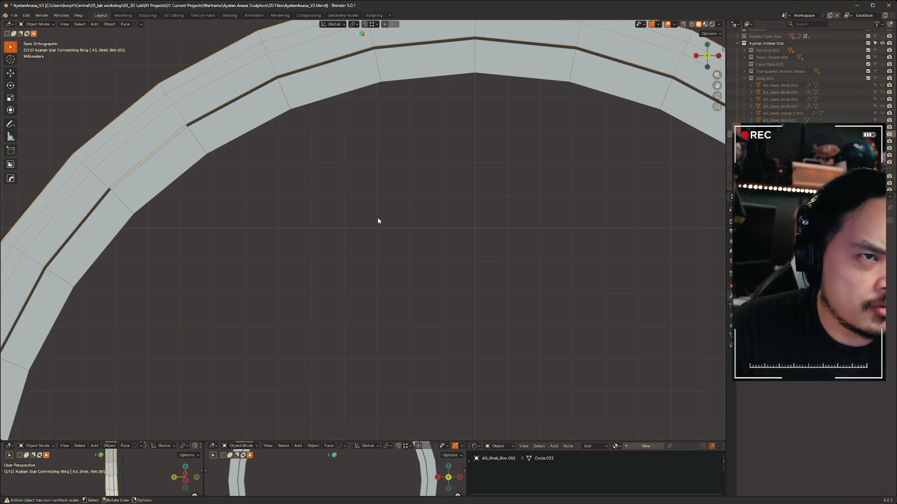
{"action": "left_click", "coordinate": [449, 77]}
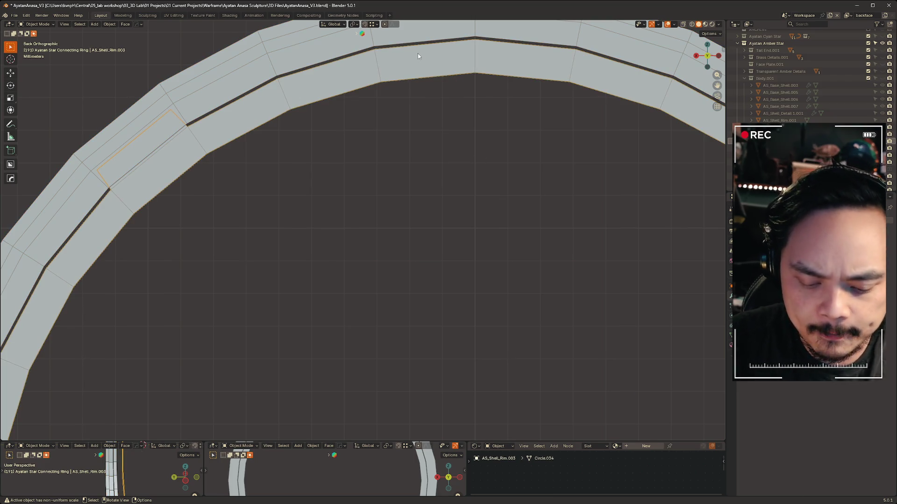
{"action": "left_click", "coordinate": [433, 187]}
{"action": "key", "text": "shift+a"}
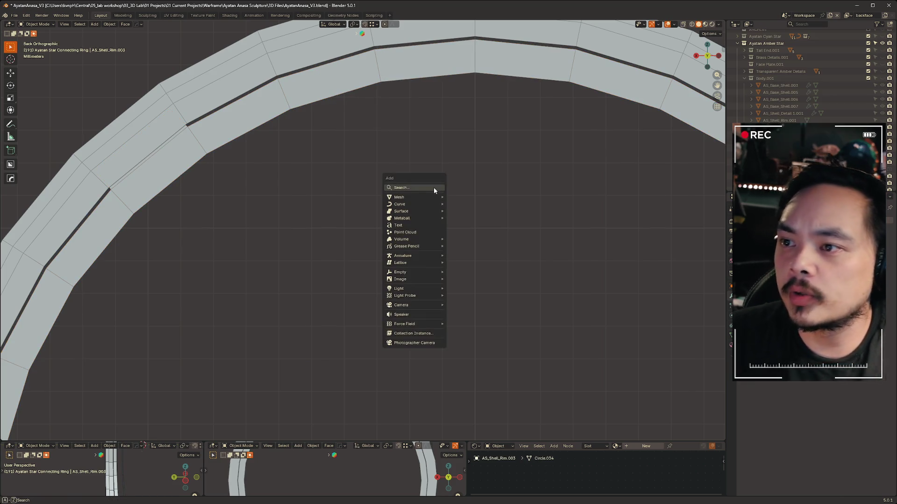
Add a tiny helper cube sized 0.4 mm and show its transform values.
{"action": "mouse_move", "coordinate": [434, 197]}
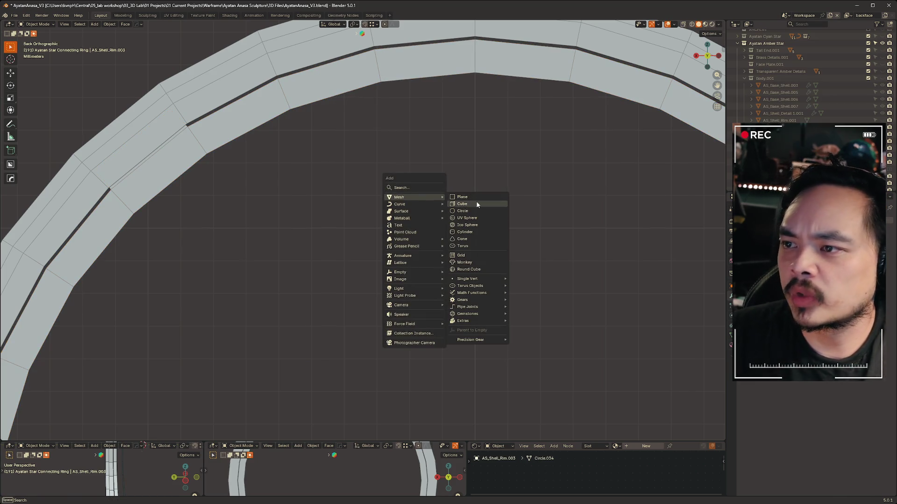
{"action": "left_click", "coordinate": [502, 202]}
{"action": "scroll", "coordinate": [510, 199], "scroll_direction": "up", "scroll_amount": 3}
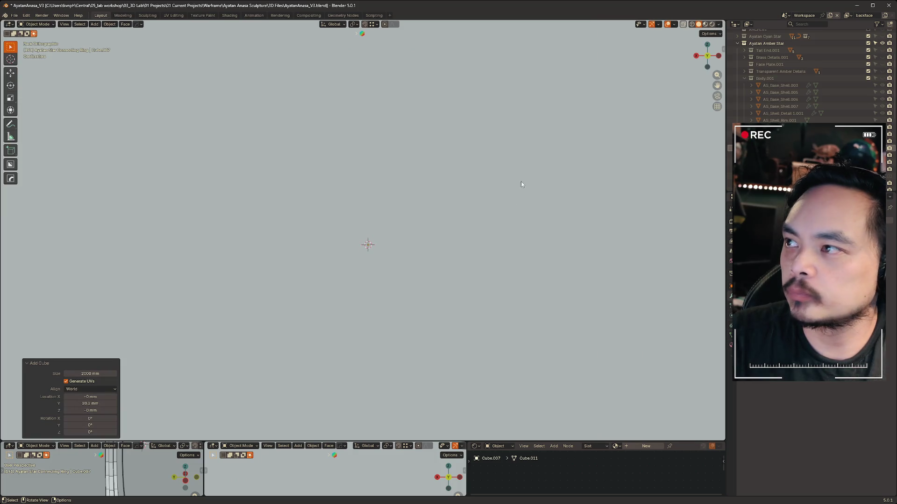
{"action": "key", "text": "n"}
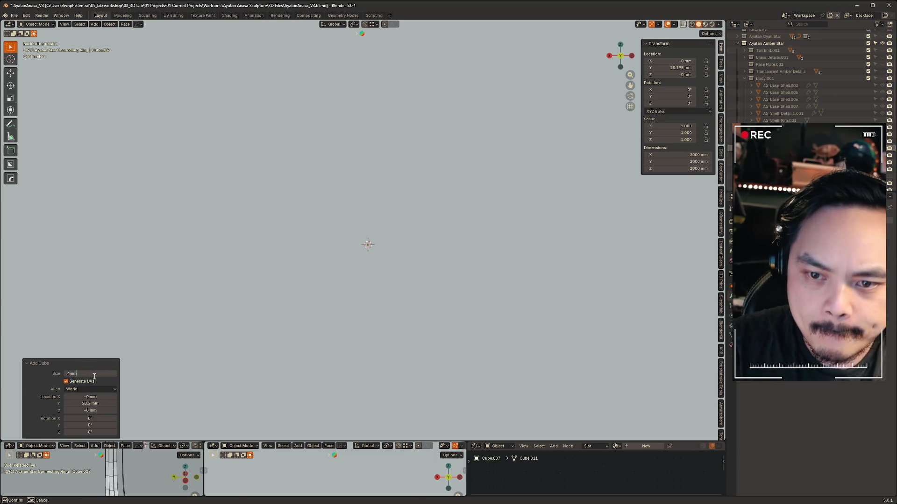
{"action": "key", "text": "Return"}
Raise the helper cube along Z up to the ring's rim.
{"action": "key", "text": "KP_Decimal"}
{"action": "scroll", "coordinate": [358, 164], "scroll_direction": "down", "scroll_amount": 6}
{"action": "key", "text": "g"}
{"action": "key", "text": "z"}
{"action": "left_click", "coordinate": [370, 83]}
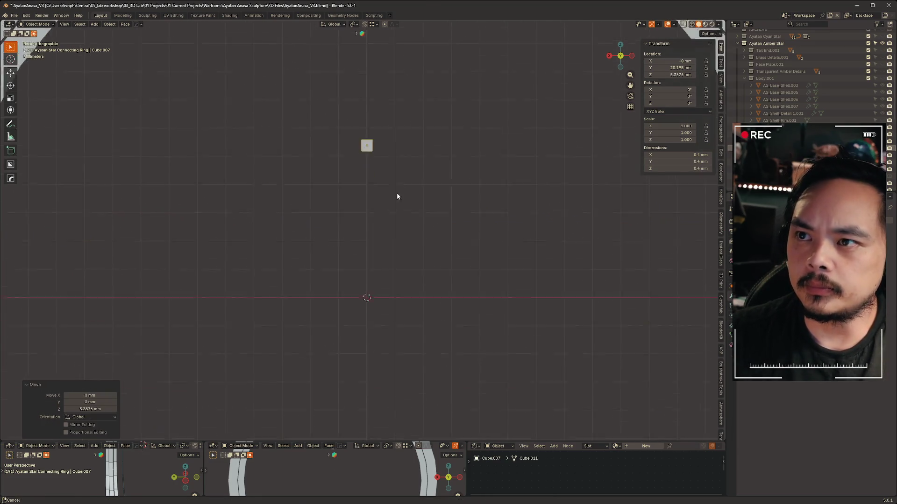
{"action": "middle_click_drag", "start_coordinate": [396, 192], "coordinate": [374, 417], "text": "shift"}
{"action": "key", "text": "g"}
{"action": "key", "text": "z"}
{"action": "left_click", "coordinate": [396, 196]}
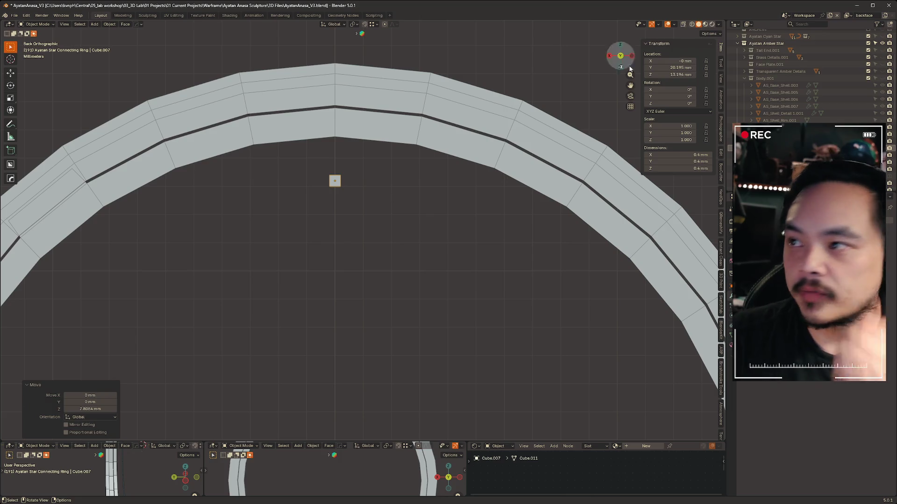
{"action": "scroll", "coordinate": [703, 155], "scroll_direction": "down", "scroll_amount": 1, "text": "ctrl"}
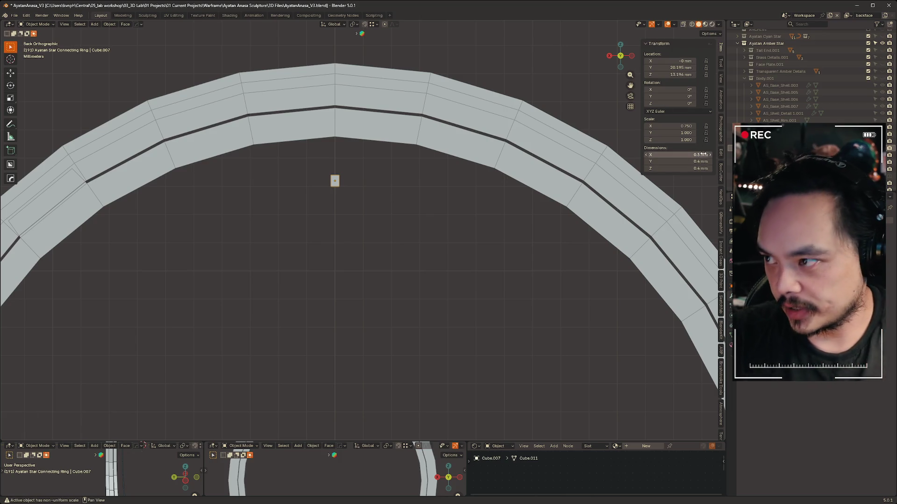
Scale the helper cube by 0.5 and place it on the rim's top edge.
{"action": "key", "text": "ctrl+z"}
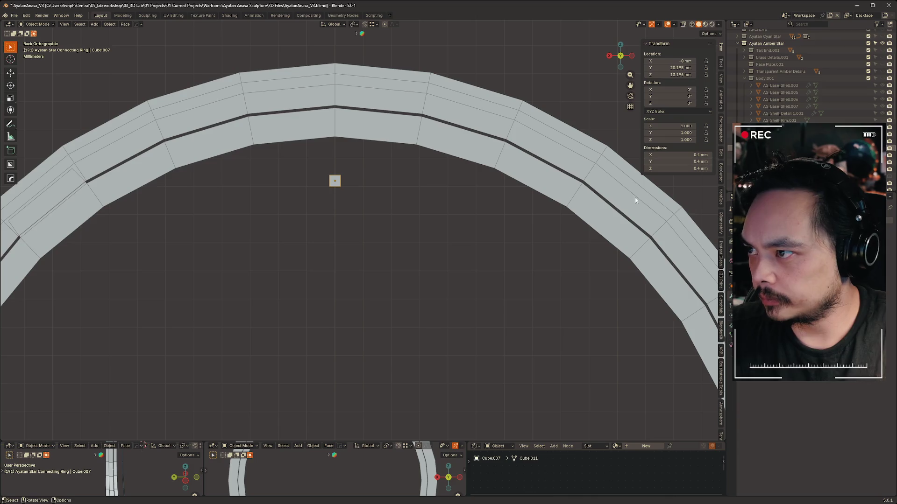
{"action": "key", "text": "s"}
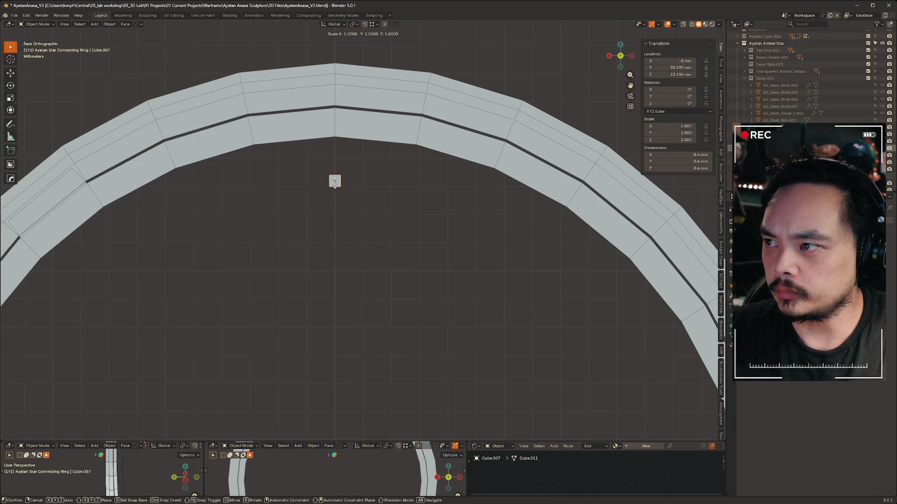
{"action": "key", "text": "Escape"}
{"action": "type", "text": "s.5"}
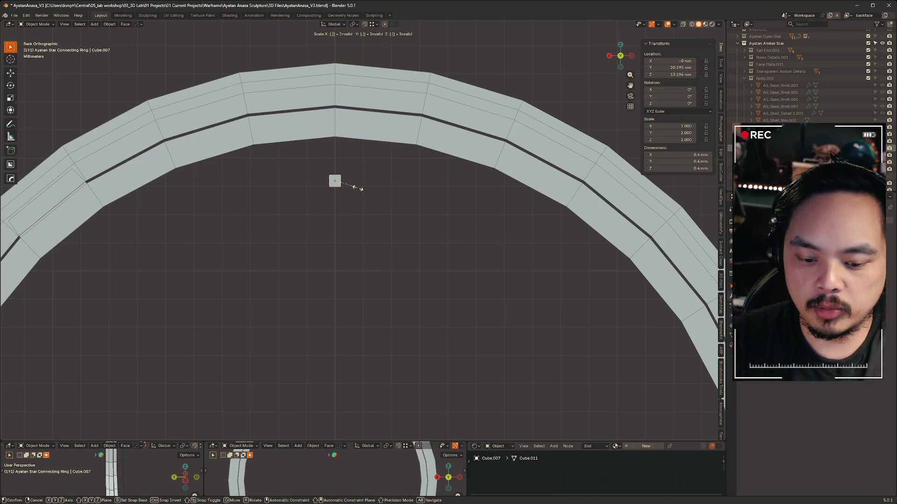
{"action": "key", "text": "Return"}
{"action": "key", "text": "g"}
{"action": "key", "text": "z"}
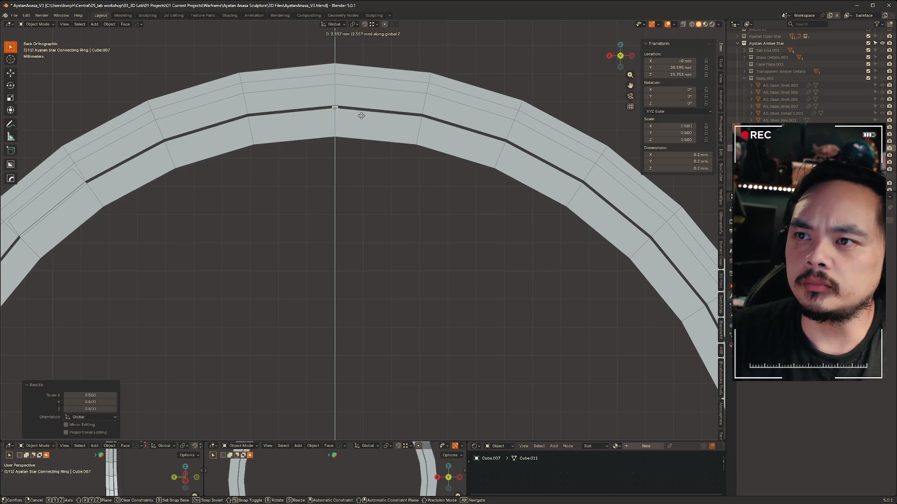
{"action": "left_click", "coordinate": [360, 118]}
{"action": "scroll", "coordinate": [349, 66], "scroll_direction": "up", "scroll_amount": 4}
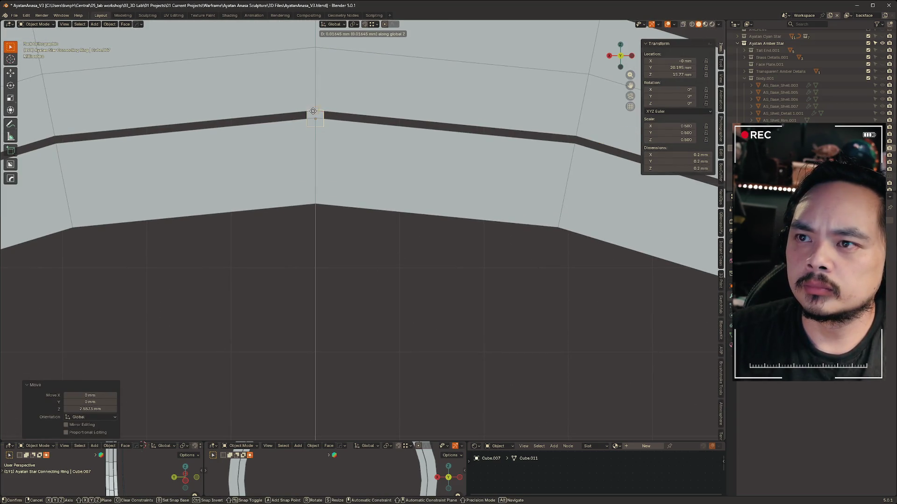
Select AS_Shell_Rim.003 and resize it against the helper cube.
{"action": "left_click", "coordinate": [348, 291]}
{"action": "left_click", "coordinate": [319, 164]}
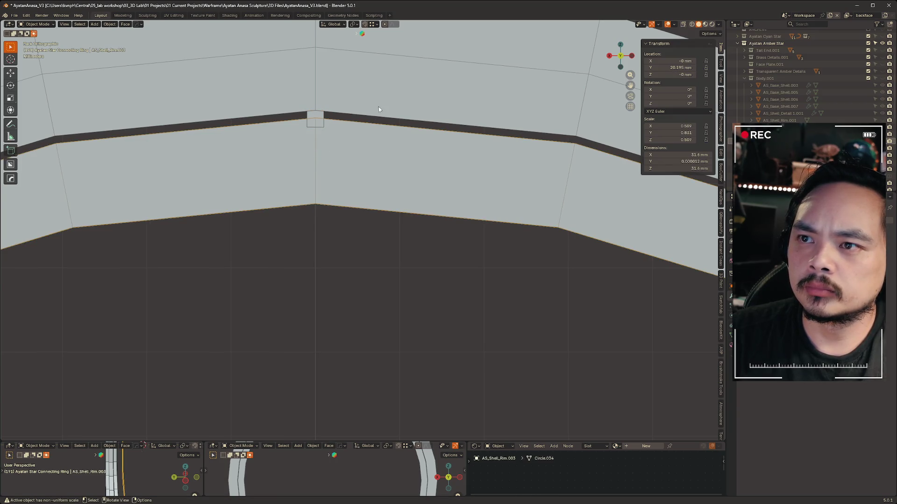
{"action": "scroll", "coordinate": [378, 109], "scroll_direction": "down", "scroll_amount": 5}
{"action": "key", "text": "s"}
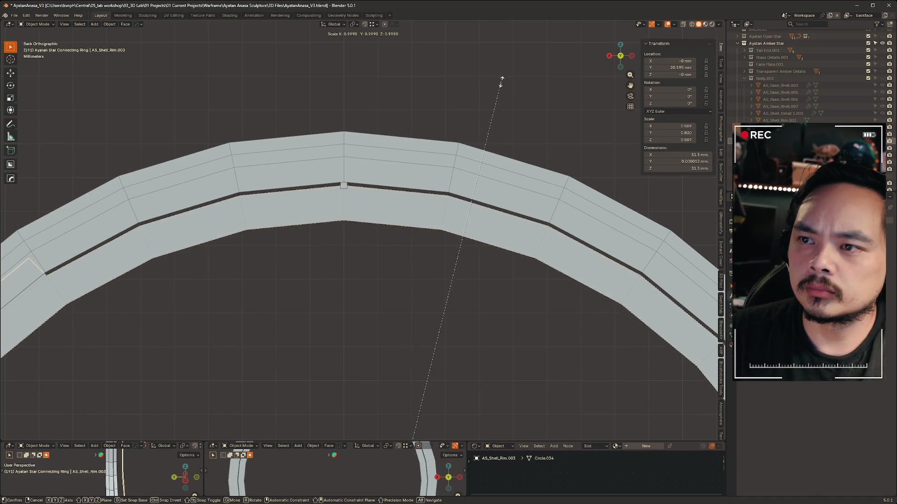
{"action": "left_click", "coordinate": [502, 82]}
{"action": "scroll", "coordinate": [499, 181], "scroll_direction": "down", "scroll_amount": 2}
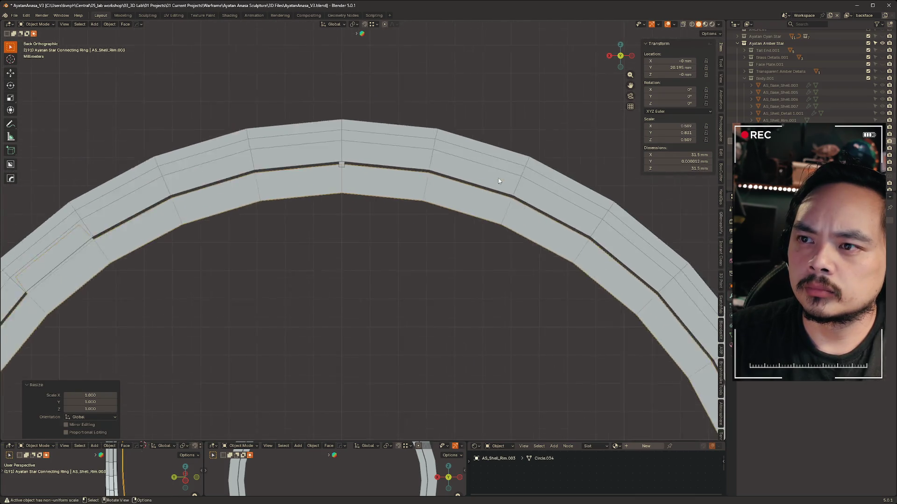
{"action": "scroll", "coordinate": [498, 181], "scroll_direction": "down", "scroll_amount": 1}
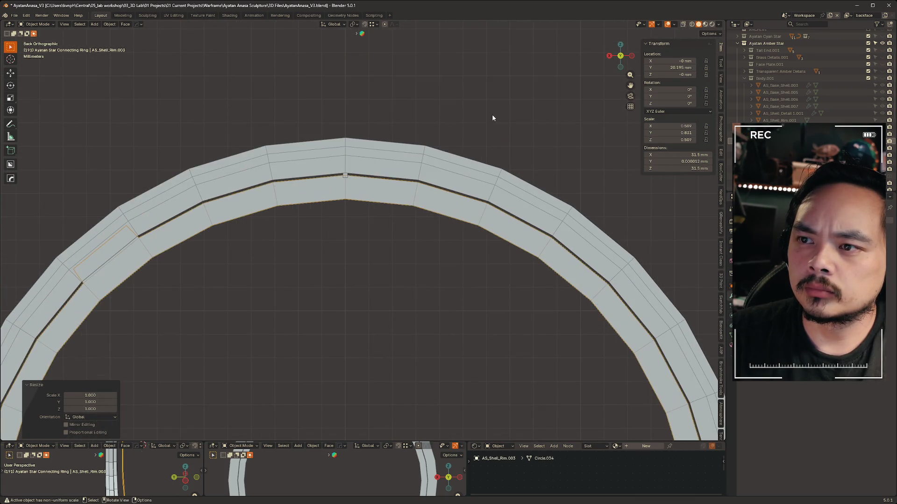
Delete the helper cube Cube.007 and view the whole ring.
{"action": "left_click", "coordinate": [346, 175]}
{"action": "key", "text": "x"}
{"action": "scroll", "coordinate": [385, 301], "scroll_direction": "down", "scroll_amount": 5}
{"action": "mouse_move", "coordinate": [385, 301]}
{"action": "middle_mouse_down"}
{"action": "mouse_move", "coordinate": [421, 271]}
{"action": "mouse_move", "coordinate": [242, 292]}
{"action": "mouse_move", "coordinate": [181, 286]}
{"action": "mouse_move", "coordinate": [284, 244]}
{"action": "middle_mouse_up"}
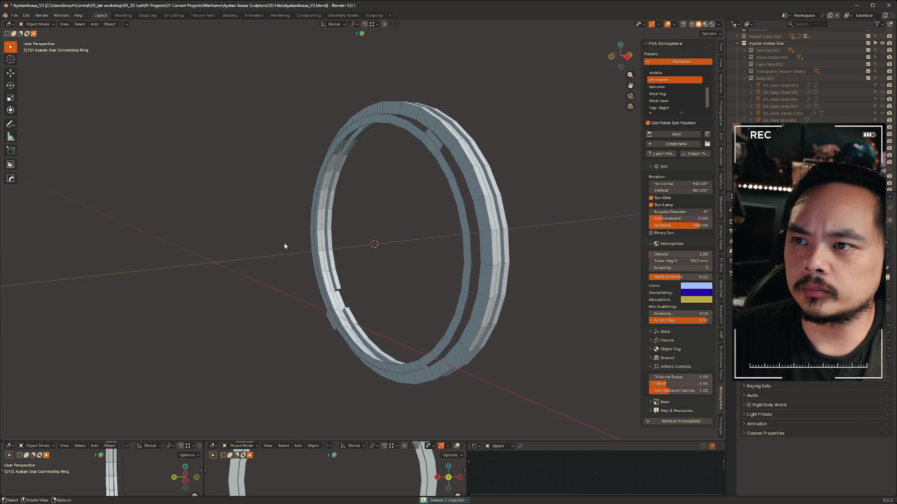
In Edit Mode on AS_Shell_Rim.003, select the connected inner ring faces.
{"action": "left_click", "coordinate": [427, 131]}
{"action": "key", "text": "Tab"}
{"action": "middle_click_drag", "start_coordinate": [443, 140], "coordinate": [480, 140]}
{"action": "key", "text": "3"}
{"action": "key", "text": "l"}
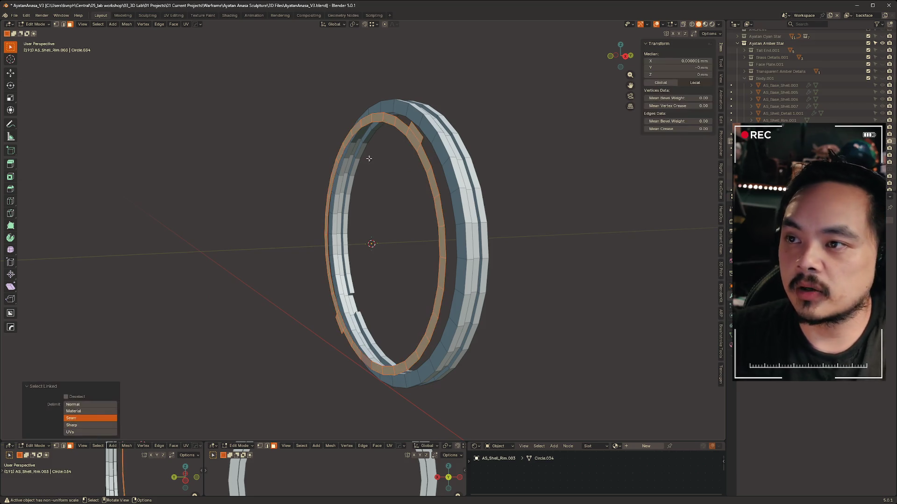
{"action": "right_click", "coordinate": [299, 185]}
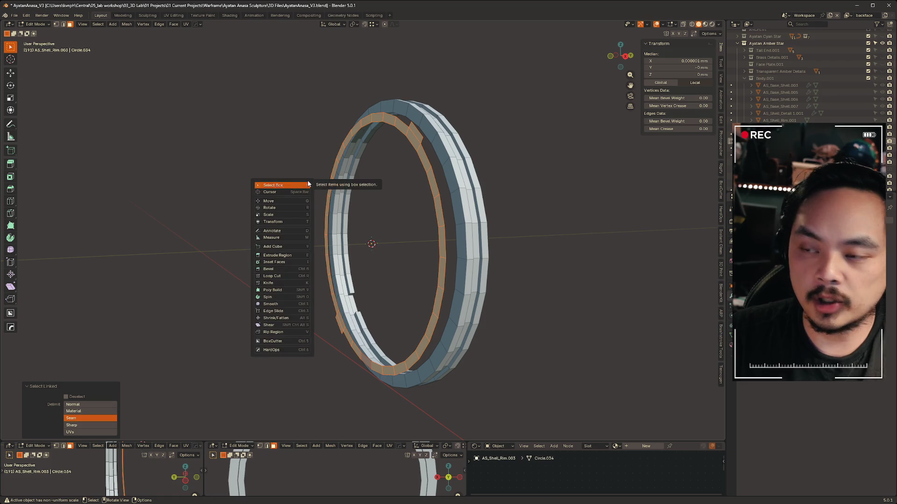
{"action": "key", "text": "Escape"}
Pull the inner ring out along Y and return to Object Mode.
{"action": "key", "text": "g"}
{"action": "key", "text": "y"}
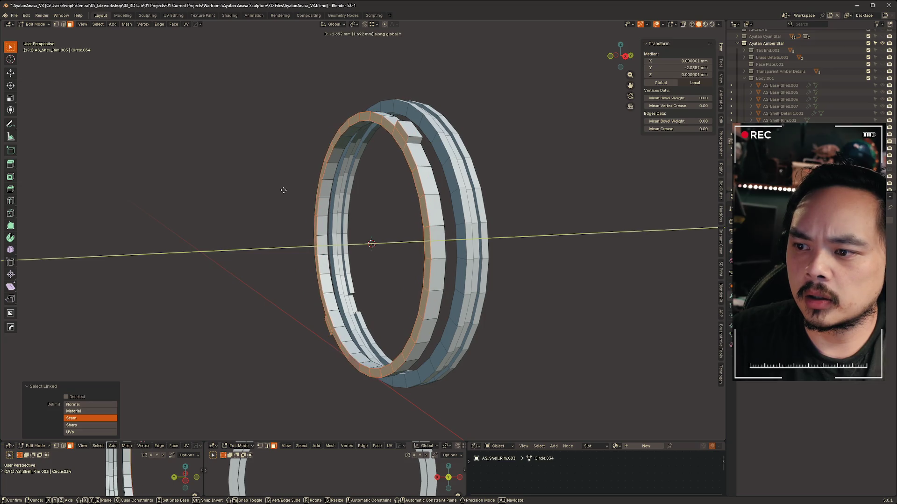
{"action": "left_click", "coordinate": [282, 189]}
{"action": "middle_click_drag", "start_coordinate": [281, 189], "coordinate": [320, 200]}
{"action": "key", "text": "ctrl+Tab"}
{"action": "left_click", "coordinate": [363, 206]}
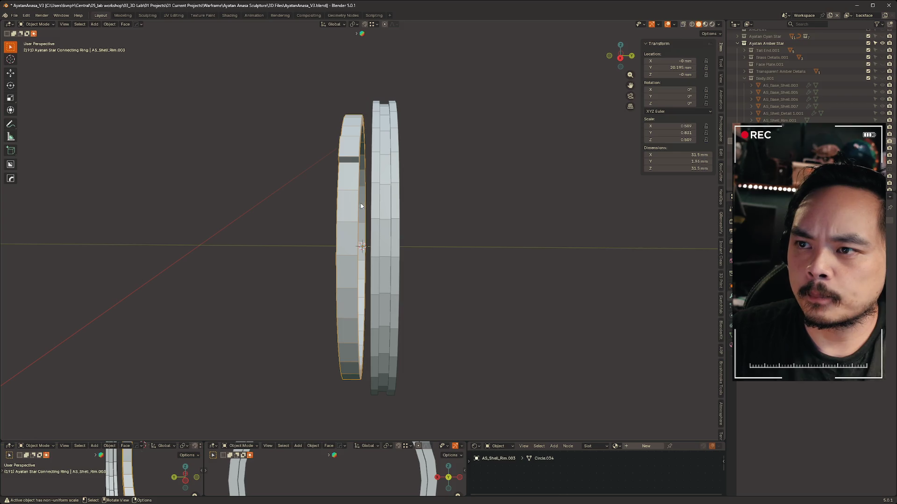
Move the shell rim 18.381 mm out along Y.
{"action": "key", "text": "g"}
{"action": "key", "text": "y"}
{"action": "left_click", "coordinate": [507, 206]}
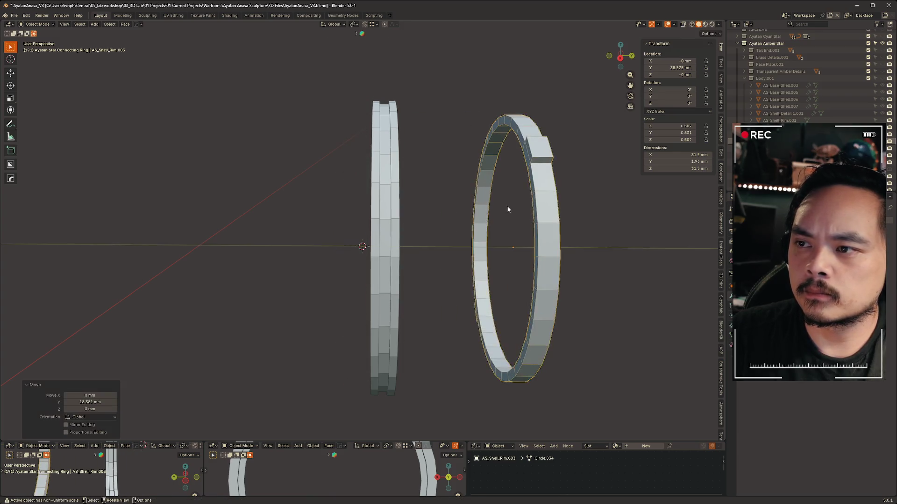
{"action": "middle_click_drag", "start_coordinate": [506, 206], "coordinate": [655, 191]}
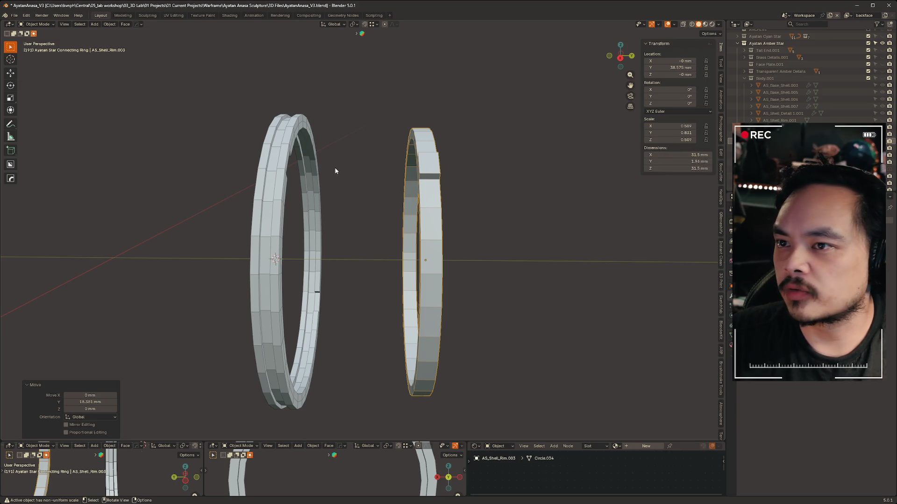
Measure the rim band's thickness at 1.02271 mm.
{"action": "scroll", "coordinate": [291, 231], "scroll_direction": "up", "scroll_amount": 5}
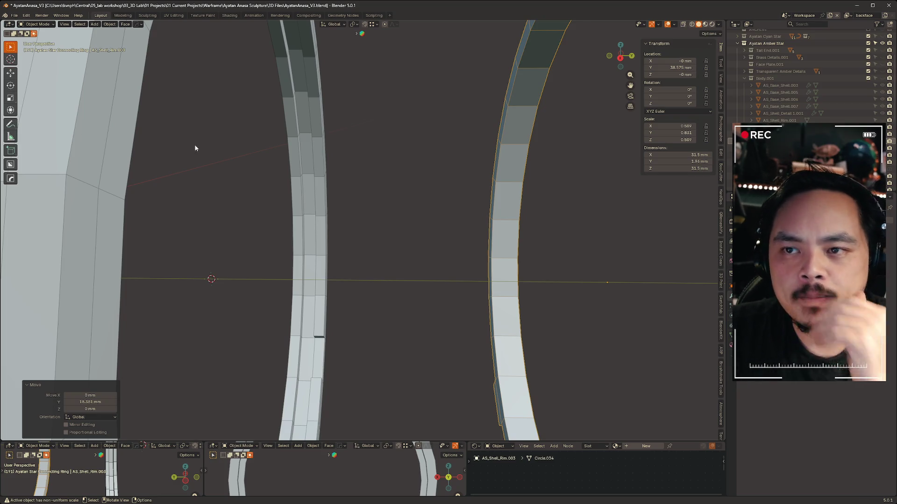
{"action": "left_click", "coordinate": [10, 137]}
{"action": "scroll", "coordinate": [298, 212], "scroll_direction": "up", "scroll_amount": 3}
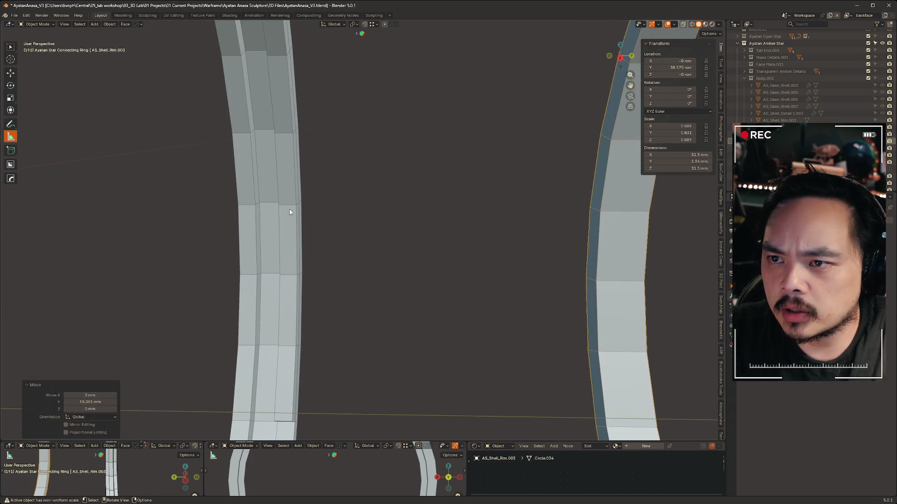
{"action": "left_click_drag", "start_coordinate": [255, 205], "coordinate": [282, 207]}
{"action": "mouse_move", "coordinate": [377, 228]}
{"action": "middle_mouse_down"}
{"action": "mouse_move", "coordinate": [382, 237]}
{"action": "mouse_move", "coordinate": [486, 227]}
{"action": "mouse_move", "coordinate": [323, 246]}
{"action": "mouse_move", "coordinate": [320, 237]}
{"action": "middle_mouse_up"}
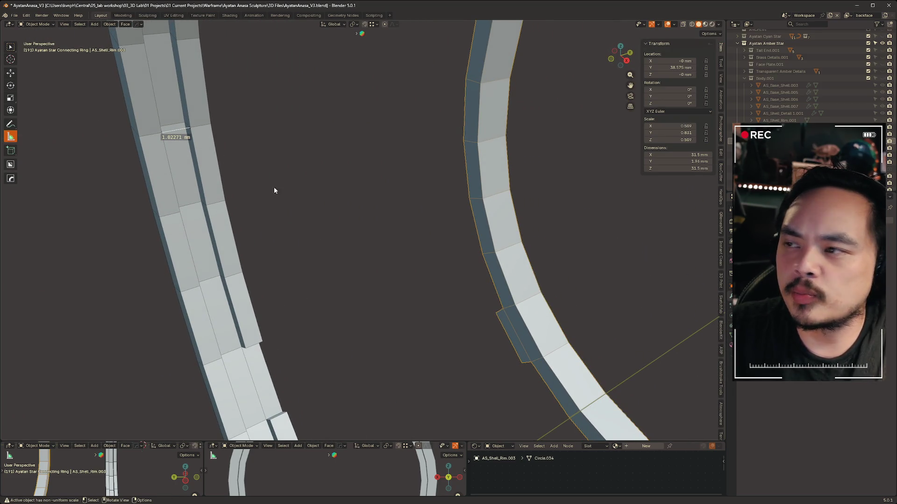
{"action": "middle_click_drag", "start_coordinate": [273, 187], "coordinate": [338, 215]}
{"action": "scroll", "coordinate": [338, 216], "scroll_direction": "down", "scroll_amount": 6}
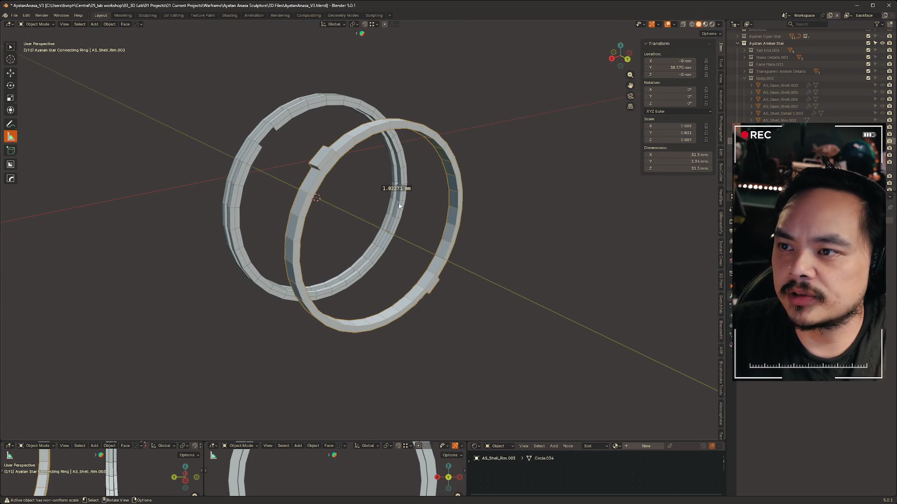
{"action": "mouse_move", "coordinate": [411, 262]}
{"action": "middle_mouse_down", "text": "ctrl"}
{"action": "mouse_move", "coordinate": [438, 234]}
{"action": "mouse_move", "coordinate": [403, 254]}
{"action": "middle_mouse_up", "text": "ctrl"}
Set the right-hand ring's dimensions to Z 31.5 mm and Y 1 mm.
{"action": "left_click", "coordinate": [327, 219]}
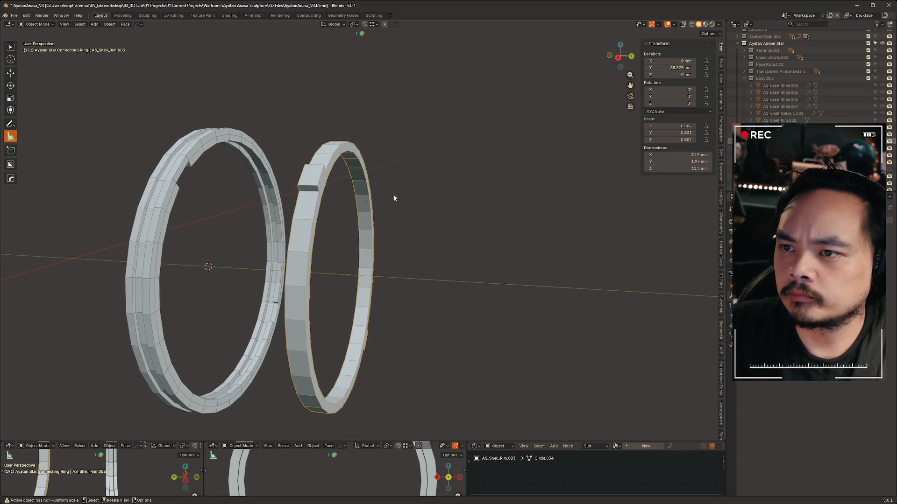
{"action": "left_click", "coordinate": [699, 162]}
{"action": "left_click", "coordinate": [697, 170]}
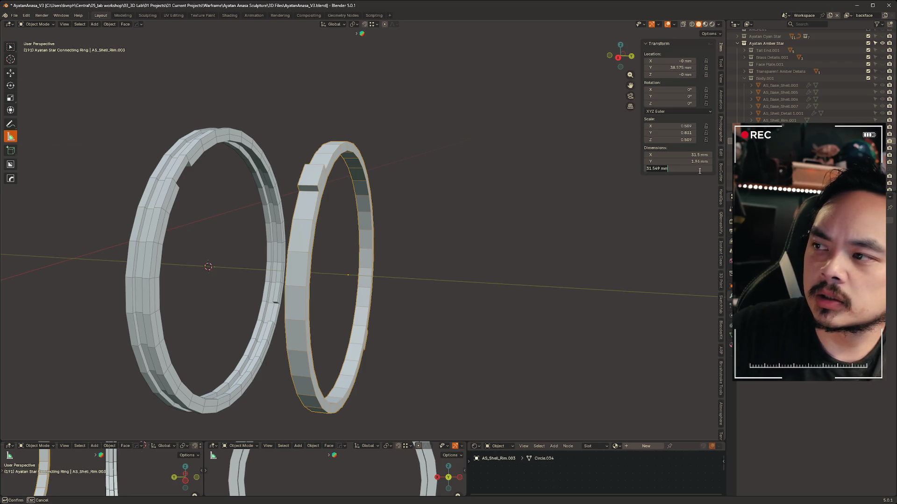
{"action": "left_click", "coordinate": [700, 160]}
{"action": "left_click", "coordinate": [693, 162]}
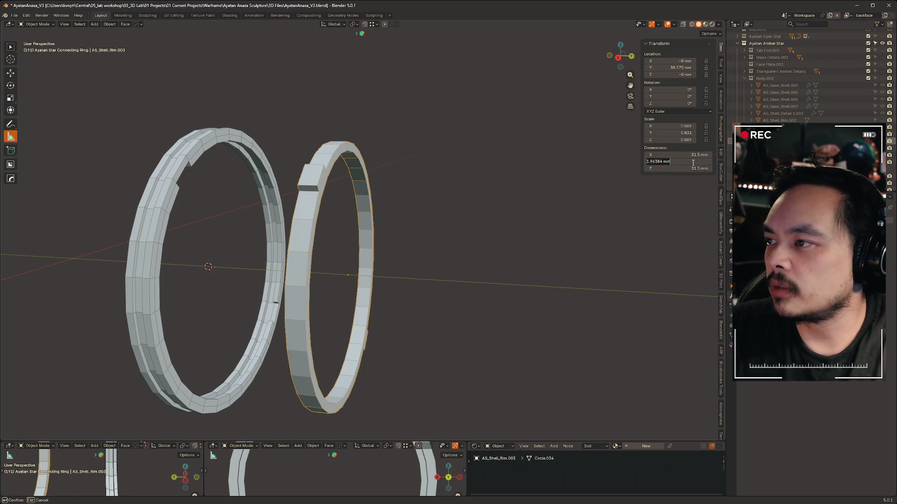
{"action": "key", "text": "Return"}
Measure the 0.381 mm gap between the two rings.
{"action": "left_click", "coordinate": [485, 192]}
{"action": "mouse_move", "coordinate": [488, 194]}
{"action": "middle_mouse_down"}
{"action": "mouse_move", "coordinate": [418, 165]}
{"action": "mouse_move", "coordinate": [425, 133]}
{"action": "middle_mouse_up"}
{"action": "left_click", "coordinate": [425, 132]}
{"action": "left_click_drag", "start_coordinate": [503, 189], "coordinate": [505, 191]}
{"action": "key", "text": "w"}
{"action": "middle_click_drag", "start_coordinate": [378, 159], "coordinate": [351, 133]}
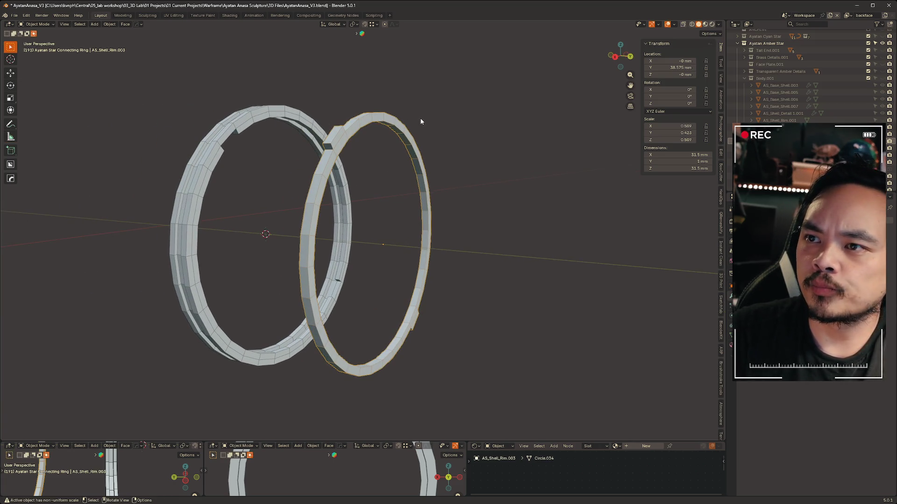
Extrude the whole ring mesh to widen the band, then return to Object Mode.
{"action": "key", "text": "Tab"}
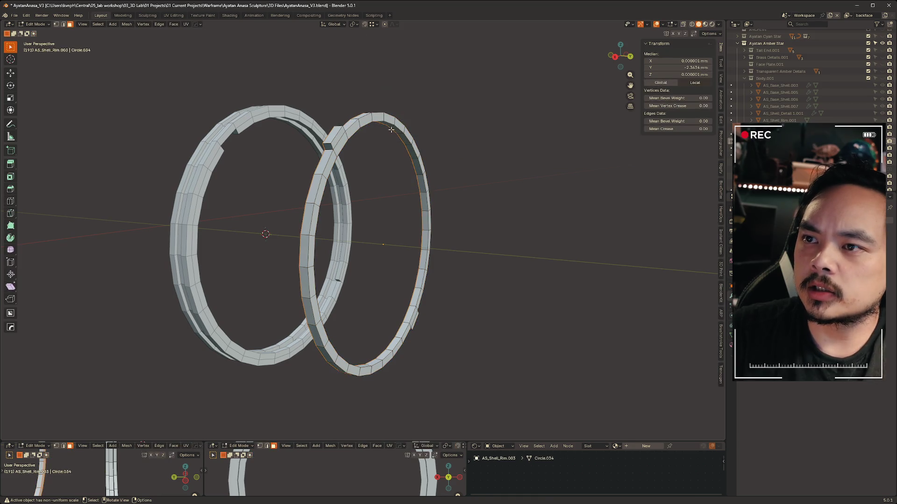
{"action": "key", "text": "a"}
{"action": "mouse_move", "coordinate": [426, 170]}
{"action": "middle_mouse_down"}
{"action": "mouse_move", "coordinate": [448, 157]}
{"action": "mouse_move", "coordinate": [387, 134]}
{"action": "middle_mouse_up"}
{"action": "key", "text": "e"}
{"action": "left_click", "coordinate": [404, 182]}
{"action": "mouse_move", "coordinate": [404, 182]}
{"action": "middle_mouse_down"}
{"action": "mouse_move", "coordinate": [400, 195]}
{"action": "mouse_move", "coordinate": [314, 133]}
{"action": "mouse_move", "coordinate": [409, 115]}
{"action": "middle_mouse_up"}
{"action": "key", "text": "ctrl+Tab"}
{"action": "left_click", "coordinate": [350, 125]}
Slide the ring back along global Y to its final position.
{"action": "scroll", "coordinate": [417, 204], "scroll_direction": "up", "scroll_amount": 3}
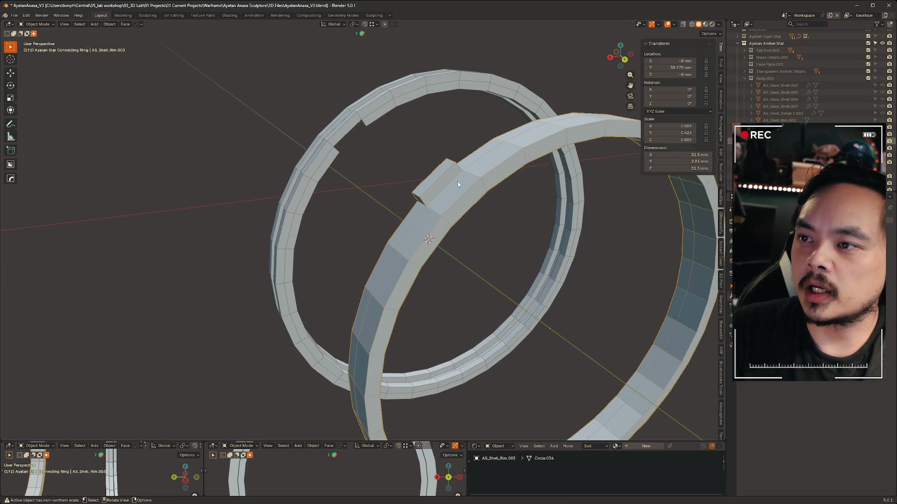
{"action": "key", "text": "g"}
{"action": "key", "text": "y"}
{"action": "left_click", "coordinate": [385, 133]}
{"action": "mouse_move", "coordinate": [386, 132]}
{"action": "middle_mouse_down"}
{"action": "mouse_move", "coordinate": [444, 167]}
{"action": "mouse_move", "coordinate": [369, 185]}
{"action": "mouse_move", "coordinate": [472, 160]}
{"action": "mouse_move", "coordinate": [306, 86]}
{"action": "mouse_move", "coordinate": [412, 196]}
{"action": "mouse_move", "coordinate": [367, 155]}
{"action": "mouse_move", "coordinate": [421, 177]}
{"action": "middle_mouse_up"}
{"action": "scroll", "coordinate": [473, 160], "scroll_direction": "up", "scroll_amount": 3}
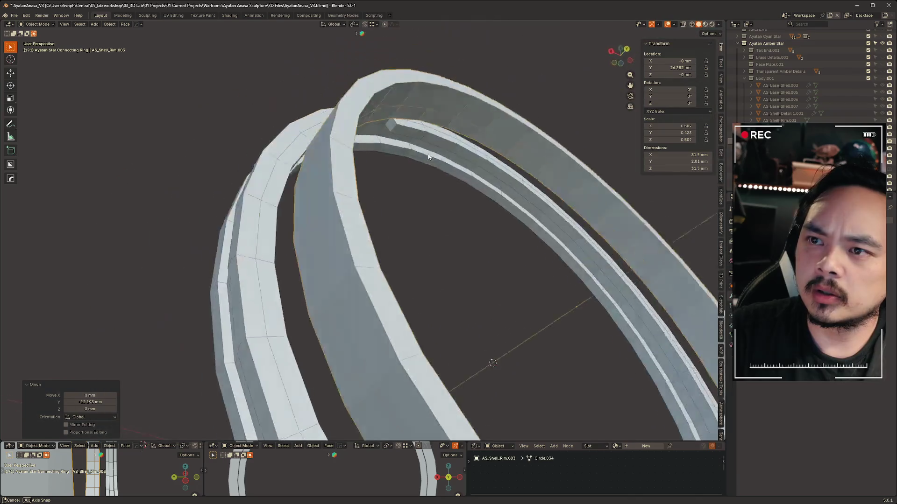
{"action": "scroll", "coordinate": [443, 181], "scroll_direction": "down", "scroll_amount": 3}
{"action": "key", "text": "g"}
{"action": "key", "text": "z"}
{"action": "key", "text": "y"}
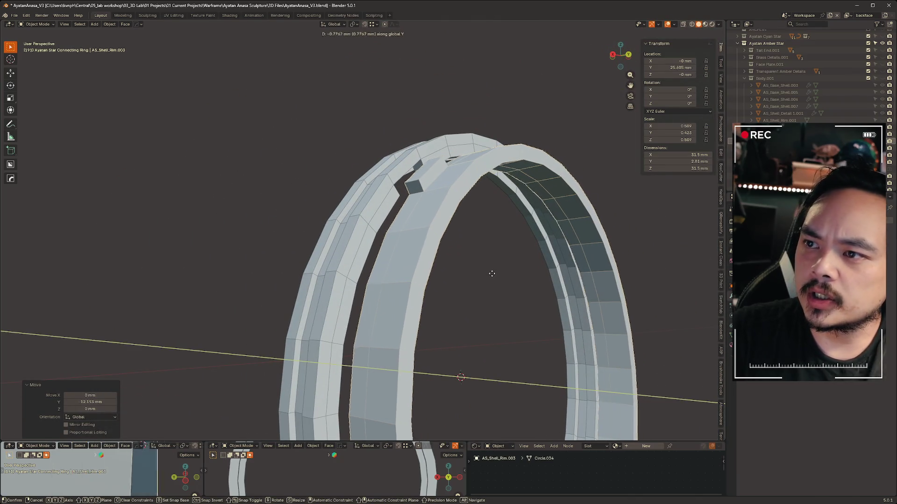
{"action": "mouse_move", "coordinate": [471, 279]}
{"action": "middle_mouse_down"}
{"action": "mouse_move", "coordinate": [391, 266]}
{"action": "mouse_move", "coordinate": [302, 234]}
{"action": "mouse_move", "coordinate": [256, 173]}
{"action": "mouse_move", "coordinate": [301, 214]}
{"action": "mouse_move", "coordinate": [414, 205]}
{"action": "mouse_move", "coordinate": [463, 223]}
{"action": "mouse_move", "coordinate": [346, 134]}
{"action": "mouse_move", "coordinate": [466, 129]}
{"action": "mouse_move", "coordinate": [466, 120]}
{"action": "mouse_move", "coordinate": [502, 136]}
{"action": "mouse_move", "coordinate": [484, 123]}
{"action": "middle_mouse_up"}
{"action": "left_click", "coordinate": [250, 183]}
Cancel a trial rotation to keep zero rotation, then unhide the shell body.
{"action": "key", "text": "r"}
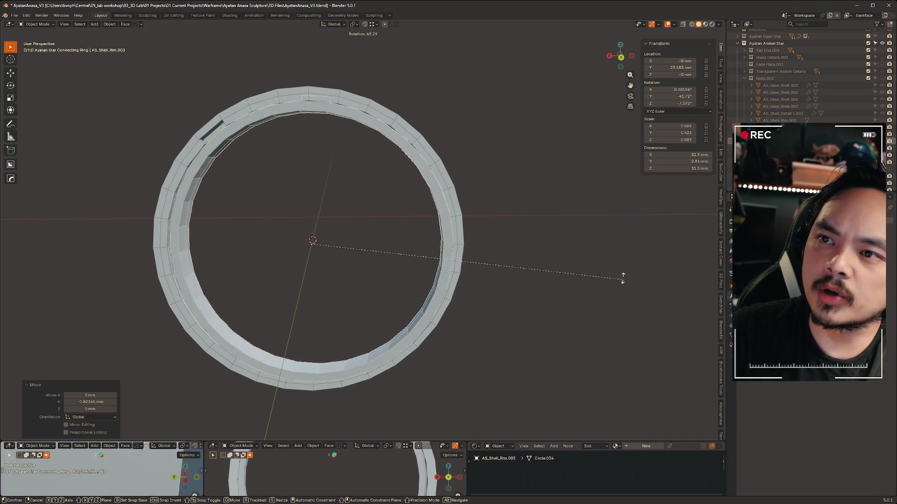
{"action": "middle_click_drag", "start_coordinate": [569, 148], "coordinate": [541, 104], "text": "alt"}
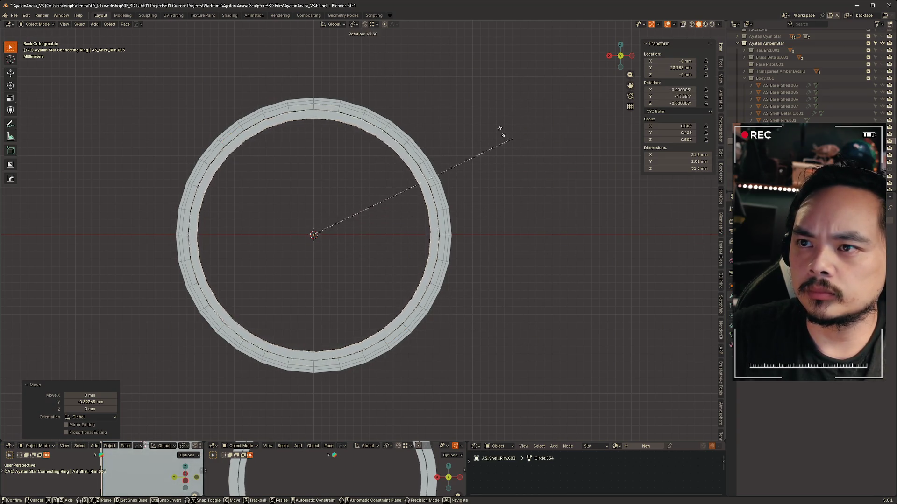
{"action": "key", "text": "Escape"}
{"action": "mouse_move", "coordinate": [507, 203]}
{"action": "middle_mouse_down"}
{"action": "mouse_move", "coordinate": [414, 211]}
{"action": "mouse_move", "coordinate": [540, 202]}
{"action": "mouse_move", "coordinate": [525, 202]}
{"action": "middle_mouse_up"}
{"action": "middle_click_drag", "start_coordinate": [624, 272], "coordinate": [708, 251], "text": "shift"}
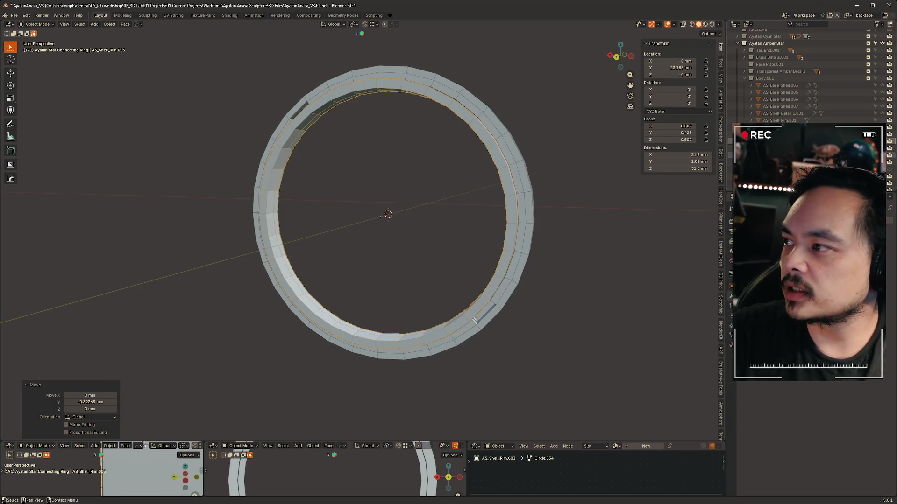
{"action": "left_click", "coordinate": [886, 151]}
{"action": "left_click", "coordinate": [886, 148]}
{"action": "mouse_move", "coordinate": [575, 248]}
{"action": "middle_mouse_down"}
{"action": "mouse_move", "coordinate": [497, 258]}
{"action": "mouse_move", "coordinate": [522, 243]}
{"action": "middle_mouse_up"}
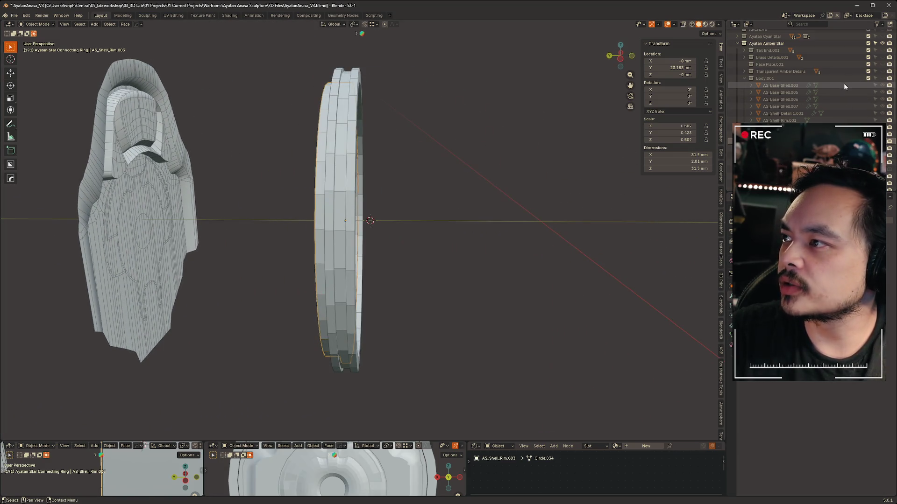
Toggle the brass details, show Face Plate.001, and make Brass Details.001 the active collection.
{"action": "scroll", "coordinate": [864, 84], "scroll_direction": "up", "scroll_amount": 2}
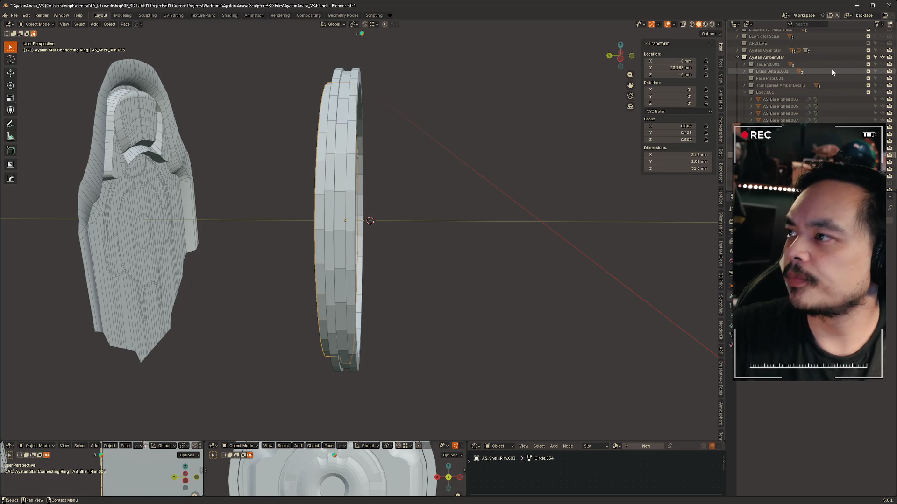
{"action": "left_click", "coordinate": [882, 71]}
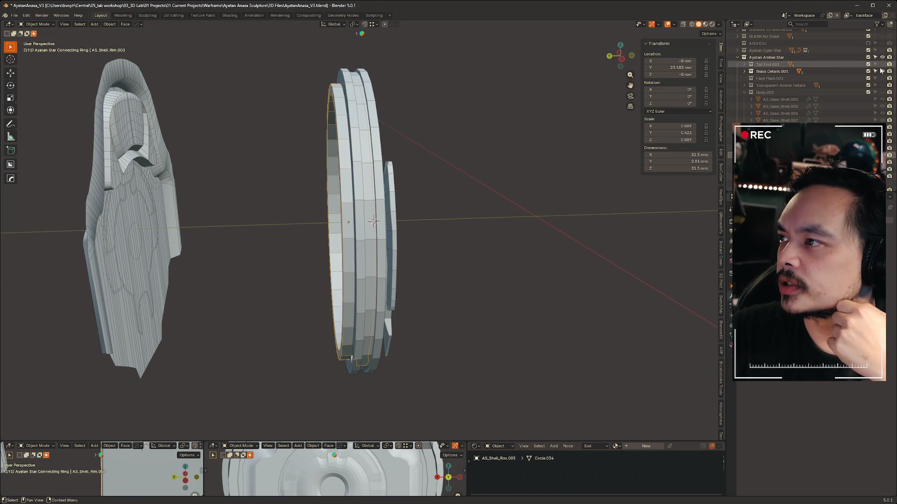
{"action": "left_click", "coordinate": [881, 71]}
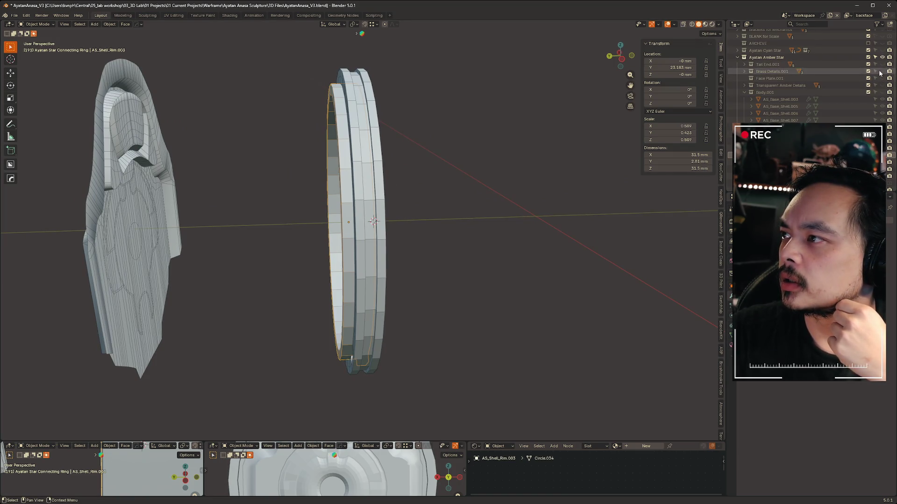
{"action": "left_click", "coordinate": [882, 78]}
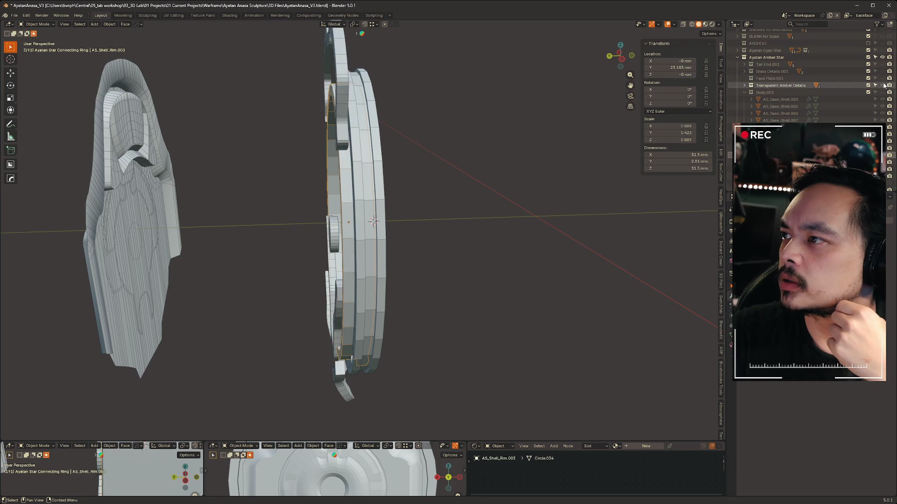
{"action": "left_click", "coordinate": [770, 71]}
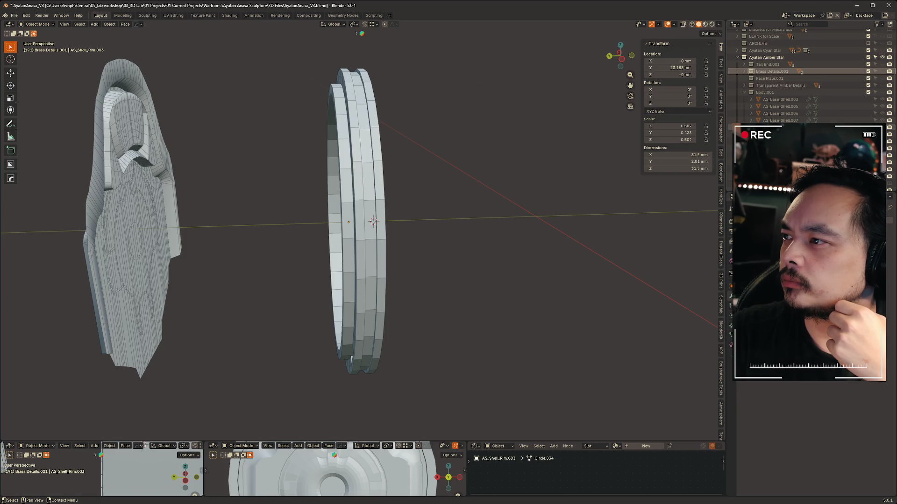
Check Body.001 and Transparent Amber Details by showing then hiding them.
{"action": "left_click", "coordinate": [883, 92]}
{"action": "left_click", "coordinate": [886, 137]}
{"action": "left_click", "coordinate": [882, 92]}
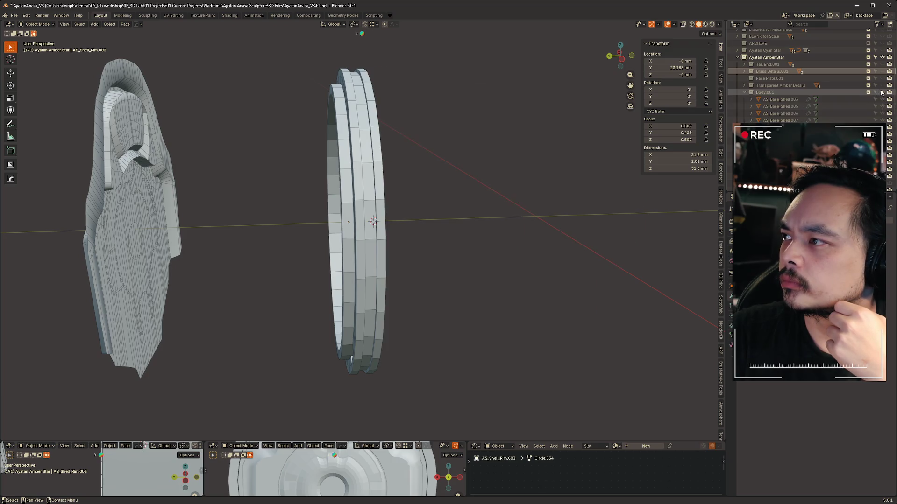
{"action": "left_click", "coordinate": [882, 85]}
{"action": "left_click", "coordinate": [882, 86]}
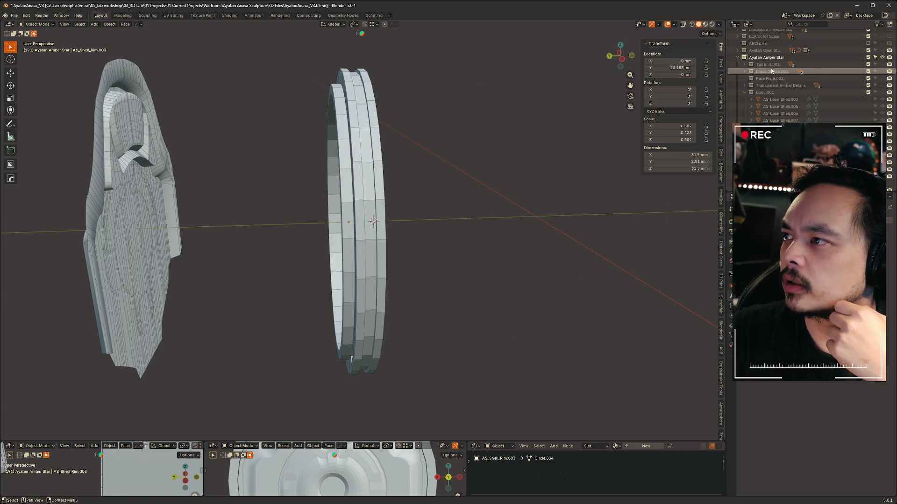
Expand Brass Details.001 and Tail End.001, leaving the brass rim pieces visible.
{"action": "left_click", "coordinate": [745, 71]}
{"action": "left_click", "coordinate": [745, 64]}
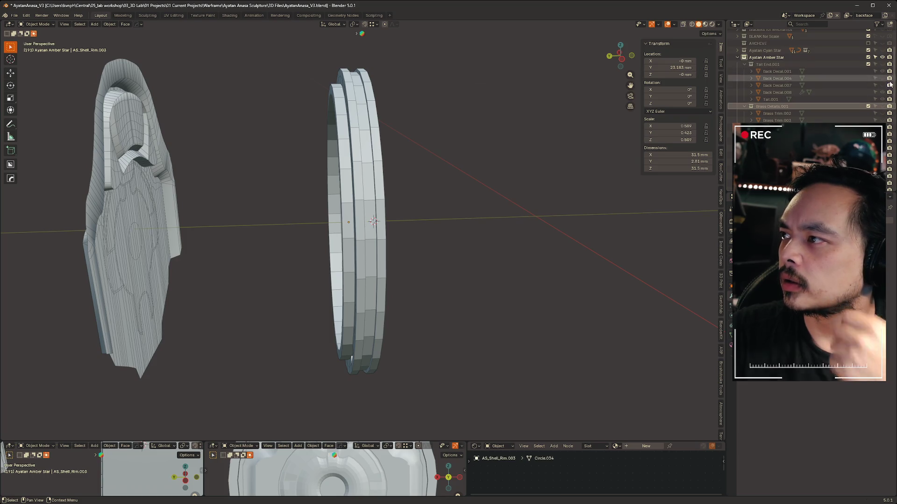
{"action": "left_click", "coordinate": [882, 64]}
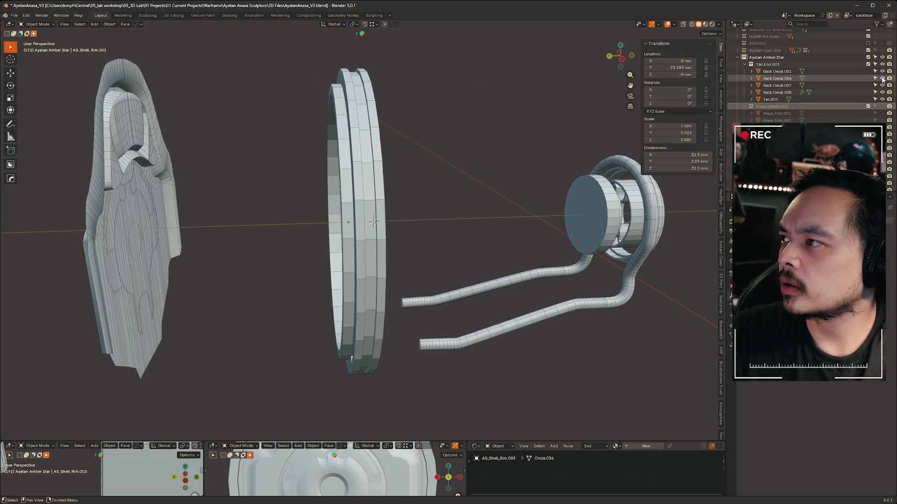
{"action": "left_click", "coordinate": [882, 64]}
{"action": "left_click", "coordinate": [883, 64]}
{"action": "left_click", "coordinate": [882, 64]}
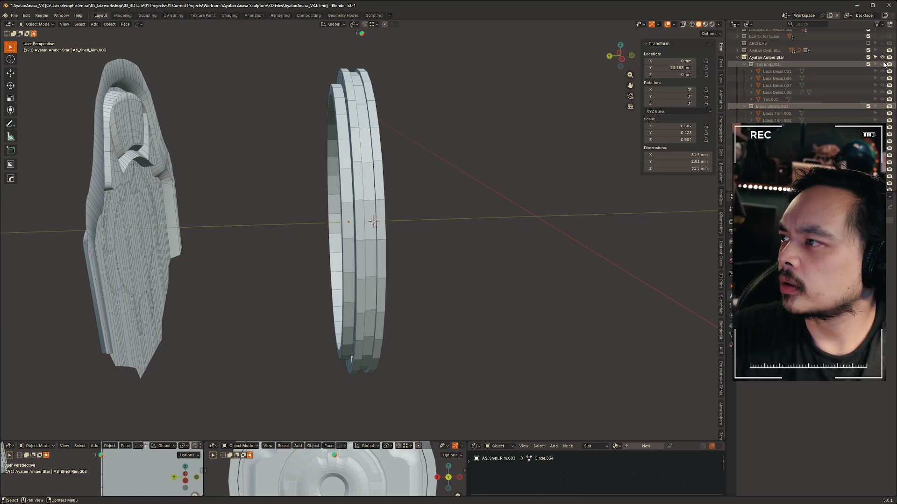
{"action": "left_click", "coordinate": [882, 106]}
{"action": "left_click", "coordinate": [882, 106]}
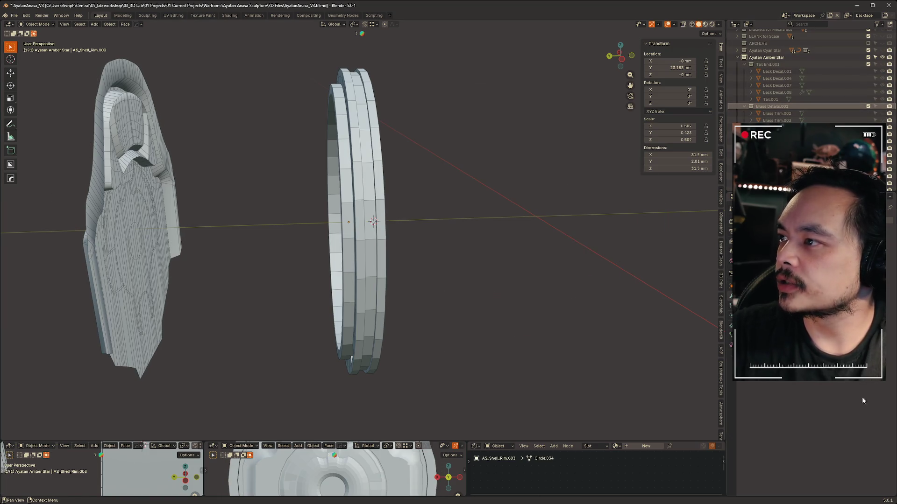
{"action": "left_click", "coordinate": [882, 106]}
Move Brass Trim.002 -22.454 mm along global Y.
{"action": "mouse_move", "coordinate": [403, 205]}
{"action": "middle_mouse_down"}
{"action": "mouse_move", "coordinate": [444, 244]}
{"action": "mouse_move", "coordinate": [370, 209]}
{"action": "middle_mouse_up"}
{"action": "mouse_move", "coordinate": [267, 198]}
{"action": "middle_mouse_down"}
{"action": "mouse_move", "coordinate": [308, 201]}
{"action": "mouse_move", "coordinate": [262, 196]}
{"action": "mouse_move", "coordinate": [308, 187]}
{"action": "mouse_move", "coordinate": [349, 158]}
{"action": "mouse_move", "coordinate": [360, 121]}
{"action": "middle_mouse_up"}
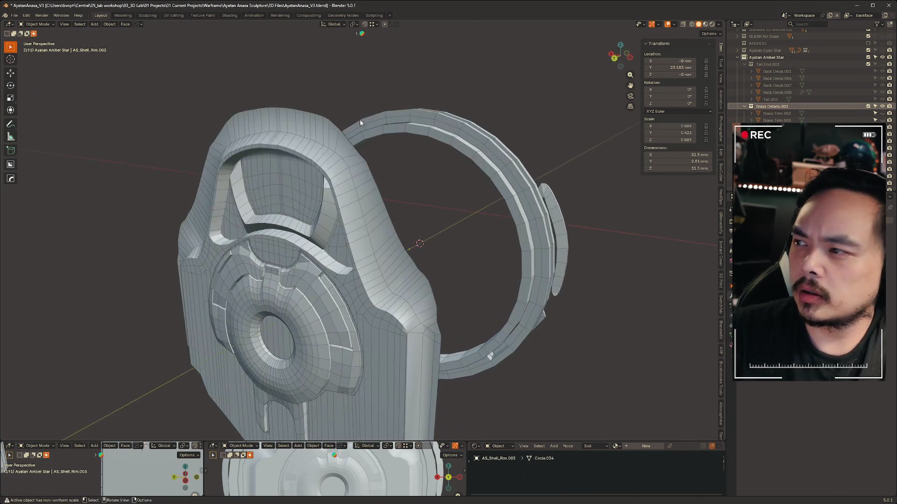
{"action": "middle_click_drag", "start_coordinate": [504, 79], "coordinate": [485, 87]}
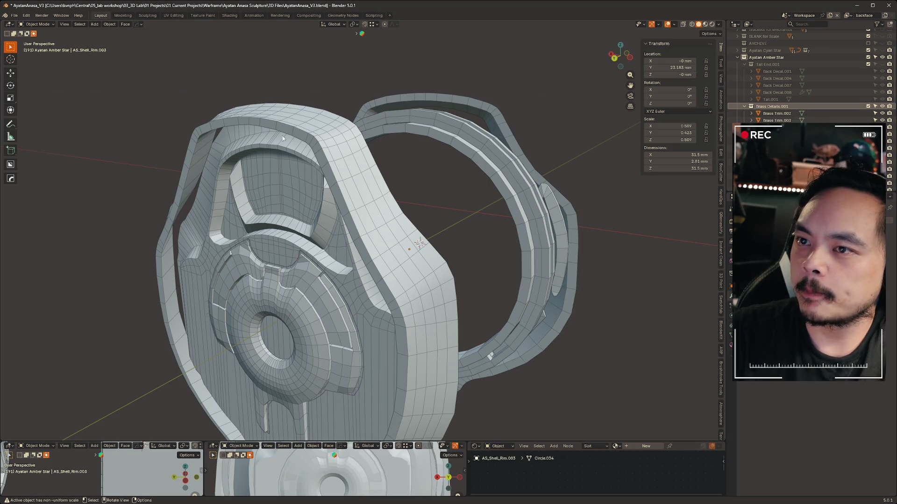
{"action": "middle_click_drag", "start_coordinate": [455, 170], "coordinate": [299, 107]}
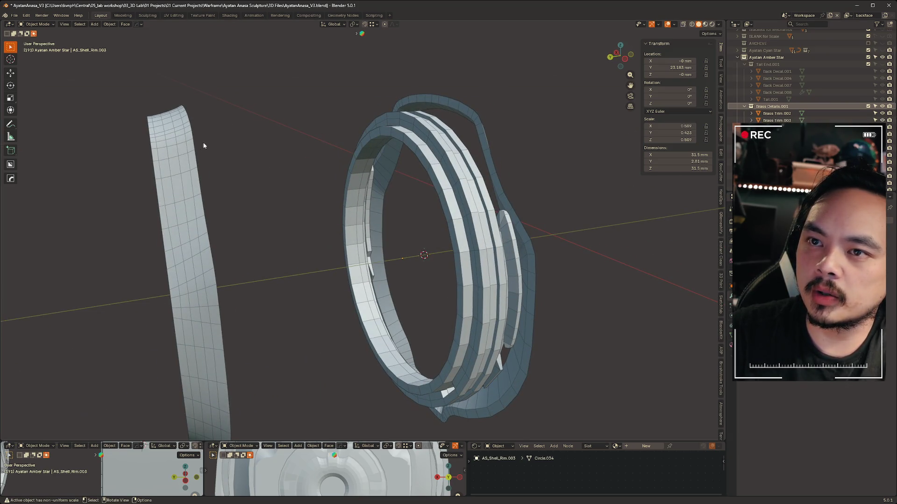
{"action": "left_click", "coordinate": [185, 153]}
{"action": "scroll", "coordinate": [439, 161], "scroll_direction": "up", "scroll_amount": 6}
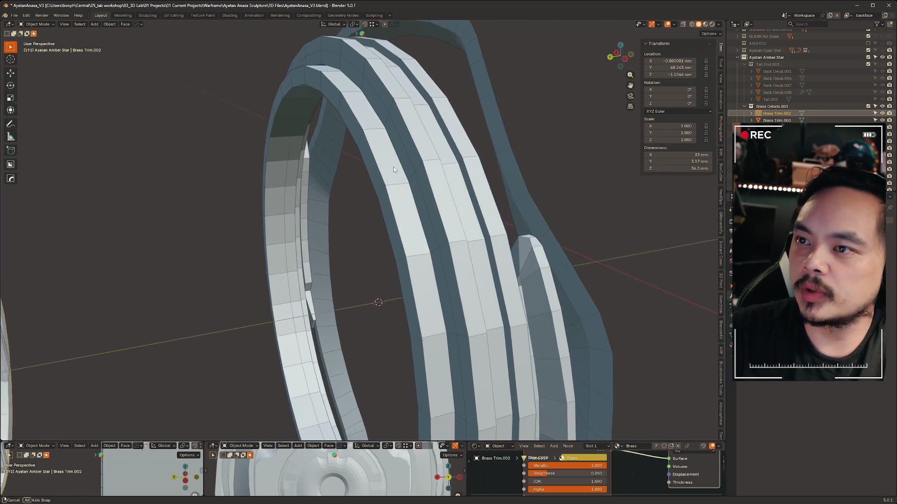
{"action": "key", "text": "g"}
{"action": "key", "text": "y"}
{"action": "left_click", "coordinate": [383, 143]}
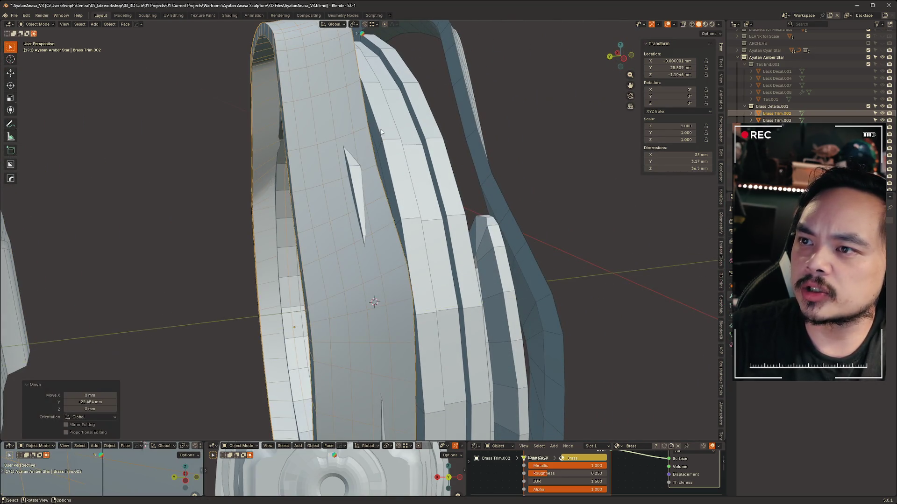
Select AS_Shell_Rim.003 and pick an edge loop on its rim in Edit Mode.
{"action": "left_click", "coordinate": [354, 178]}
{"action": "mouse_move", "coordinate": [355, 178]}
{"action": "middle_mouse_down"}
{"action": "mouse_move", "coordinate": [424, 166]}
{"action": "mouse_move", "coordinate": [381, 176]}
{"action": "mouse_move", "coordinate": [364, 168]}
{"action": "mouse_move", "coordinate": [376, 159]}
{"action": "middle_mouse_up"}
{"action": "key", "text": "ctrl+Tab"}
{"action": "left_click", "coordinate": [421, 174]}
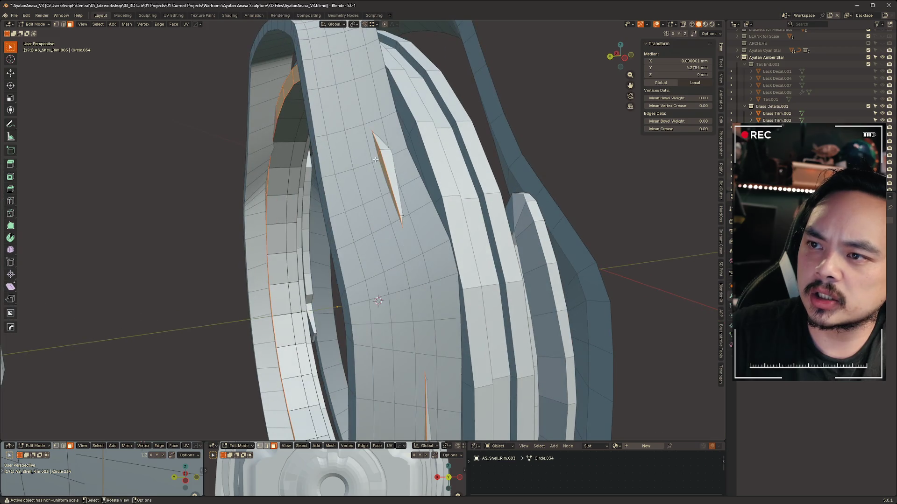
{"action": "left_click", "coordinate": [380, 161]}
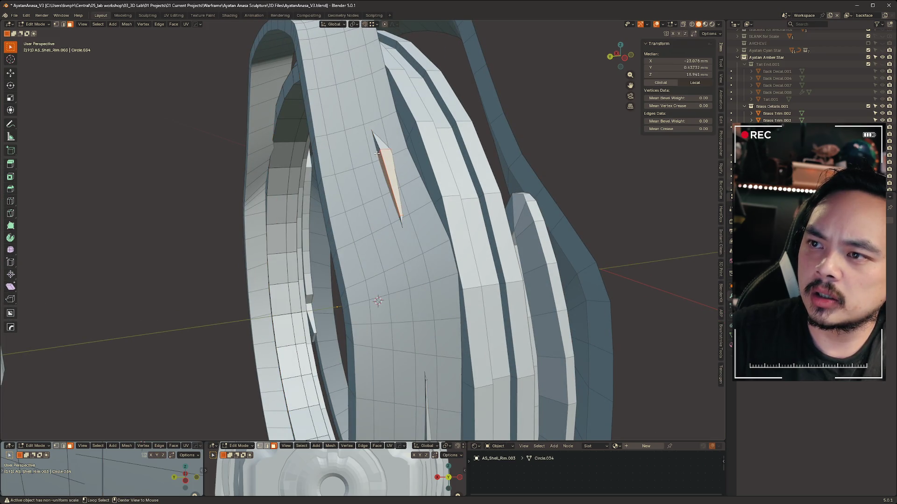
{"action": "left_click", "coordinate": [375, 151], "text": "alt"}
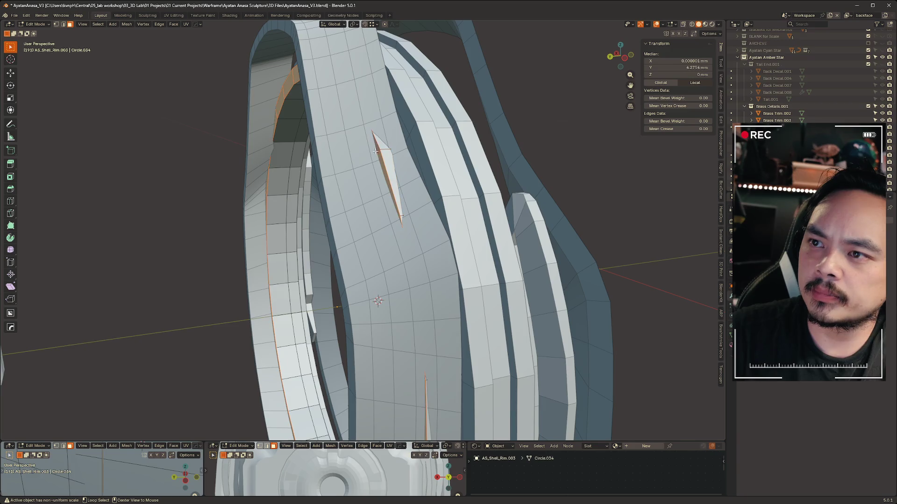
{"action": "key", "text": "ctrl+Tab"}
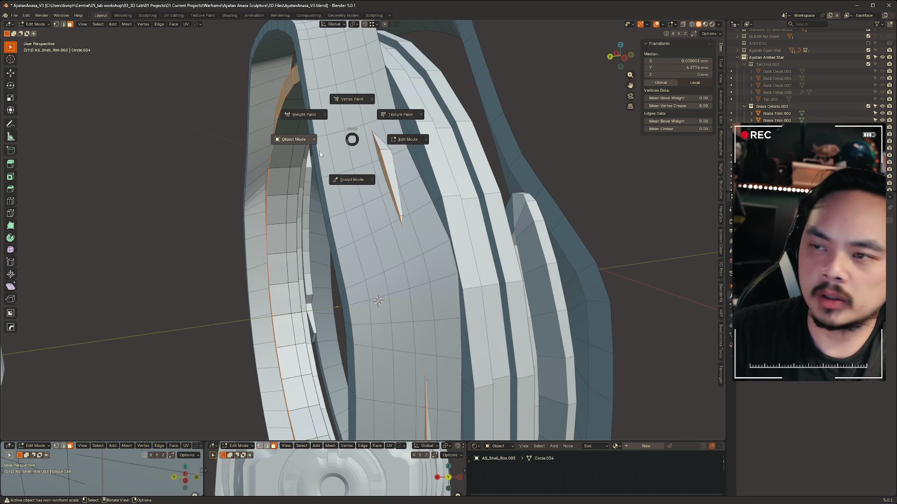
{"action": "left_click", "coordinate": [299, 140]}
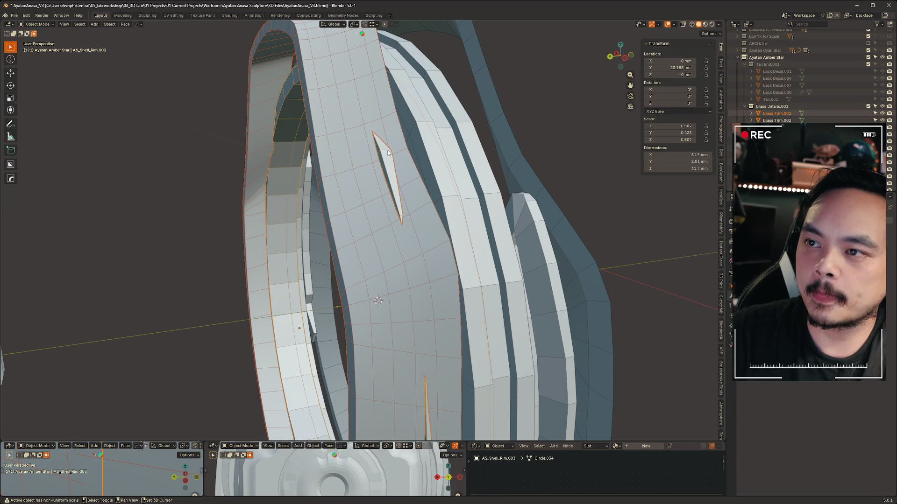
Isolate AS_Shell_Rim.003 and shift an inner edge loop -1.019 mm along Y.
{"action": "key", "text": "slash"}
{"action": "mouse_move", "coordinate": [449, 164]}
{"action": "middle_mouse_down"}
{"action": "mouse_move", "coordinate": [492, 224]}
{"action": "mouse_move", "coordinate": [527, 196]}
{"action": "mouse_move", "coordinate": [415, 152]}
{"action": "mouse_move", "coordinate": [350, 166]}
{"action": "middle_mouse_up"}
{"action": "key", "text": "ctrl+Tab"}
{"action": "left_click", "coordinate": [525, 196]}
{"action": "scroll", "coordinate": [415, 151], "scroll_direction": "up", "scroll_amount": 5}
{"action": "left_click", "coordinate": [404, 155], "text": "alt"}
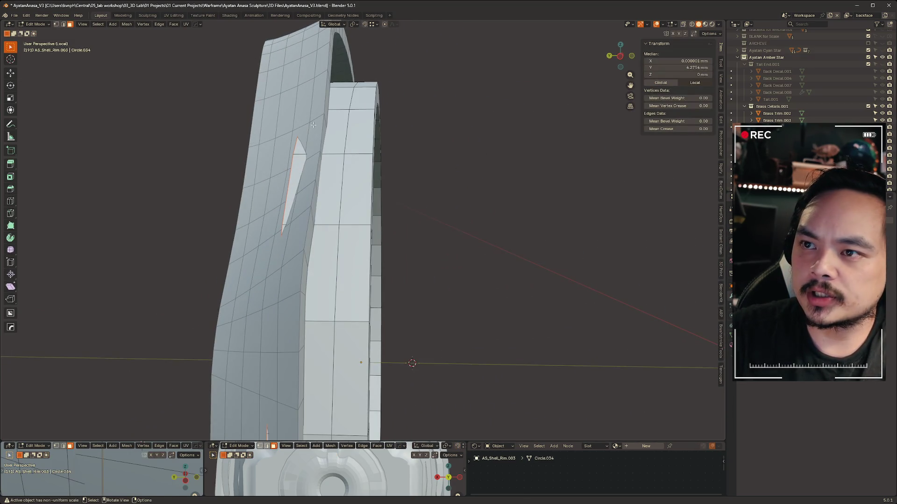
{"action": "key", "text": "g"}
{"action": "key", "text": "y"}
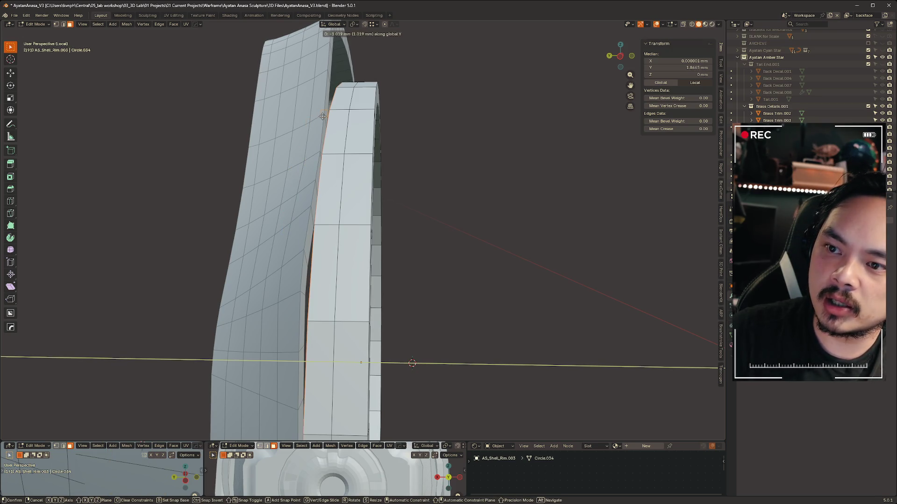
{"action": "left_click", "coordinate": [322, 116]}
{"action": "mouse_move", "coordinate": [438, 220]}
{"action": "middle_mouse_down"}
{"action": "mouse_move", "coordinate": [370, 257]}
{"action": "mouse_move", "coordinate": [280, 246]}
{"action": "mouse_move", "coordinate": [330, 212]}
{"action": "mouse_move", "coordinate": [394, 198]}
{"action": "mouse_move", "coordinate": [434, 215]}
{"action": "mouse_move", "coordinate": [286, 194]}
{"action": "middle_mouse_up"}
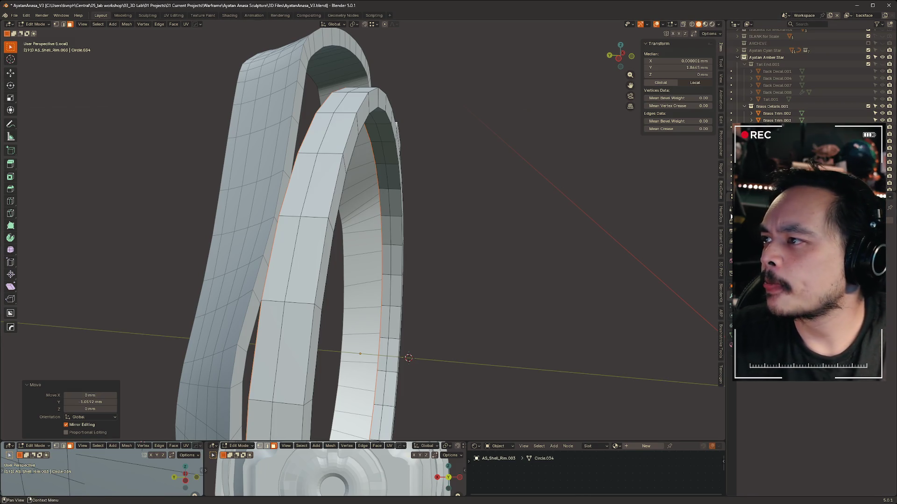
{"action": "key", "text": "slash"}
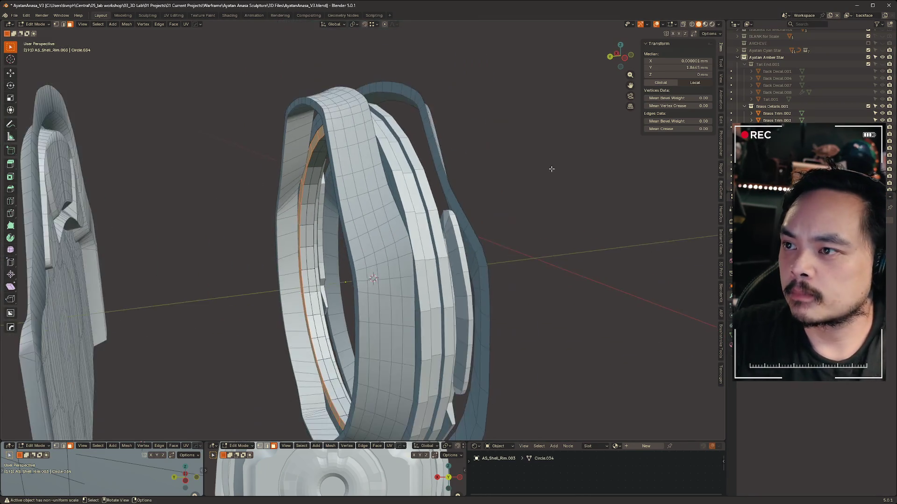
Return to Object Mode and move Brass Trim.003 along Y.
{"action": "key", "text": "ctrl+Tab"}
{"action": "left_click", "coordinate": [421, 182]}
{"action": "left_click", "coordinate": [432, 117]}
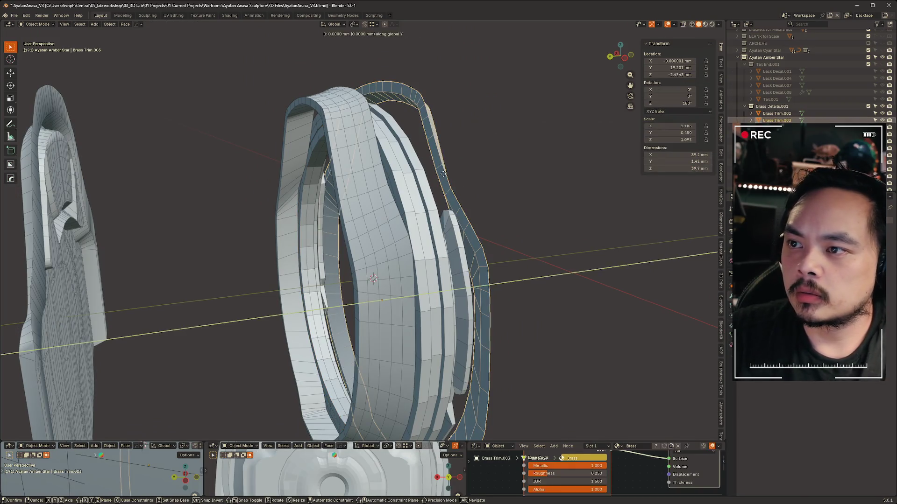
{"action": "key", "text": "g"}
{"action": "key", "text": "y"}
{"action": "left_click", "coordinate": [497, 168]}
{"action": "mouse_move", "coordinate": [496, 167]}
{"action": "middle_mouse_down"}
{"action": "mouse_move", "coordinate": [336, 159]}
{"action": "mouse_move", "coordinate": [315, 161]}
{"action": "mouse_move", "coordinate": [286, 189]}
{"action": "middle_mouse_up"}
{"action": "scroll", "coordinate": [420, 196], "scroll_direction": "up", "scroll_amount": 3}
Move the ring Circle.006 about 22 mm back along Y.
{"action": "left_click", "coordinate": [517, 202]}
{"action": "middle_click_drag", "start_coordinate": [517, 203], "coordinate": [490, 178]}
{"action": "key", "text": "g"}
{"action": "key", "text": "y"}
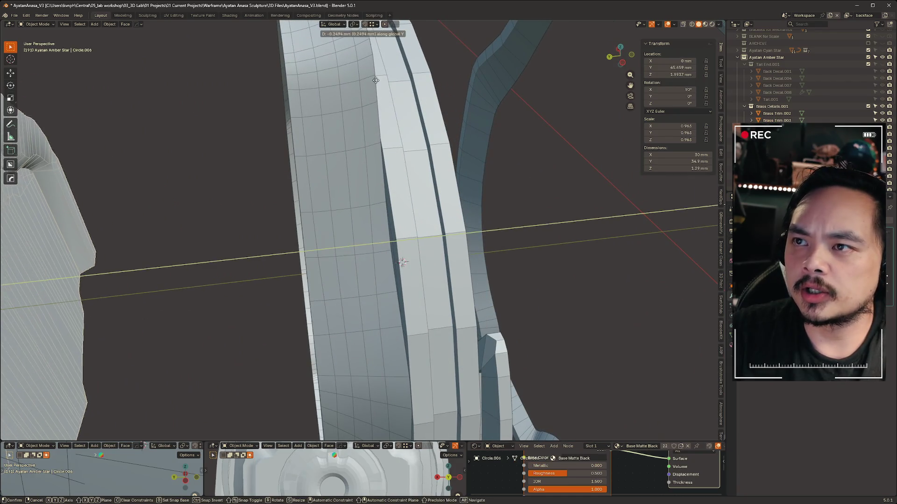
{"action": "left_click", "coordinate": [467, 133]}
{"action": "mouse_move", "coordinate": [467, 133]}
{"action": "middle_mouse_down"}
{"action": "mouse_move", "coordinate": [464, 124]}
{"action": "mouse_move", "coordinate": [505, 94]}
{"action": "mouse_move", "coordinate": [404, 142]}
{"action": "middle_mouse_up"}
{"action": "scroll", "coordinate": [404, 142], "scroll_direction": "down", "scroll_amount": 3}
Move the hooded back piece Circle.015 to Y 25.268 mm.
{"action": "left_click", "coordinate": [214, 198]}
{"action": "mouse_move", "coordinate": [214, 198]}
{"action": "middle_mouse_down"}
{"action": "mouse_move", "coordinate": [296, 186]}
{"action": "mouse_move", "coordinate": [403, 142]}
{"action": "mouse_move", "coordinate": [360, 166]}
{"action": "mouse_move", "coordinate": [467, 114]}
{"action": "mouse_move", "coordinate": [413, 122]}
{"action": "middle_mouse_up"}
{"action": "key", "text": "g"}
{"action": "key", "text": "y"}
{"action": "left_click", "coordinate": [355, 140]}
{"action": "mouse_move", "coordinate": [355, 140]}
{"action": "middle_mouse_down"}
{"action": "mouse_move", "coordinate": [330, 155]}
{"action": "mouse_move", "coordinate": [518, 142]}
{"action": "mouse_move", "coordinate": [500, 169]}
{"action": "middle_mouse_up"}
Isolate Circle.015 in local view with X-ray on to inspect its back.
{"action": "left_click", "coordinate": [449, 153]}
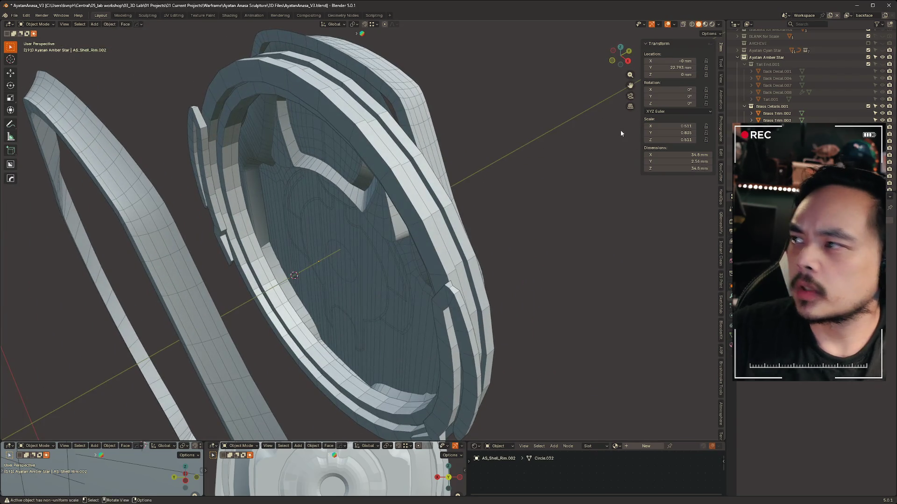
{"action": "mouse_move", "coordinate": [420, 165]}
{"action": "middle_mouse_down"}
{"action": "mouse_move", "coordinate": [395, 148]}
{"action": "mouse_move", "coordinate": [364, 147]}
{"action": "middle_mouse_up"}
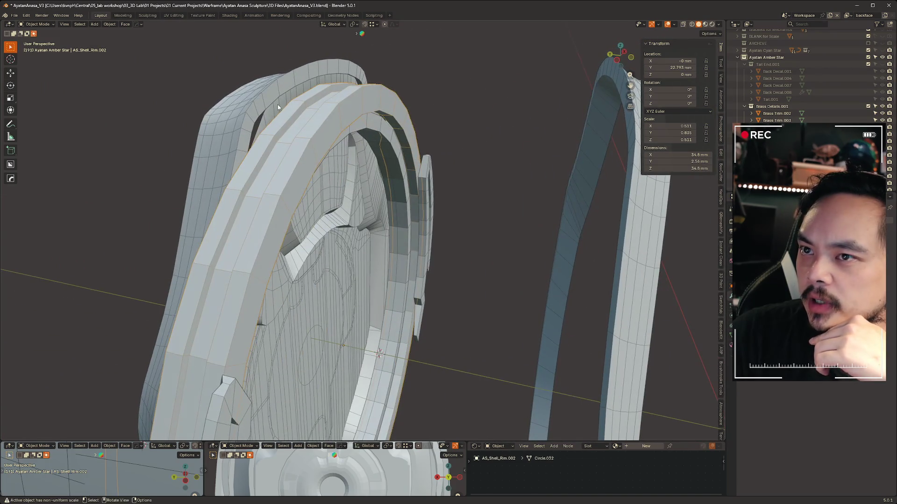
{"action": "left_click", "coordinate": [277, 104]}
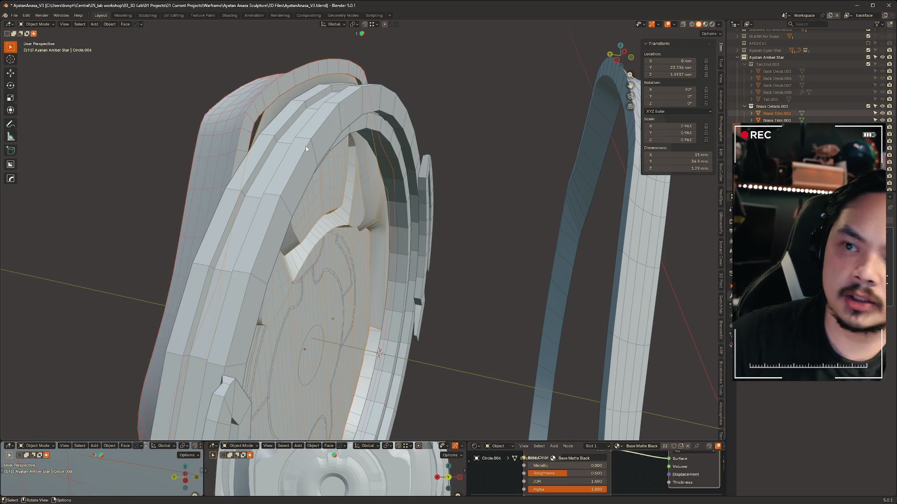
{"action": "left_click", "coordinate": [305, 146]}
{"action": "key", "text": "KP_Decimal"}
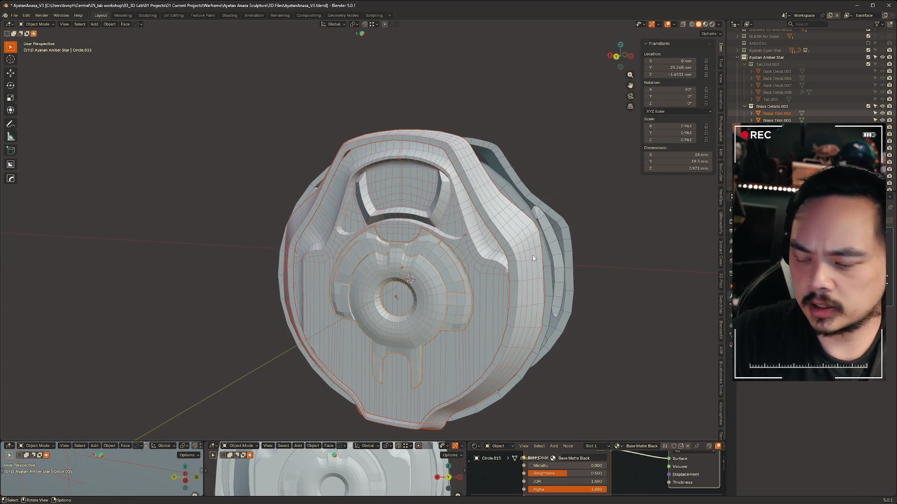
{"action": "key", "text": "KP_Divide"}
{"action": "mouse_move", "coordinate": [584, 254]}
{"action": "middle_mouse_down"}
{"action": "mouse_move", "coordinate": [494, 225]}
{"action": "mouse_move", "coordinate": [437, 223]}
{"action": "mouse_move", "coordinate": [446, 192]}
{"action": "middle_mouse_up"}
{"action": "left_click", "coordinate": [584, 178]}
{"action": "scroll", "coordinate": [585, 178], "scroll_direction": "up", "scroll_amount": 3}
{"action": "key", "text": "alt+z"}
{"action": "key", "text": "alt+z"}
{"action": "mouse_move", "coordinate": [516, 136]}
{"action": "middle_mouse_down"}
{"action": "mouse_move", "coordinate": [387, 147]}
{"action": "mouse_move", "coordinate": [114, 132]}
{"action": "mouse_move", "coordinate": [264, 128]}
{"action": "mouse_move", "coordinate": [149, 144]}
{"action": "mouse_move", "coordinate": [44, 114]}
{"action": "mouse_move", "coordinate": [242, 121]}
{"action": "mouse_move", "coordinate": [207, 135]}
{"action": "middle_mouse_up"}
Shift Circle.015 about 13.65 mm along Y.
{"action": "left_click", "coordinate": [388, 209]}
{"action": "left_click", "coordinate": [388, 209]}
{"action": "left_click", "coordinate": [389, 209]}
{"action": "mouse_move", "coordinate": [517, 206]}
{"action": "middle_mouse_down"}
{"action": "mouse_move", "coordinate": [386, 206]}
{"action": "mouse_move", "coordinate": [513, 166]}
{"action": "middle_mouse_up"}
{"action": "left_click", "coordinate": [386, 206]}
{"action": "key", "text": "g"}
{"action": "key", "text": "y"}
{"action": "left_click", "coordinate": [678, 170]}
{"action": "middle_click_drag", "start_coordinate": [679, 170], "coordinate": [444, 122]}
Put Brass Trim.002 into Edit Mode.
{"action": "left_click", "coordinate": [444, 122]}
{"action": "key", "text": "ctrl+Tab"}
{"action": "left_click", "coordinate": [497, 133]}
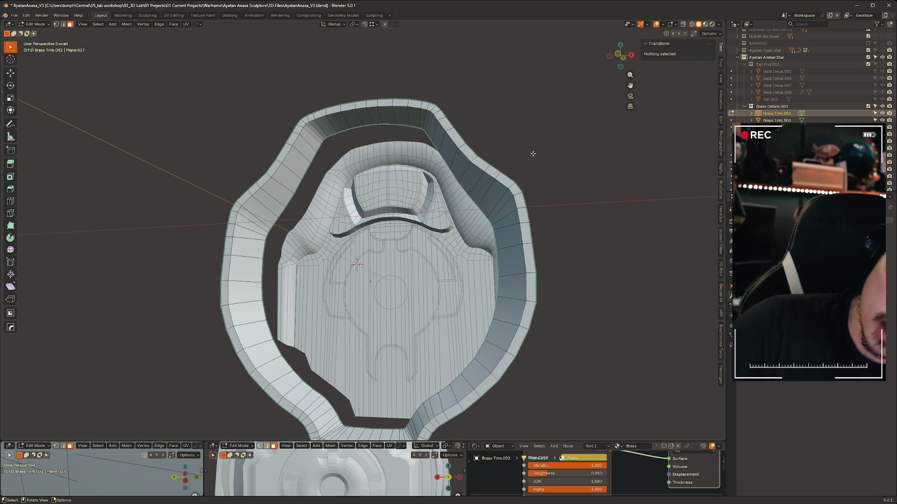
{"action": "scroll", "coordinate": [583, 215], "scroll_direction": "up", "scroll_amount": 5}
{"action": "mouse_move", "coordinate": [584, 215]}
{"action": "middle_mouse_down"}
{"action": "mouse_move", "coordinate": [418, 230]}
{"action": "mouse_move", "coordinate": [449, 231]}
{"action": "middle_mouse_up"}
{"action": "scroll", "coordinate": [449, 232], "scroll_direction": "down", "scroll_amount": 2}
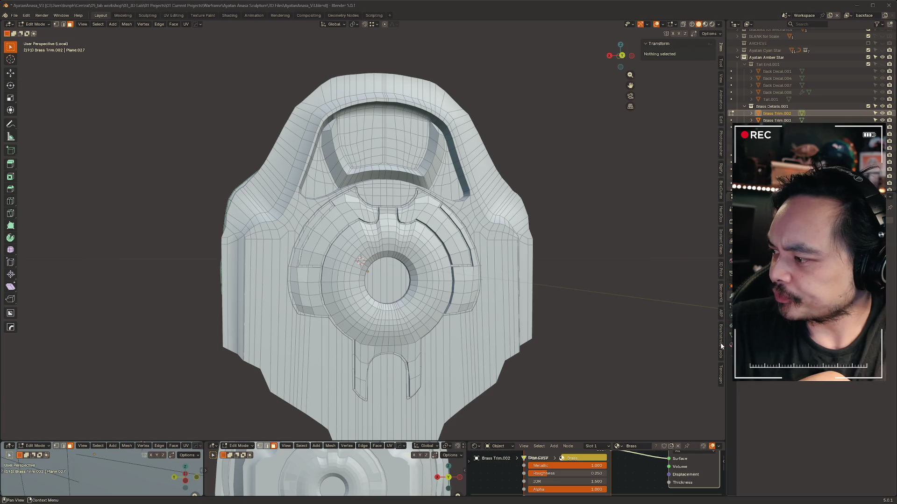
Review the exploded assembly from the back orthographic and side views.
{"action": "mouse_move", "coordinate": [622, 203]}
{"action": "middle_mouse_down"}
{"action": "mouse_move", "coordinate": [461, 235]}
{"action": "mouse_move", "coordinate": [335, 229]}
{"action": "mouse_move", "coordinate": [642, 176]}
{"action": "middle_mouse_up"}
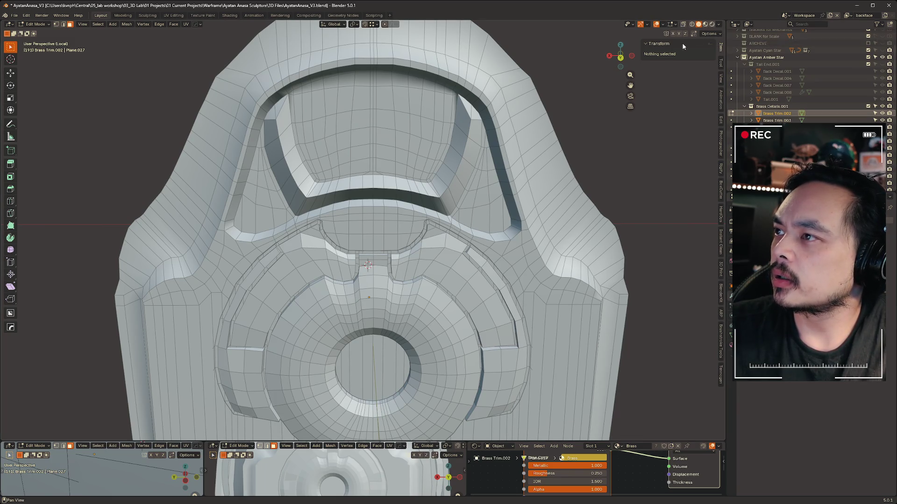
{"action": "left_click", "coordinate": [620, 58]}
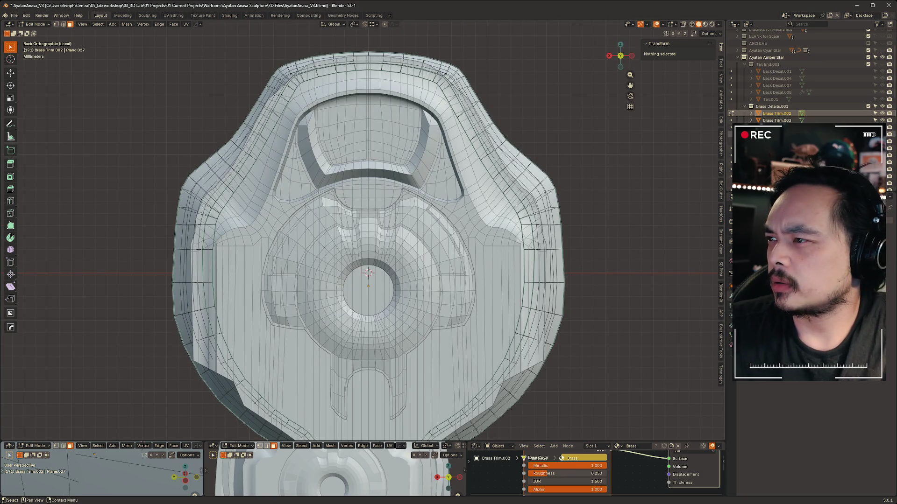
{"action": "scroll", "coordinate": [794, 84], "scroll_direction": "down", "scroll_amount": 1}
{"action": "scroll", "coordinate": [505, 168], "scroll_direction": "down", "scroll_amount": 5}
{"action": "scroll", "coordinate": [505, 168], "scroll_direction": "up", "scroll_amount": 4}
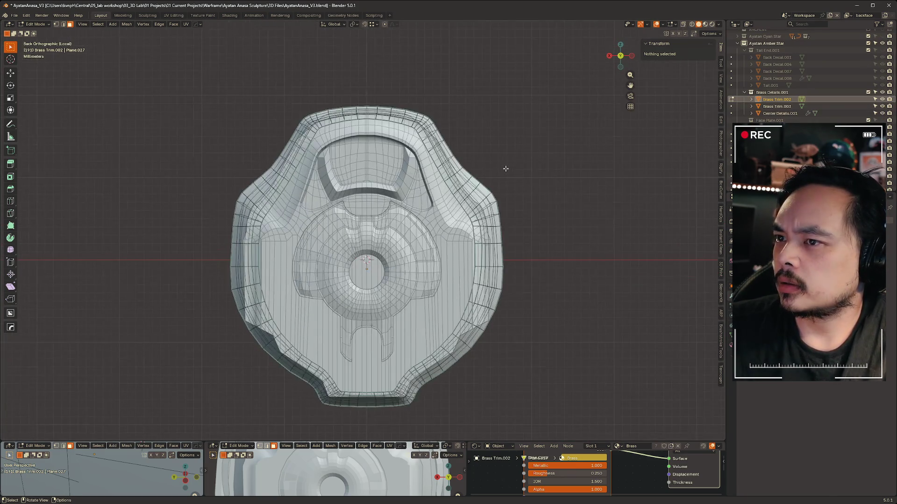
{"action": "mouse_move", "coordinate": [569, 136]}
{"action": "middle_mouse_down"}
{"action": "mouse_move", "coordinate": [523, 150]}
{"action": "mouse_move", "coordinate": [518, 164]}
{"action": "mouse_move", "coordinate": [439, 154]}
{"action": "mouse_move", "coordinate": [481, 142]}
{"action": "mouse_move", "coordinate": [475, 159]}
{"action": "mouse_move", "coordinate": [482, 151]}
{"action": "middle_mouse_up"}
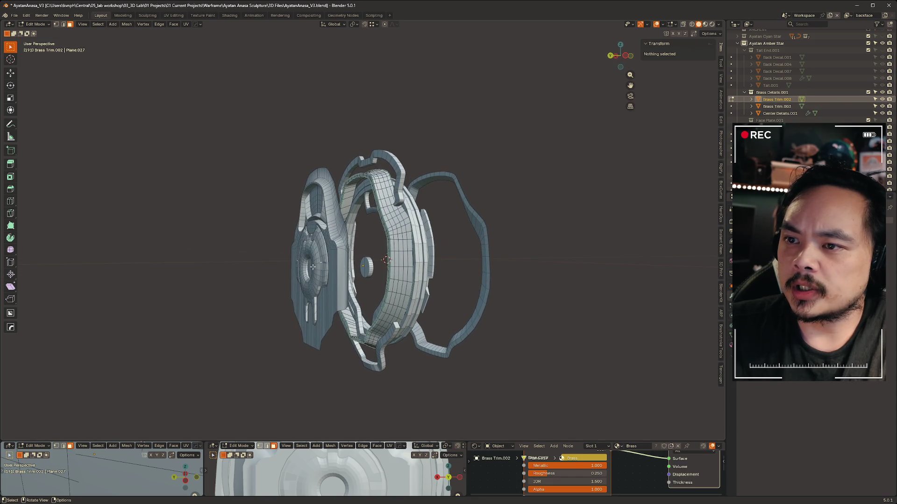
{"action": "middle_click_drag", "start_coordinate": [382, 269], "coordinate": [329, 201]}
{"action": "right_click", "coordinate": [405, 213]}
{"action": "mouse_move", "coordinate": [522, 181]}
{"action": "middle_mouse_down"}
{"action": "mouse_move", "coordinate": [558, 126]}
{"action": "mouse_move", "coordinate": [408, 140]}
{"action": "mouse_move", "coordinate": [405, 128]}
{"action": "mouse_move", "coordinate": [174, 126]}
{"action": "mouse_move", "coordinate": [450, 122]}
{"action": "mouse_move", "coordinate": [294, 127]}
{"action": "mouse_move", "coordinate": [398, 130]}
{"action": "middle_mouse_up"}
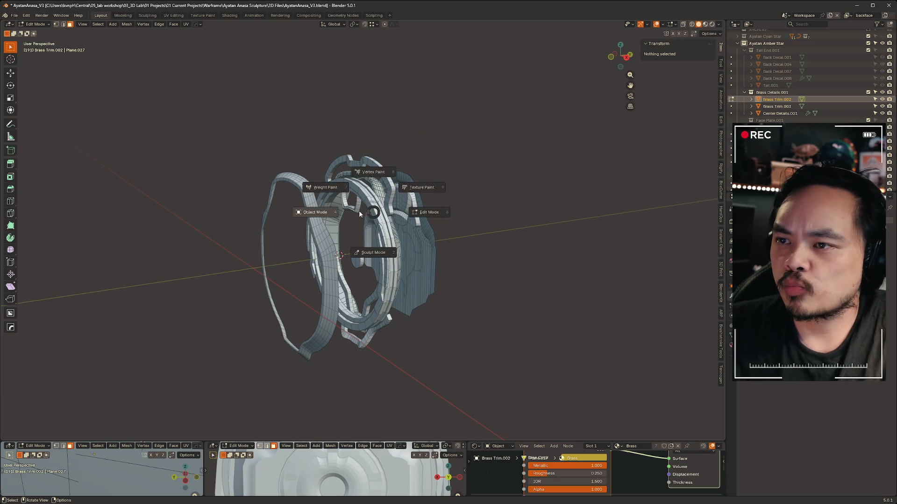
Back in Object Mode, move Circle.009 to Y 44.857 mm.
{"action": "left_click", "coordinate": [322, 214]}
{"action": "left_click", "coordinate": [365, 194]}
{"action": "scroll", "coordinate": [367, 257], "scroll_direction": "up", "scroll_amount": 4}
{"action": "left_click", "coordinate": [367, 256]}
{"action": "mouse_move", "coordinate": [367, 257]}
{"action": "middle_mouse_down"}
{"action": "mouse_move", "coordinate": [517, 226]}
{"action": "mouse_move", "coordinate": [607, 220]}
{"action": "mouse_move", "coordinate": [631, 233]}
{"action": "mouse_move", "coordinate": [587, 226]}
{"action": "mouse_move", "coordinate": [427, 231]}
{"action": "mouse_move", "coordinate": [358, 188]}
{"action": "mouse_move", "coordinate": [358, 228]}
{"action": "mouse_move", "coordinate": [338, 239]}
{"action": "mouse_move", "coordinate": [334, 254]}
{"action": "mouse_move", "coordinate": [359, 238]}
{"action": "mouse_move", "coordinate": [369, 183]}
{"action": "middle_mouse_up"}
{"action": "key", "text": "g"}
{"action": "key", "text": "y"}
{"action": "left_click", "coordinate": [640, 219]}
Move Fron Top Detail.001 7.14 mm back along Y and check from the back view.
{"action": "left_click", "coordinate": [358, 188]}
{"action": "key", "text": "g"}
{"action": "key", "text": "y"}
{"action": "left_click", "coordinate": [441, 184]}
{"action": "mouse_move", "coordinate": [441, 184]}
{"action": "middle_mouse_down"}
{"action": "mouse_move", "coordinate": [487, 206]}
{"action": "mouse_move", "coordinate": [507, 181]}
{"action": "mouse_move", "coordinate": [513, 187]}
{"action": "middle_mouse_up"}
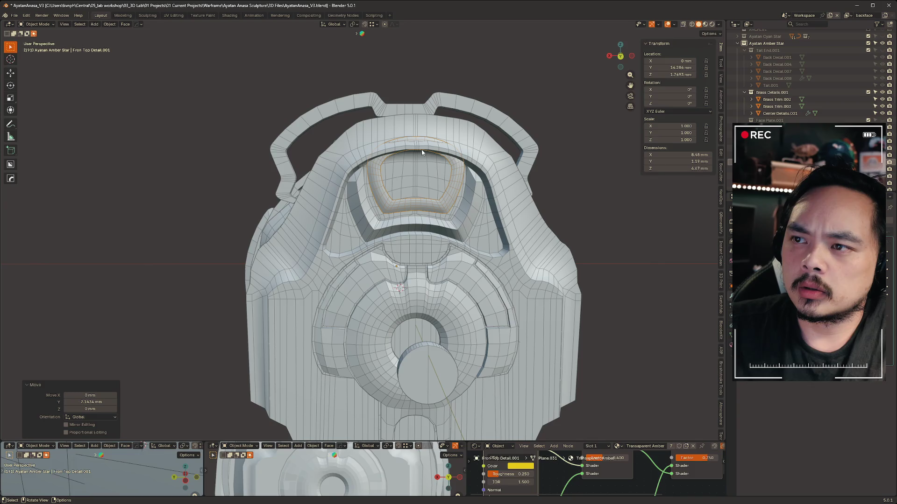
{"action": "middle_click_drag", "start_coordinate": [423, 153], "coordinate": [633, 114]}
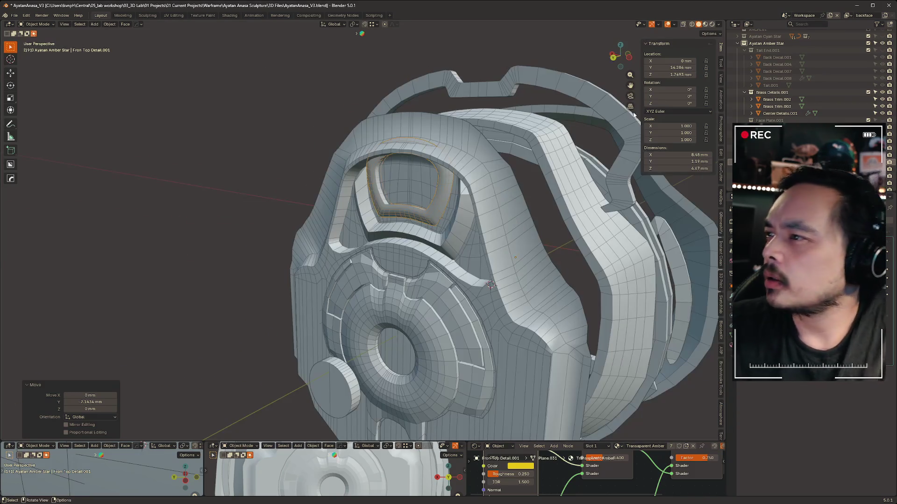
{"action": "left_click", "coordinate": [614, 59]}
{"action": "scroll", "coordinate": [816, 96], "scroll_direction": "up", "scroll_amount": 5}
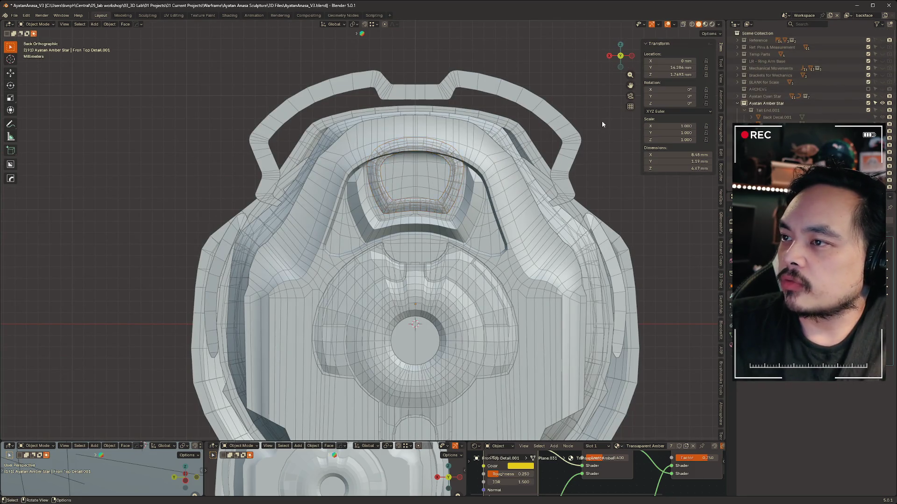
Compare the parts against the Reference collection in X-ray view.
{"action": "key", "text": "alt+z"}
{"action": "left_click", "coordinate": [882, 41]}
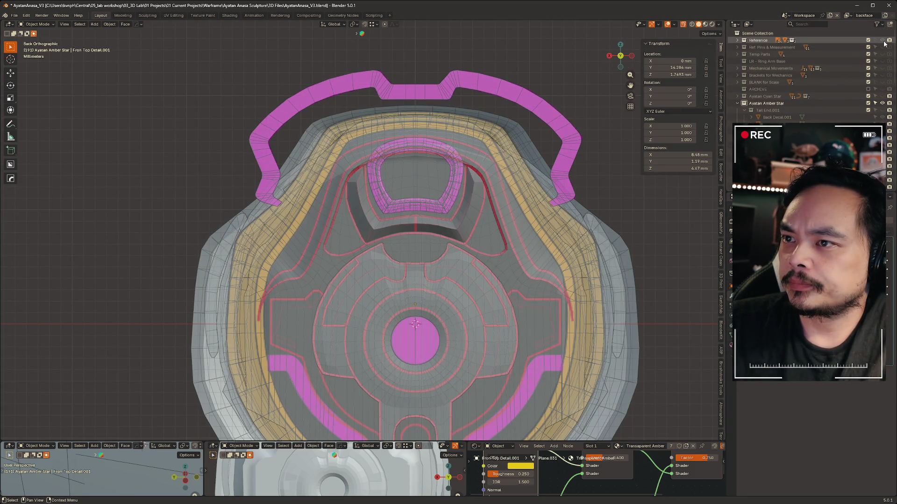
{"action": "left_click", "coordinate": [882, 40]}
{"action": "key", "text": "alt+z"}
{"action": "mouse_move", "coordinate": [464, 175]}
{"action": "middle_mouse_down"}
{"action": "mouse_move", "coordinate": [355, 164]}
{"action": "mouse_move", "coordinate": [513, 239]}
{"action": "mouse_move", "coordinate": [330, 189]}
{"action": "mouse_move", "coordinate": [451, 180]}
{"action": "mouse_move", "coordinate": [452, 159]}
{"action": "mouse_move", "coordinate": [560, 166]}
{"action": "mouse_move", "coordinate": [558, 206]}
{"action": "mouse_move", "coordinate": [362, 214]}
{"action": "mouse_move", "coordinate": [463, 168]}
{"action": "mouse_move", "coordinate": [450, 194]}
{"action": "mouse_move", "coordinate": [533, 209]}
{"action": "mouse_move", "coordinate": [444, 144]}
{"action": "mouse_move", "coordinate": [327, 154]}
{"action": "middle_mouse_up"}
Adjust Fron Top Detail.001 along Y until it sits at Y 16.179 mm.
{"action": "key", "text": "g"}
{"action": "key", "text": "y"}
{"action": "left_click", "coordinate": [344, 161]}
{"action": "key", "text": "g"}
{"action": "key", "text": "y"}
{"action": "left_click", "coordinate": [402, 184]}
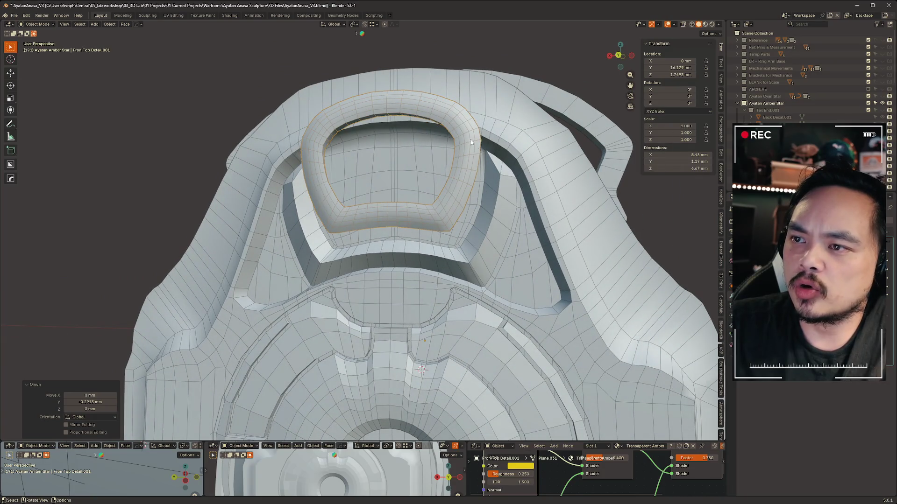
Nudge the ring detail about -0.3 mm onto the shell's top face, checking side and front.
{"action": "mouse_move", "coordinate": [346, 222]}
{"action": "middle_mouse_down"}
{"action": "mouse_move", "coordinate": [410, 173]}
{"action": "mouse_move", "coordinate": [404, 136]}
{"action": "middle_mouse_up"}
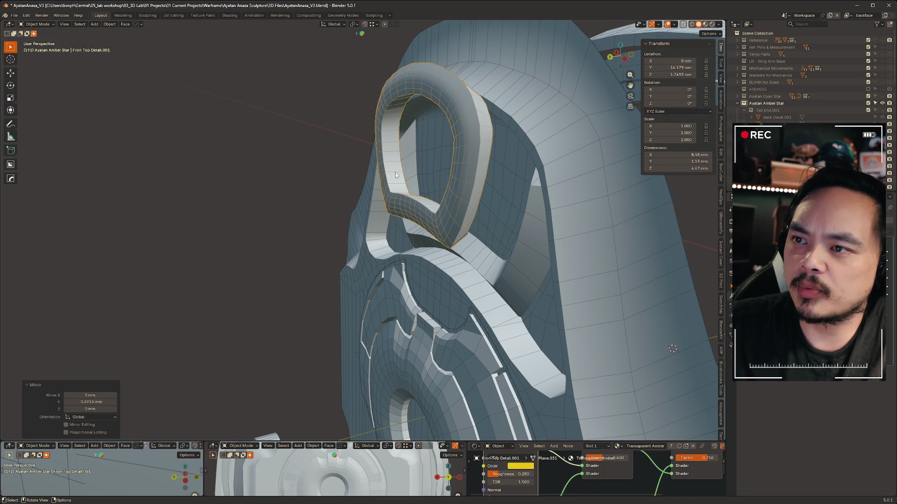
{"action": "middle_click_drag", "start_coordinate": [401, 101], "coordinate": [364, 98]}
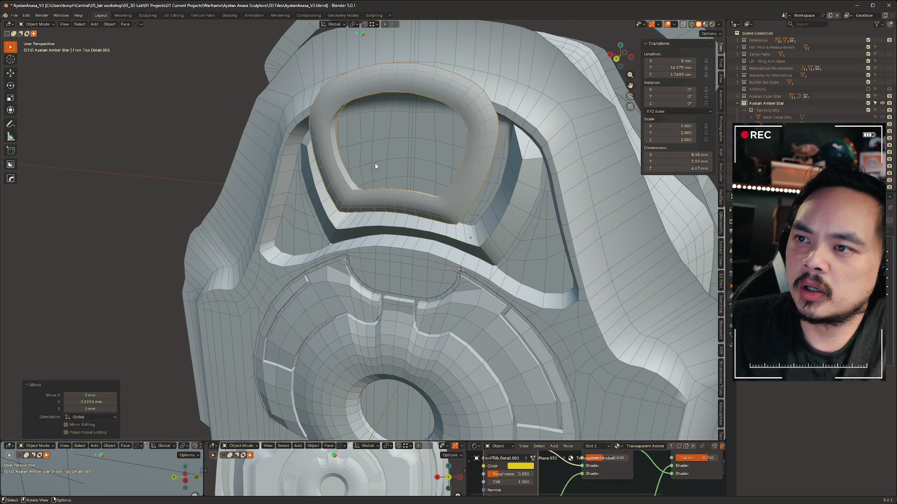
{"action": "middle_click_drag", "start_coordinate": [490, 193], "coordinate": [448, 180]}
{"action": "key", "text": "g"}
{"action": "mouse_move", "coordinate": [385, 177]}
{"action": "middle_mouse_down"}
{"action": "mouse_move", "coordinate": [374, 170]}
{"action": "mouse_move", "coordinate": [427, 175]}
{"action": "mouse_move", "coordinate": [295, 170]}
{"action": "middle_mouse_up"}
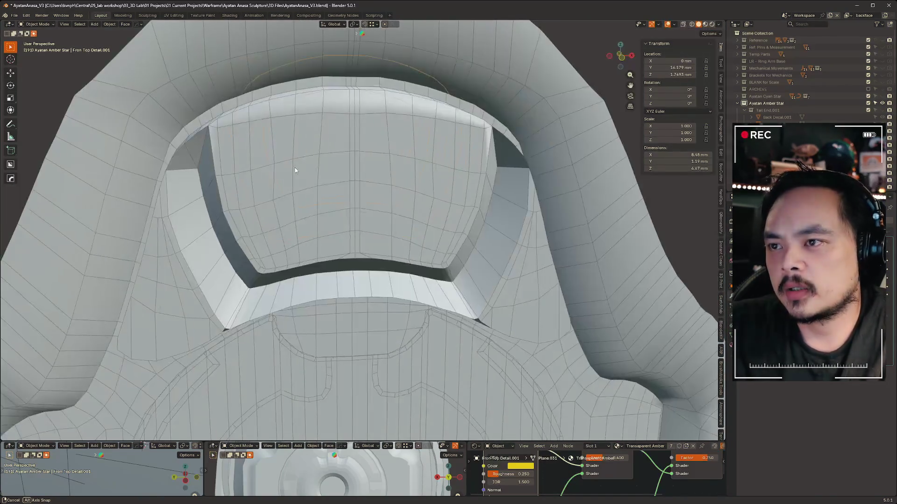
{"action": "scroll", "coordinate": [366, 216], "scroll_direction": "down", "scroll_amount": 5}
{"action": "mouse_move", "coordinate": [365, 216]}
{"action": "middle_mouse_down"}
{"action": "mouse_move", "coordinate": [449, 234]}
{"action": "mouse_move", "coordinate": [489, 228]}
{"action": "mouse_move", "coordinate": [480, 288]}
{"action": "mouse_move", "coordinate": [359, 172]}
{"action": "middle_mouse_up"}
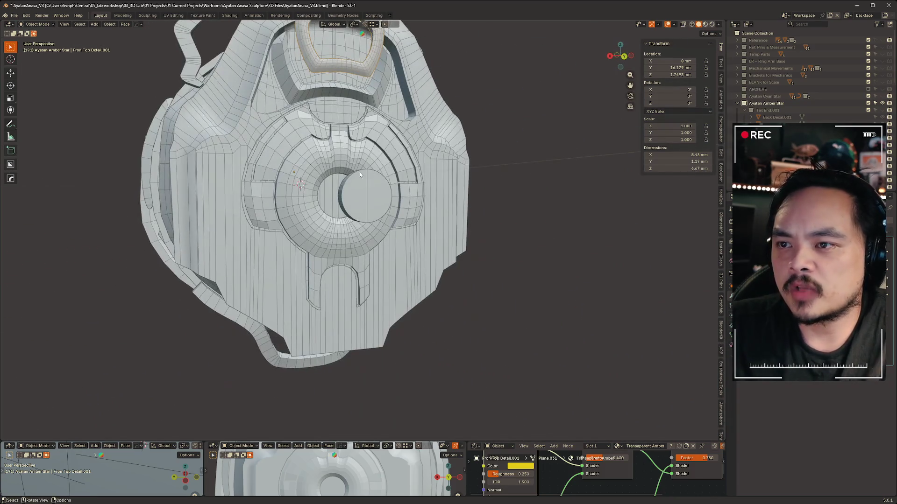
{"action": "middle_click_drag", "start_coordinate": [334, 203], "coordinate": [466, 205]}
Slide Circle.015 1.56 mm along Y into the centre hole.
{"action": "scroll", "coordinate": [421, 205], "scroll_direction": "up", "scroll_amount": 5}
{"action": "scroll", "coordinate": [421, 203], "scroll_direction": "down", "scroll_amount": 3}
{"action": "left_click", "coordinate": [380, 202]}
{"action": "middle_click_drag", "start_coordinate": [380, 202], "coordinate": [352, 165]}
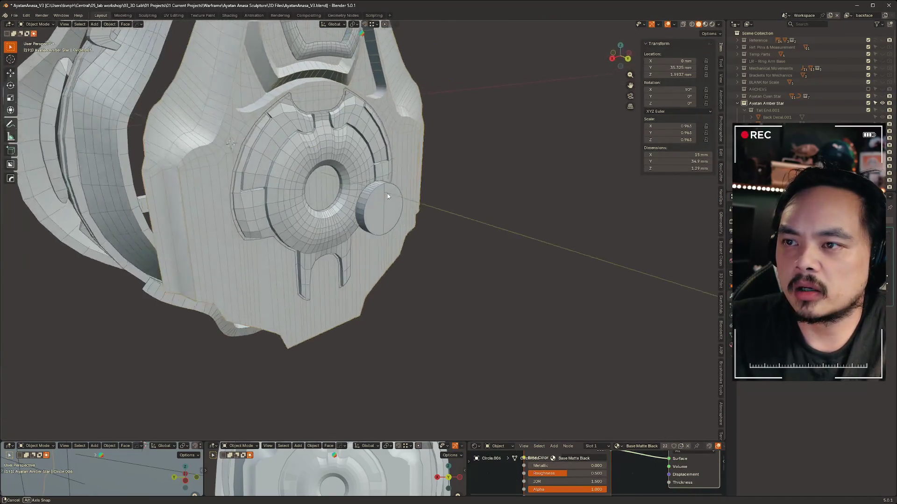
{"action": "scroll", "coordinate": [352, 165], "scroll_direction": "up", "scroll_amount": 2}
{"action": "key", "text": "g"}
{"action": "key", "text": "y"}
{"action": "left_click", "coordinate": [428, 167]}
{"action": "middle_click_drag", "start_coordinate": [428, 167], "coordinate": [474, 145]}
Isolate Brass Trim.002 in local view to see its full curved band.
{"action": "left_click", "coordinate": [307, 283]}
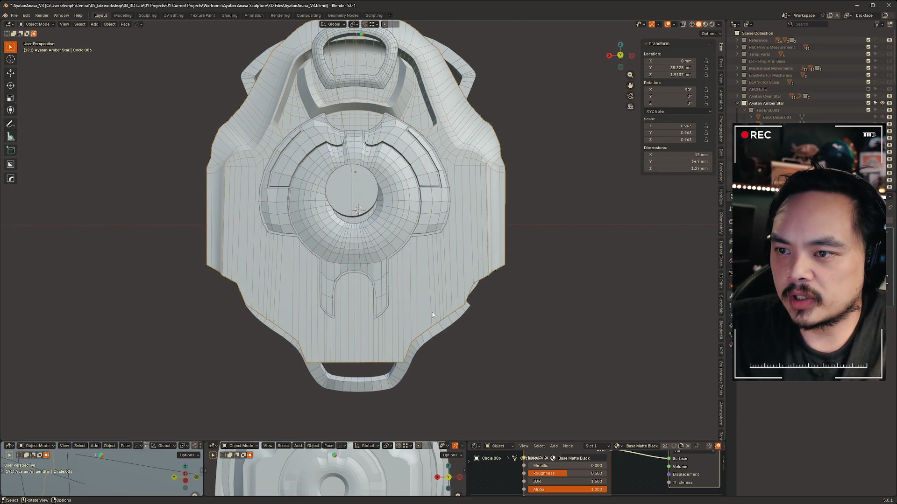
{"action": "mouse_move", "coordinate": [600, 223]}
{"action": "middle_mouse_down"}
{"action": "mouse_move", "coordinate": [448, 228]}
{"action": "mouse_move", "coordinate": [460, 251]}
{"action": "mouse_move", "coordinate": [595, 128]}
{"action": "mouse_move", "coordinate": [540, 116]}
{"action": "mouse_move", "coordinate": [505, 125]}
{"action": "mouse_move", "coordinate": [492, 140]}
{"action": "mouse_move", "coordinate": [477, 131]}
{"action": "mouse_move", "coordinate": [570, 139]}
{"action": "mouse_move", "coordinate": [596, 128]}
{"action": "mouse_move", "coordinate": [500, 149]}
{"action": "mouse_move", "coordinate": [542, 124]}
{"action": "mouse_move", "coordinate": [478, 189]}
{"action": "mouse_move", "coordinate": [476, 166]}
{"action": "mouse_move", "coordinate": [462, 152]}
{"action": "mouse_move", "coordinate": [432, 149]}
{"action": "mouse_move", "coordinate": [529, 134]}
{"action": "mouse_move", "coordinate": [519, 154]}
{"action": "mouse_move", "coordinate": [527, 180]}
{"action": "mouse_move", "coordinate": [469, 159]}
{"action": "mouse_move", "coordinate": [498, 162]}
{"action": "mouse_move", "coordinate": [432, 124]}
{"action": "middle_mouse_up"}
{"action": "left_click", "coordinate": [575, 153]}
{"action": "key", "text": "KP_Divide"}
Extrude the ring's edge loop and scale the new inner loop to 0.735 for an inner flange.
{"action": "scroll", "coordinate": [467, 138], "scroll_direction": "up", "scroll_amount": 3}
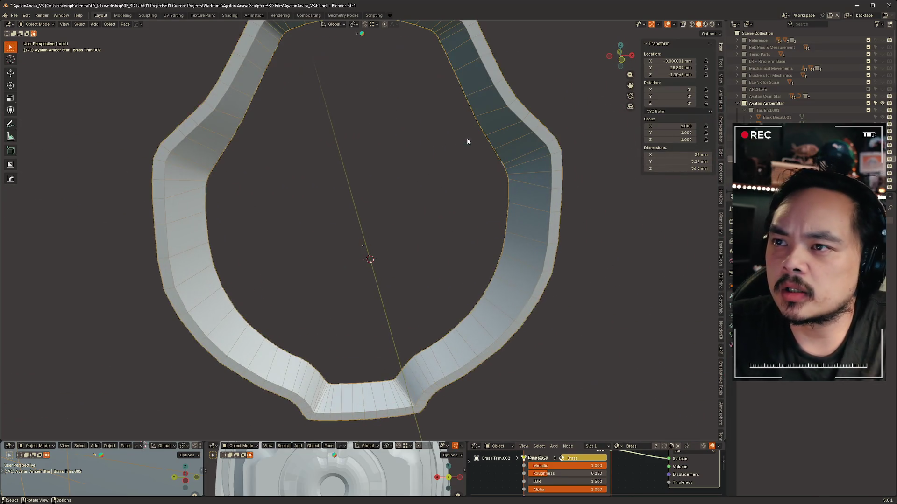
{"action": "middle_click_drag", "start_coordinate": [512, 146], "coordinate": [526, 136]}
{"action": "key", "text": "Tab"}
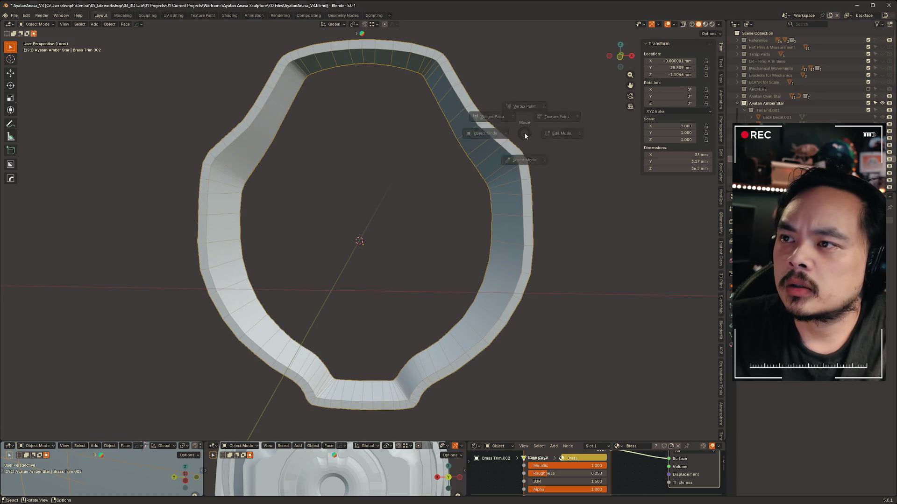
{"action": "key", "text": "2"}
{"action": "left_click", "coordinate": [415, 54], "text": "alt"}
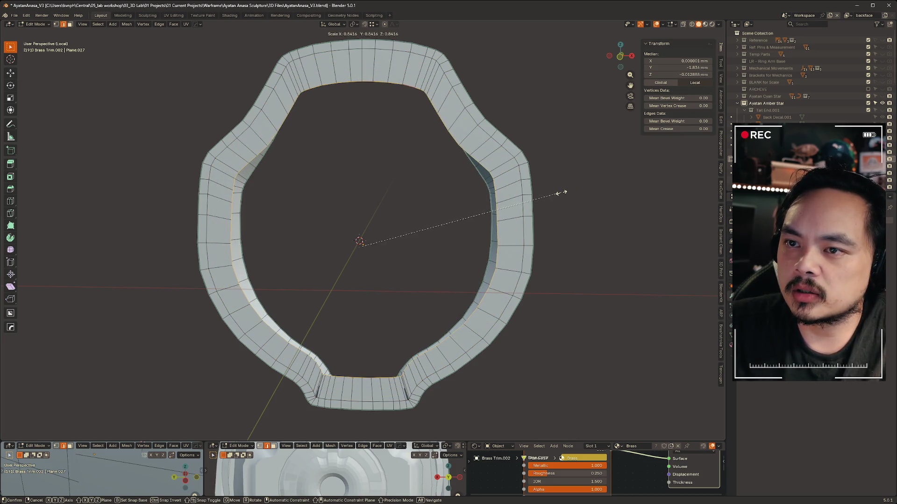
{"action": "left_click", "coordinate": [556, 193]}
{"action": "key", "text": "s"}
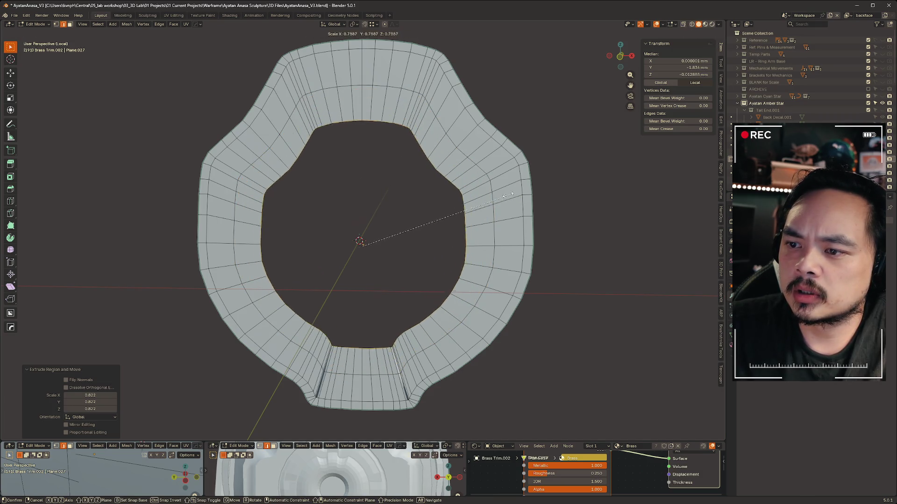
{"action": "left_click", "coordinate": [495, 201]}
Move a groove-corner vertex at the ring's bottom notch onto the groove corner.
{"action": "scroll", "coordinate": [495, 201], "scroll_direction": "up", "scroll_amount": 3}
{"action": "middle_click_drag", "start_coordinate": [410, 366], "coordinate": [314, 203], "text": "shift"}
{"action": "scroll", "coordinate": [314, 202], "scroll_direction": "up", "scroll_amount": 4}
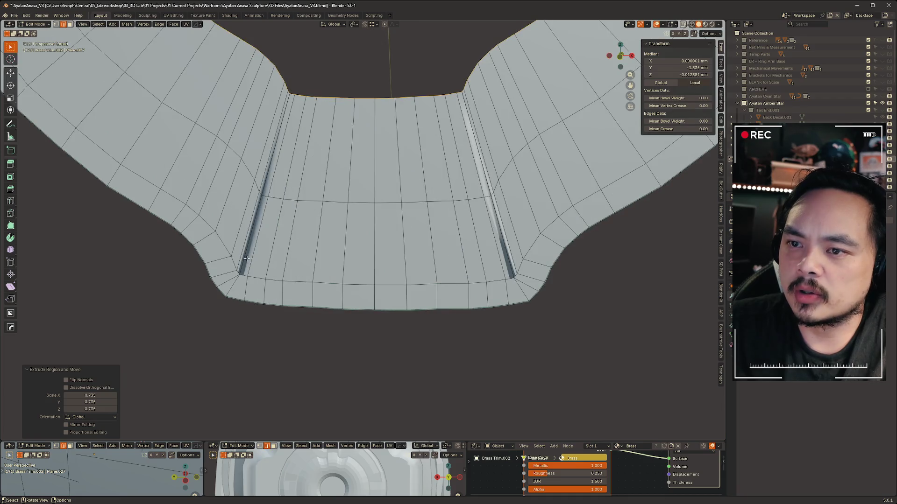
{"action": "mouse_move", "coordinate": [474, 206]}
{"action": "middle_mouse_down"}
{"action": "mouse_move", "coordinate": [418, 202]}
{"action": "mouse_move", "coordinate": [481, 237]}
{"action": "mouse_move", "coordinate": [566, 254]}
{"action": "mouse_move", "coordinate": [499, 245]}
{"action": "mouse_move", "coordinate": [534, 274]}
{"action": "mouse_move", "coordinate": [598, 237]}
{"action": "mouse_move", "coordinate": [655, 259]}
{"action": "mouse_move", "coordinate": [699, 253]}
{"action": "mouse_move", "coordinate": [428, 223]}
{"action": "middle_mouse_up"}
{"action": "scroll", "coordinate": [428, 223], "scroll_direction": "up", "scroll_amount": 3}
{"action": "mouse_move", "coordinate": [395, 198]}
{"action": "middle_mouse_down"}
{"action": "mouse_move", "coordinate": [402, 215]}
{"action": "mouse_move", "coordinate": [420, 208]}
{"action": "mouse_move", "coordinate": [427, 214]}
{"action": "middle_mouse_up"}
{"action": "key", "text": "1"}
{"action": "left_click", "coordinate": [369, 217]}
{"action": "key", "text": "g"}
{"action": "left_click", "coordinate": [357, 219]}
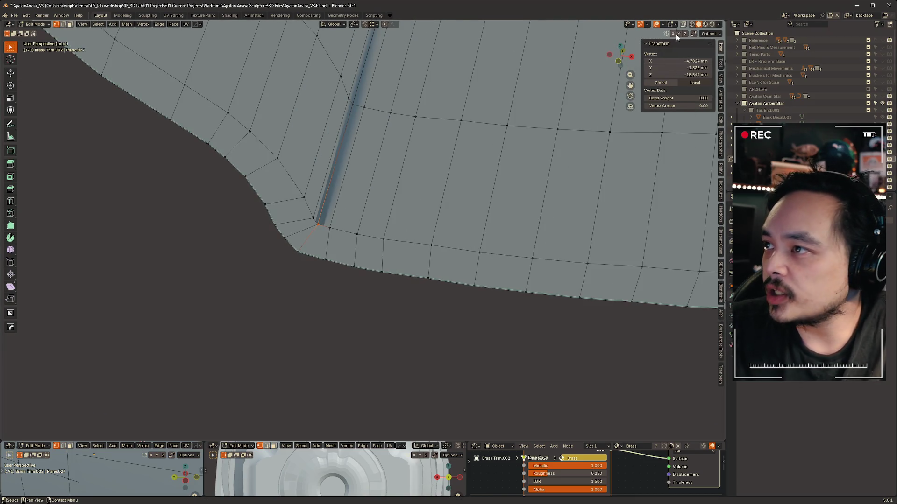
View the Brass Trim.002 mesh straight on in Front Orthographic view.
{"action": "key", "text": "KP_Decimal"}
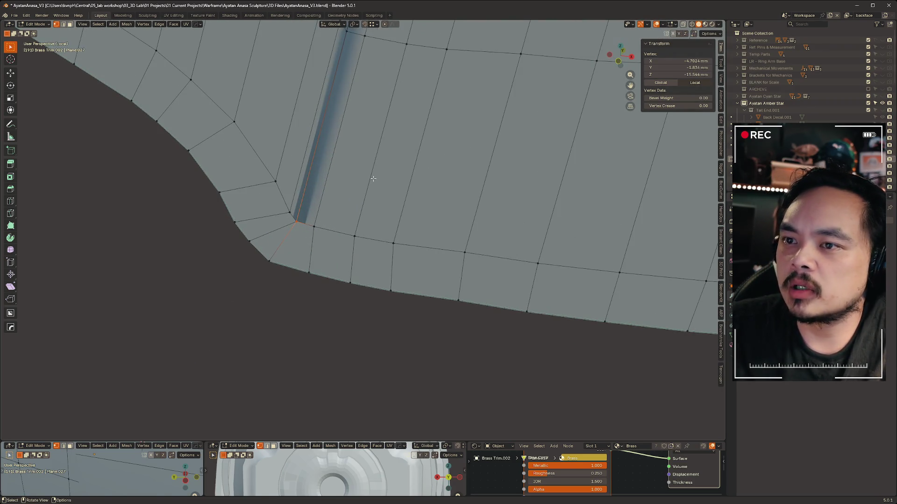
{"action": "scroll", "coordinate": [373, 178], "scroll_direction": "down", "scroll_amount": 2}
{"action": "scroll", "coordinate": [384, 176], "scroll_direction": "down", "scroll_amount": 2}
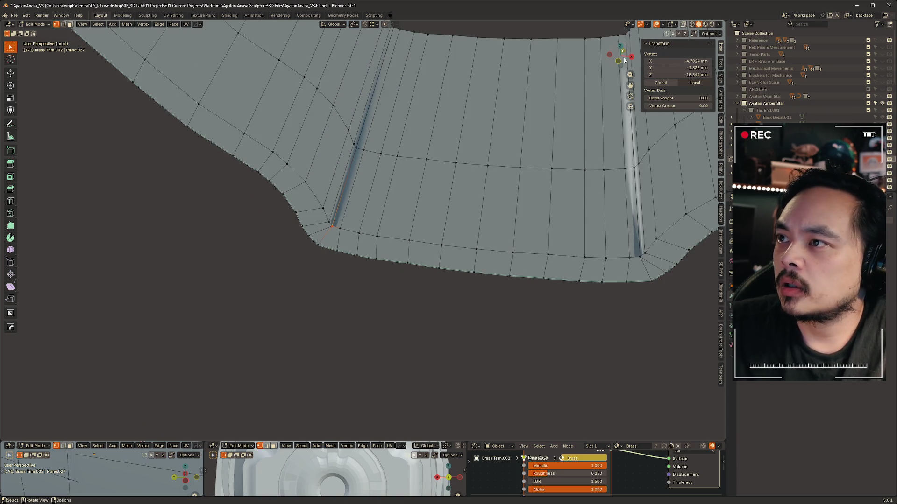
{"action": "left_click", "coordinate": [618, 61]}
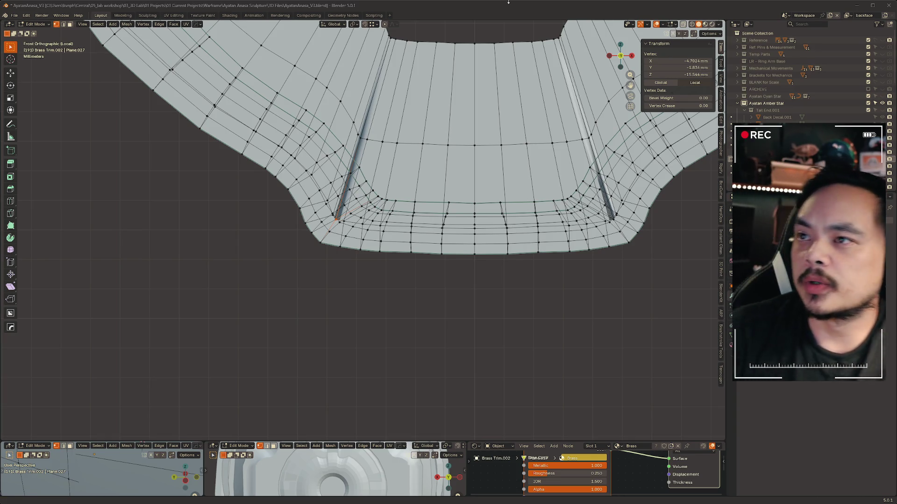
Turn on X-ray and slide the first groove vertices along their edges.
{"action": "middle_click_drag", "start_coordinate": [528, 262], "coordinate": [425, 264]}
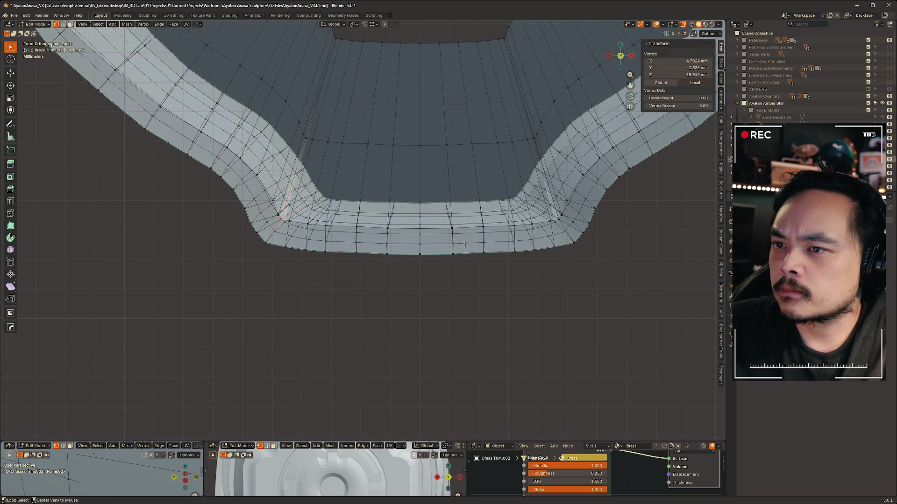
{"action": "key", "text": "alt+z"}
{"action": "scroll", "coordinate": [425, 264], "scroll_direction": "up", "scroll_amount": 2}
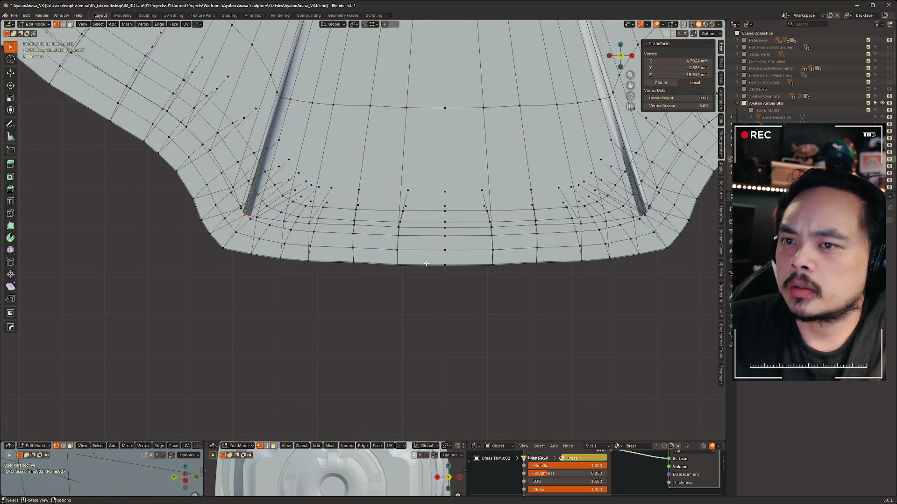
{"action": "key", "text": "shift+v"}
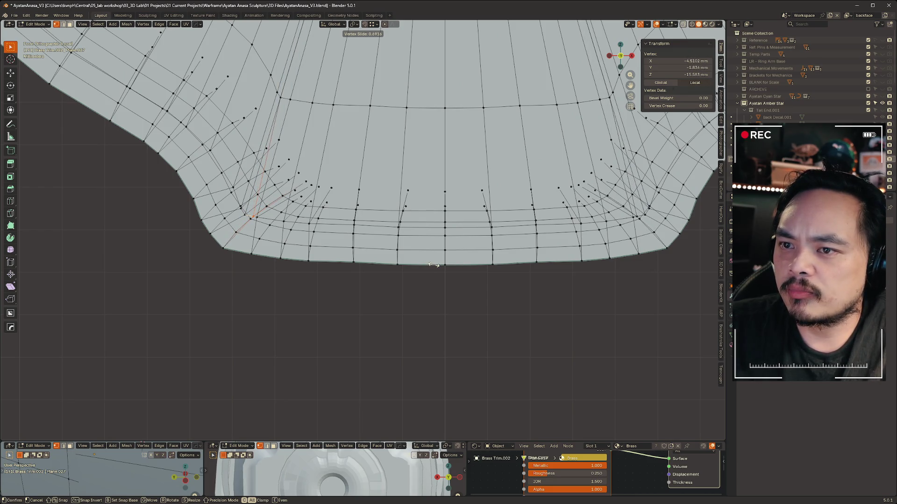
{"action": "left_click", "coordinate": [432, 263]}
{"action": "left_click", "coordinate": [257, 217]}
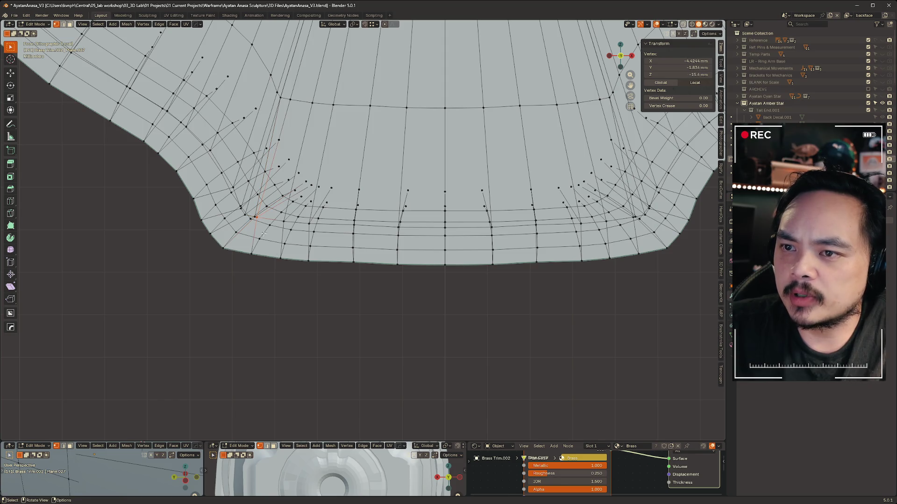
{"action": "key", "text": "g"}
{"action": "left_click", "coordinate": [367, 305]}
Slide the next groove vertex along its edge in several small adjustments.
{"action": "mouse_move", "coordinate": [366, 304]}
{"action": "middle_mouse_down"}
{"action": "mouse_move", "coordinate": [383, 292]}
{"action": "mouse_move", "coordinate": [398, 320]}
{"action": "mouse_move", "coordinate": [372, 237]}
{"action": "mouse_move", "coordinate": [284, 213]}
{"action": "middle_mouse_up"}
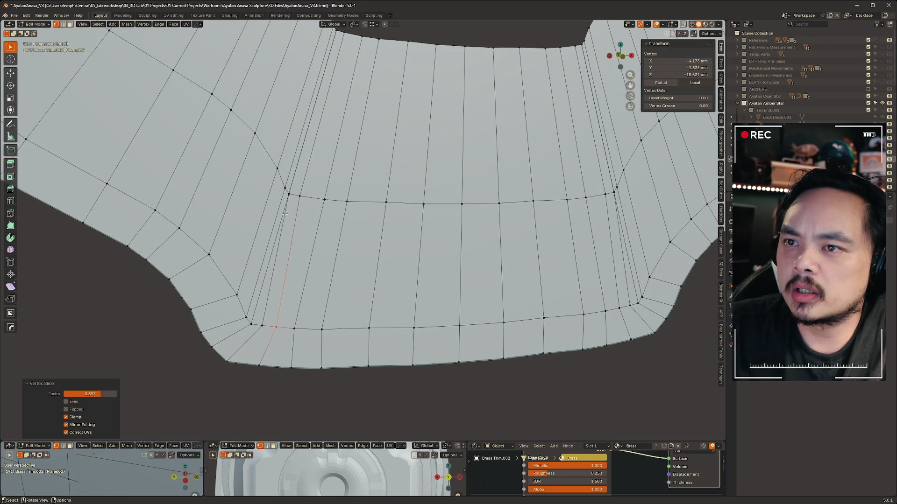
{"action": "left_click", "coordinate": [287, 188]}
{"action": "key", "text": "g"}
{"action": "left_click", "coordinate": [289, 193]}
{"action": "key", "text": "g"}
{"action": "left_click", "coordinate": [291, 194]}
{"action": "key", "text": "g"}
{"action": "key", "text": "g"}
{"action": "left_click", "coordinate": [310, 199]}
Slide further vertices along the groove's edge loop to even the spacing.
{"action": "left_click", "coordinate": [345, 204]}
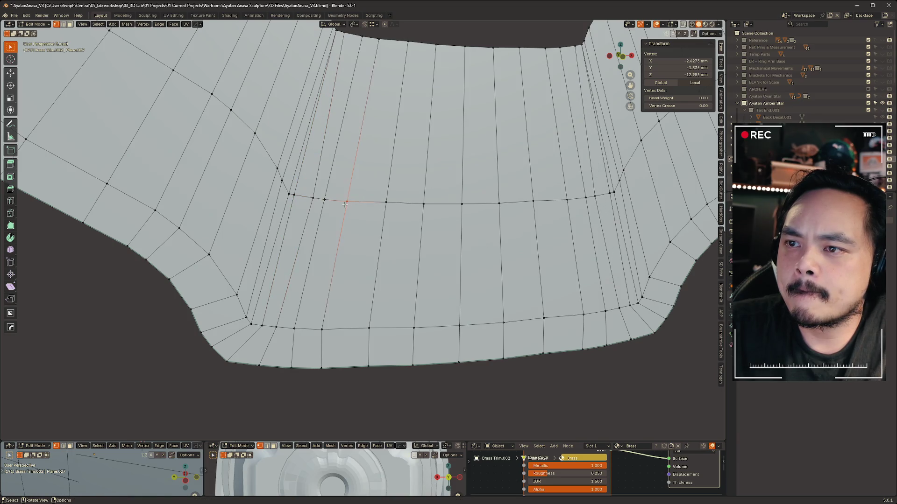
{"action": "left_click", "coordinate": [347, 203]}
{"action": "key", "text": "g"}
{"action": "key", "text": "g"}
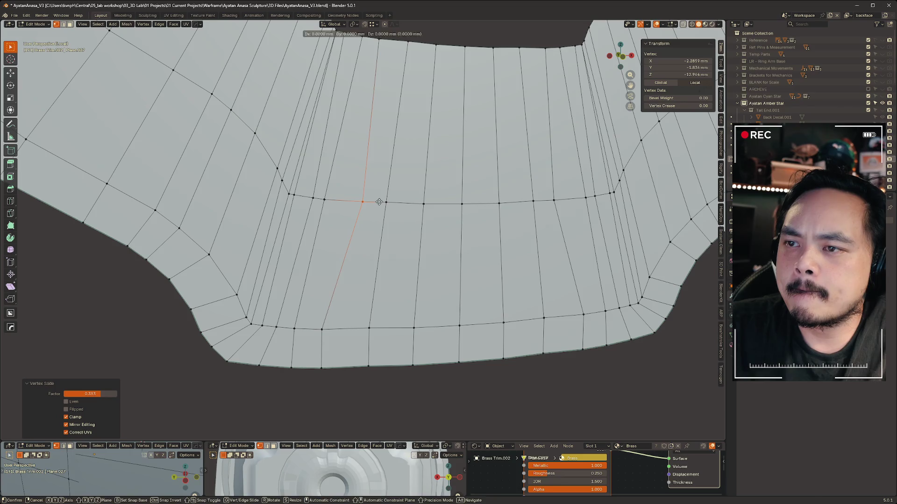
{"action": "left_click", "coordinate": [323, 200]}
{"action": "left_click", "coordinate": [328, 201]}
{"action": "key", "text": "g"}
{"action": "key", "text": "g"}
{"action": "left_click", "coordinate": [296, 194]}
{"action": "key", "text": "g"}
{"action": "left_click", "coordinate": [296, 195]}
Slide the vertices at the hole's top edge to the right.
{"action": "middle_click_drag", "start_coordinate": [296, 195], "coordinate": [269, 163]}
{"action": "left_click", "coordinate": [263, 140]}
{"action": "key", "text": "g"}
{"action": "key", "text": "g"}
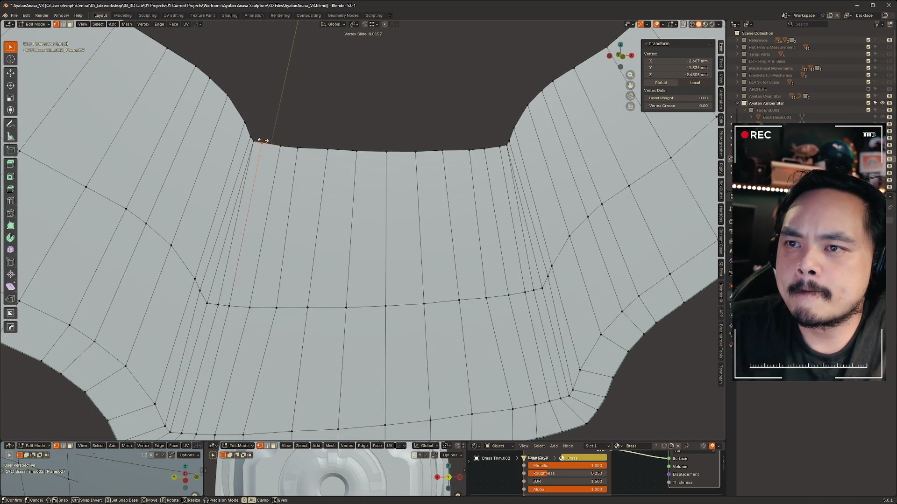
{"action": "left_click", "coordinate": [301, 148]}
{"action": "key", "text": "g"}
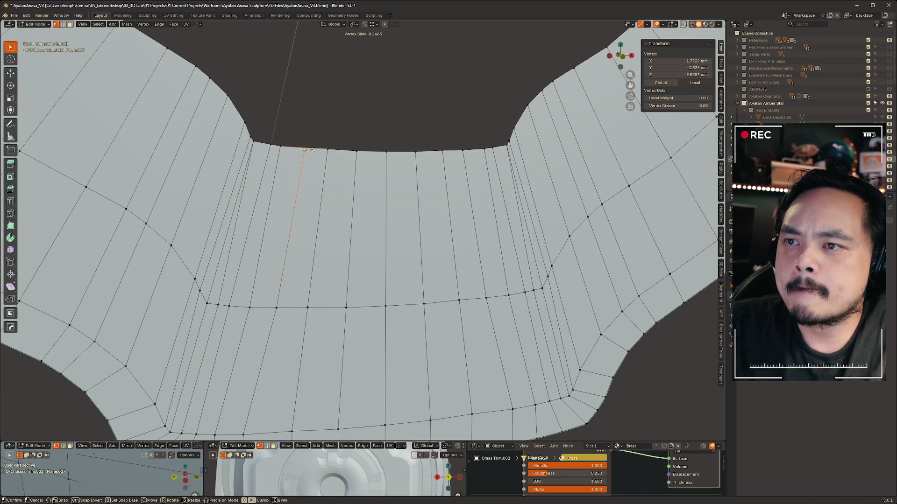
{"action": "left_click", "coordinate": [307, 149]}
From the front view, slide the remaining top-edge and left-corner vertices into place.
{"action": "scroll", "coordinate": [322, 175], "scroll_direction": "up", "scroll_amount": 3}
{"action": "middle_click_drag", "start_coordinate": [337, 200], "coordinate": [553, 63]}
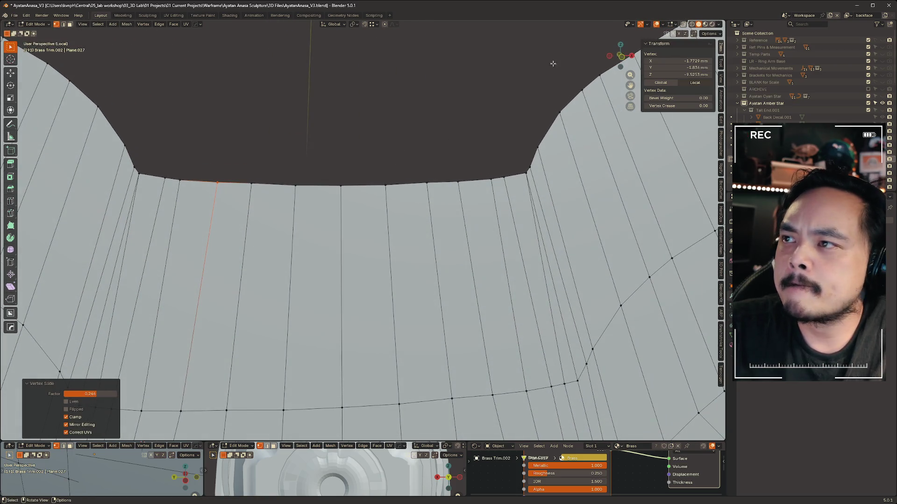
{"action": "left_click", "coordinate": [622, 57]}
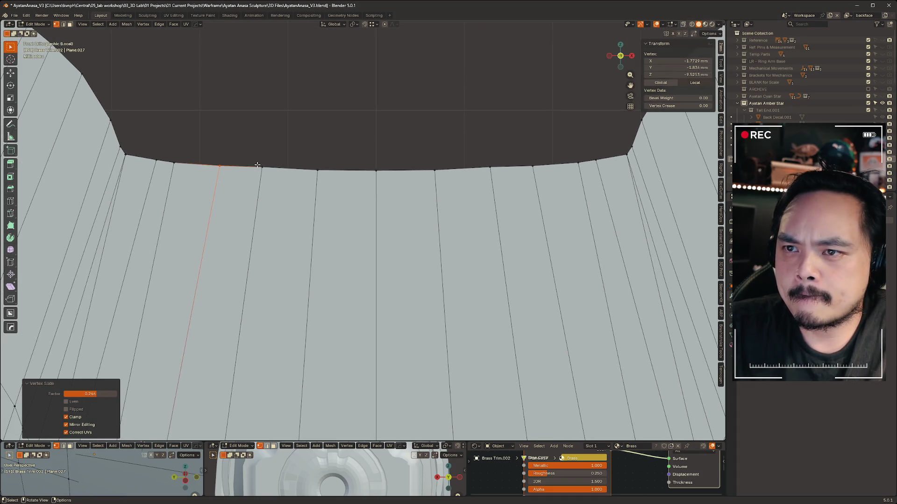
{"action": "left_click", "coordinate": [258, 165]}
{"action": "left_click", "coordinate": [424, 116]}
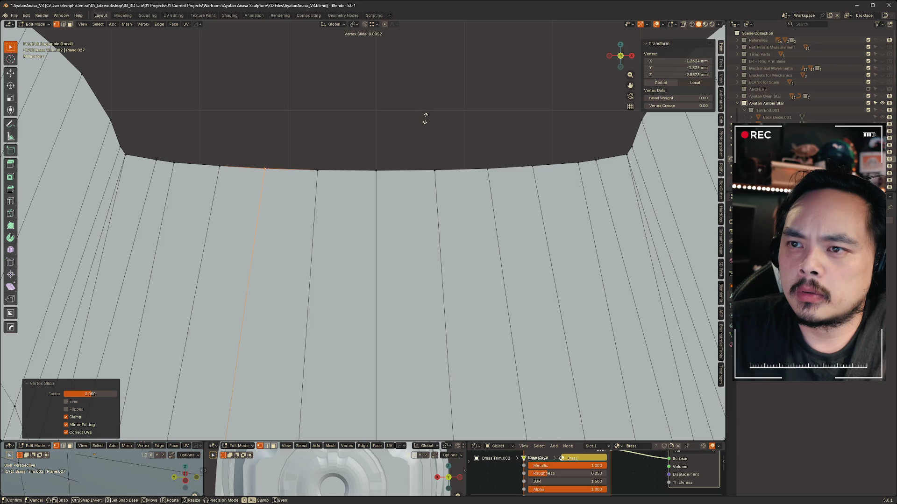
{"action": "left_click", "coordinate": [125, 154]}
{"action": "key", "text": "g"}
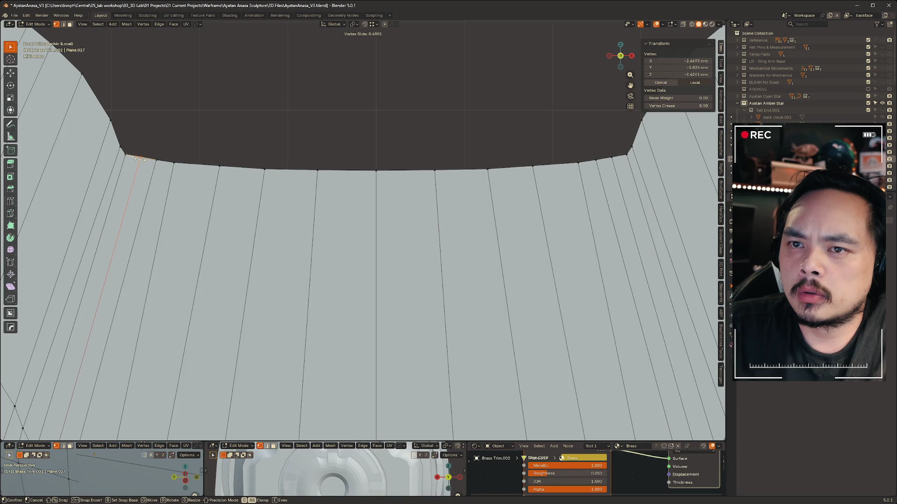
{"action": "left_click", "coordinate": [140, 159]}
Clear the selection, orbit out, and select the hole's inner edge loop.
{"action": "scroll", "coordinate": [283, 125], "scroll_direction": "down", "scroll_amount": 5}
{"action": "left_click", "coordinate": [283, 125]}
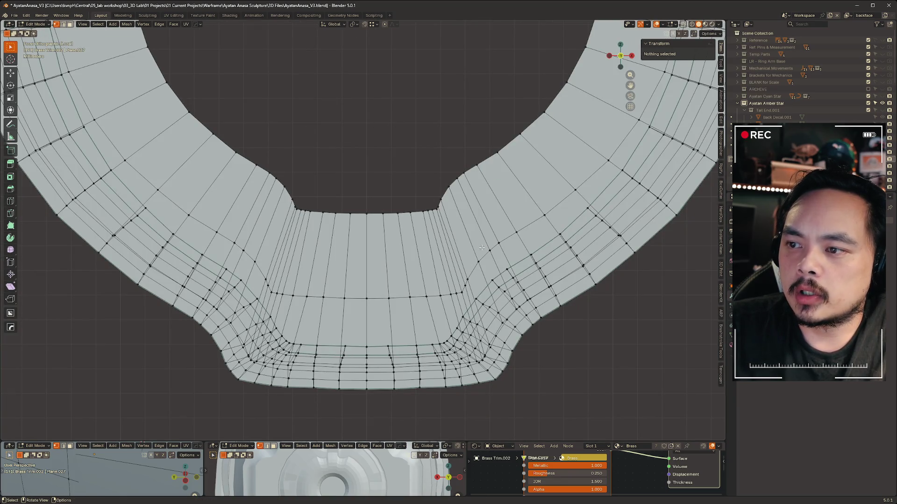
{"action": "mouse_move", "coordinate": [481, 281]}
{"action": "middle_mouse_down"}
{"action": "mouse_move", "coordinate": [388, 138]}
{"action": "mouse_move", "coordinate": [350, 134]}
{"action": "mouse_move", "coordinate": [399, 128]}
{"action": "middle_mouse_up"}
{"action": "scroll", "coordinate": [386, 195], "scroll_direction": "down", "scroll_amount": 5}
{"action": "scroll", "coordinate": [386, 196], "scroll_direction": "up", "scroll_amount": 6}
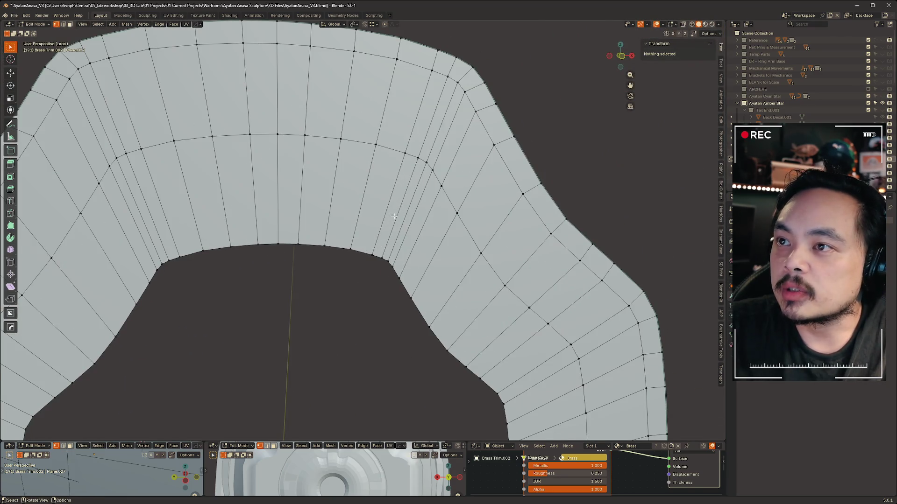
{"action": "mouse_move", "coordinate": [359, 264]}
{"action": "middle_mouse_down"}
{"action": "mouse_move", "coordinate": [390, 160]}
{"action": "mouse_move", "coordinate": [386, 166]}
{"action": "middle_mouse_up"}
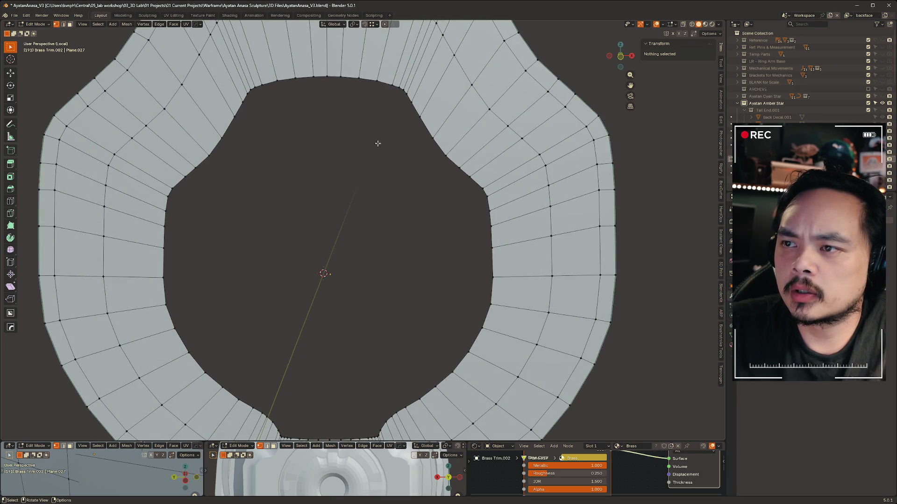
{"action": "left_click", "coordinate": [346, 82], "text": "alt"}
Extrude the hole's inner edge loop and scale it inward to shrink the hole.
{"action": "key", "text": "e"}
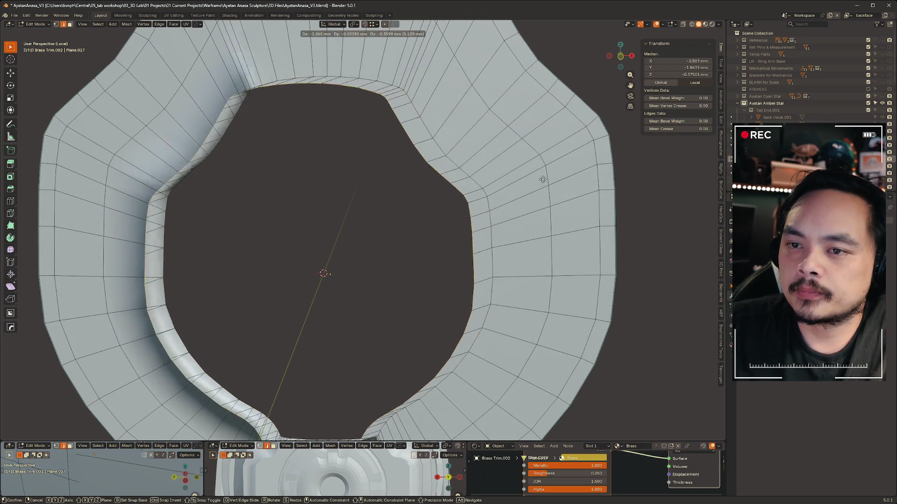
{"action": "right_click", "coordinate": [565, 185]}
{"action": "key", "text": "s"}
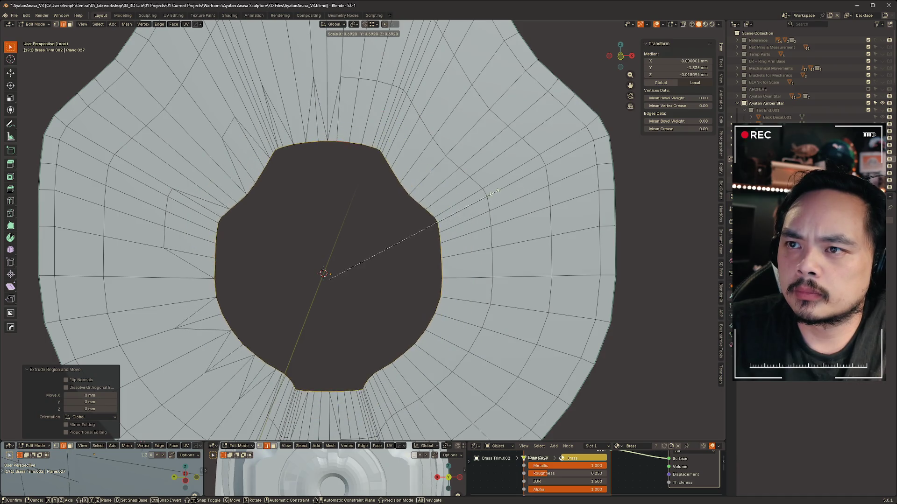
{"action": "left_click", "coordinate": [503, 191]}
{"action": "key", "text": "ctrl+z"}
{"action": "key", "text": "e"}
{"action": "right_click", "coordinate": [504, 193]}
{"action": "key", "text": "s"}
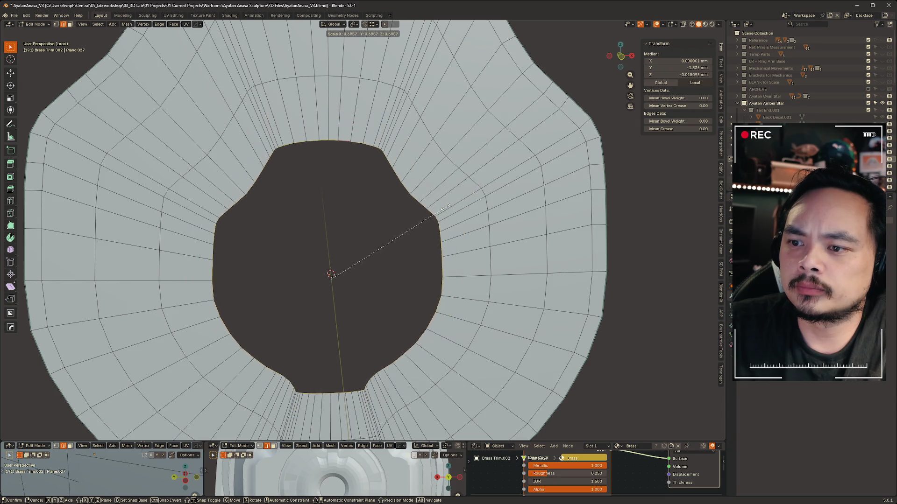
{"action": "left_click", "coordinate": [410, 219]}
Fill the shrunken hole with a face and return to Object Mode.
{"action": "scroll", "coordinate": [410, 219], "scroll_direction": "down", "scroll_amount": 2}
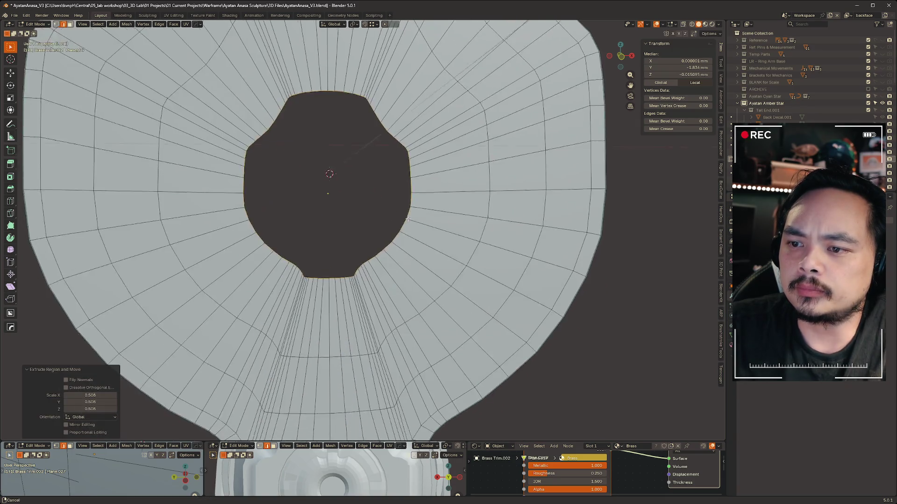
{"action": "key", "text": "f"}
{"action": "scroll", "coordinate": [527, 254], "scroll_direction": "down", "scroll_amount": 2}
{"action": "key", "text": "Tab"}
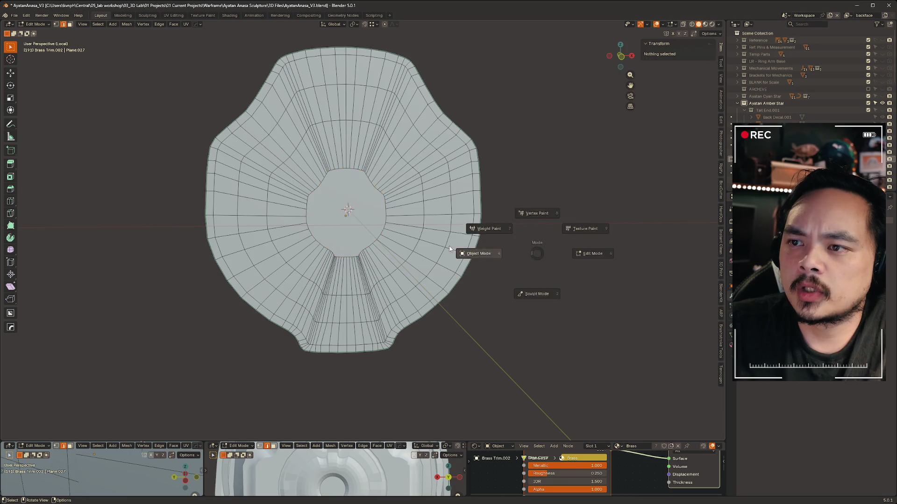
Leave local view and hide the large ring and the toothed rim AS_Shell_Rim.002.
{"action": "middle_click_drag", "start_coordinate": [560, 209], "coordinate": [413, 223]}
{"action": "key", "text": "KP_Divide"}
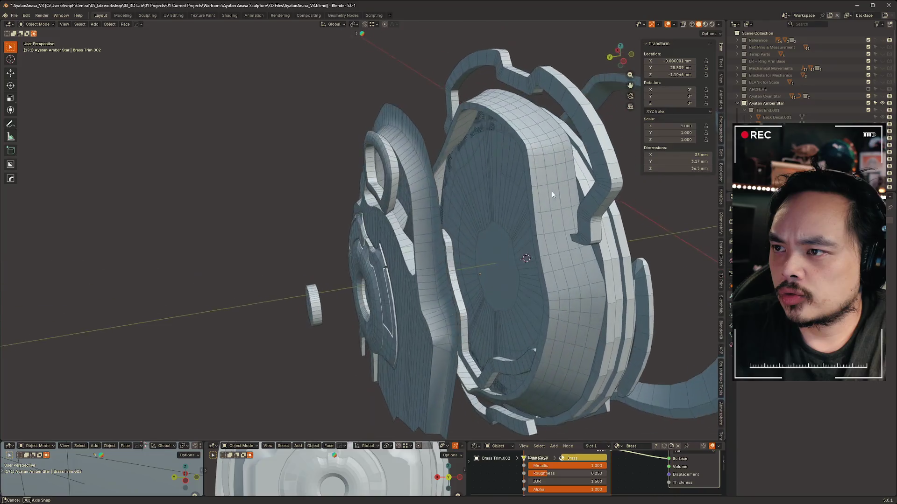
{"action": "middle_click_drag", "start_coordinate": [551, 191], "coordinate": [525, 196]}
{"action": "key", "text": "h"}
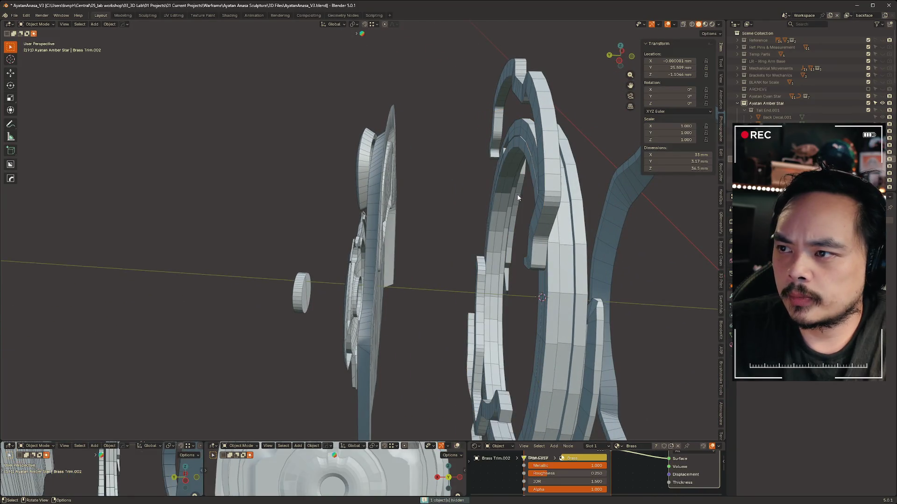
{"action": "left_click", "coordinate": [521, 141]}
{"action": "mouse_move", "coordinate": [521, 141]}
{"action": "middle_mouse_down"}
{"action": "mouse_move", "coordinate": [525, 167]}
{"action": "mouse_move", "coordinate": [552, 175]}
{"action": "mouse_move", "coordinate": [479, 182]}
{"action": "middle_mouse_up"}
{"action": "left_click", "coordinate": [480, 183]}
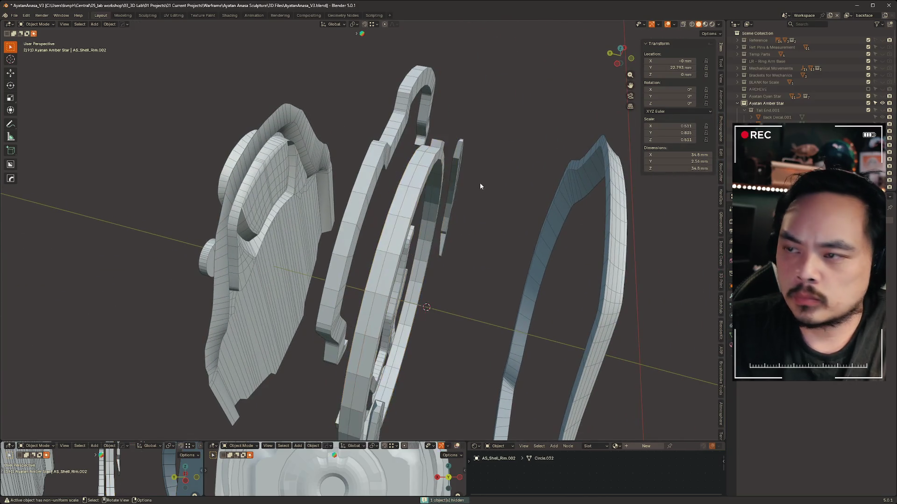
{"action": "key", "text": "h"}
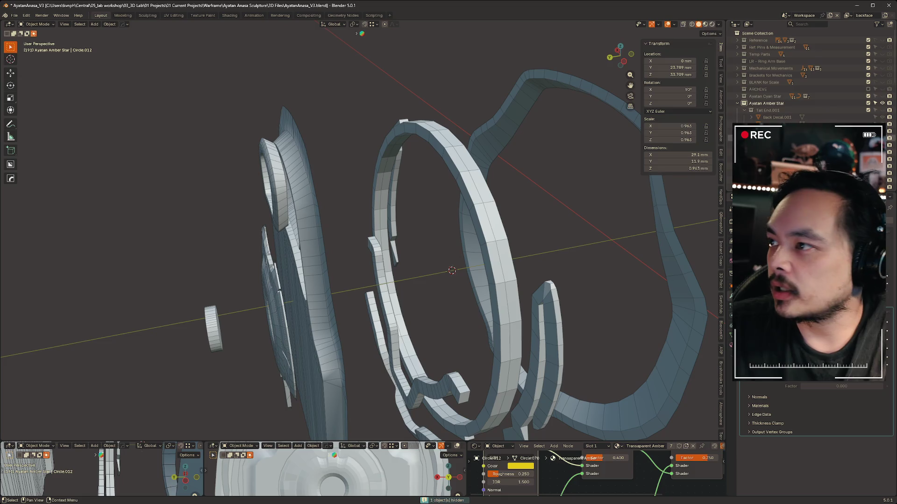
Hide Brass Trim.003, then reveal all hidden parts again.
{"action": "key", "text": "Tab"}
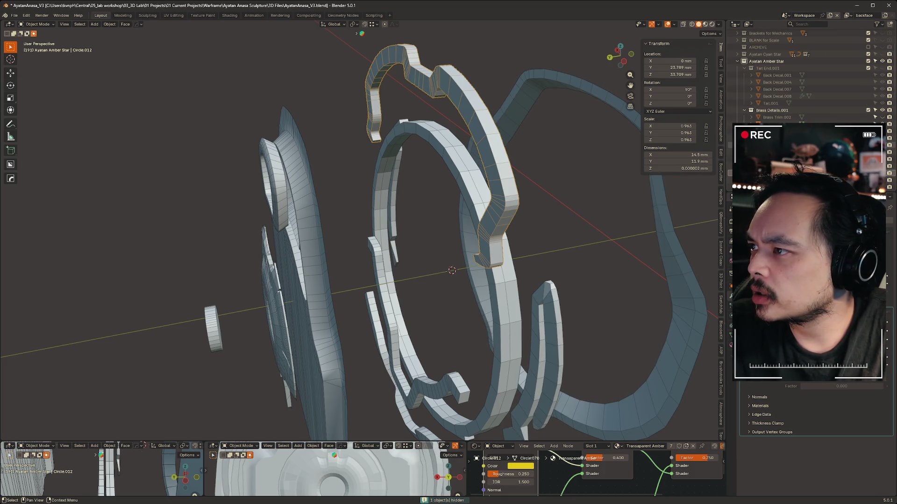
{"action": "key", "text": "Tab"}
{"action": "middle_click_drag", "start_coordinate": [538, 98], "coordinate": [516, 205]}
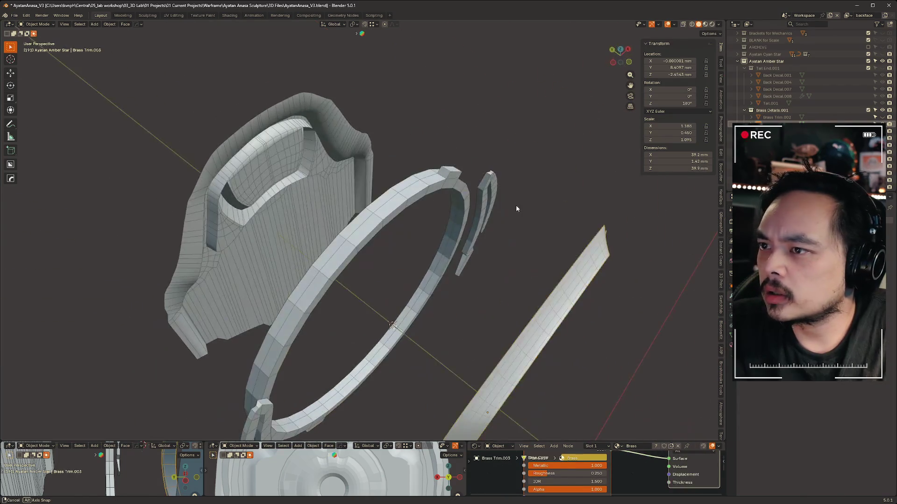
{"action": "left_click", "coordinate": [817, 123]}
{"action": "scroll", "coordinate": [818, 121], "scroll_direction": "up", "scroll_amount": 1}
{"action": "key", "text": "h"}
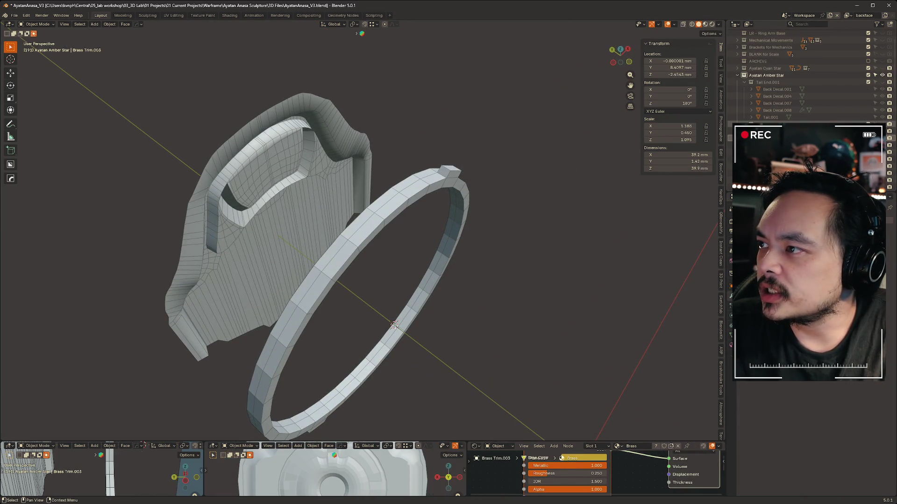
{"action": "mouse_move", "coordinate": [678, 206]}
{"action": "middle_mouse_down"}
{"action": "mouse_move", "coordinate": [593, 224]}
{"action": "mouse_move", "coordinate": [599, 209]}
{"action": "middle_mouse_up"}
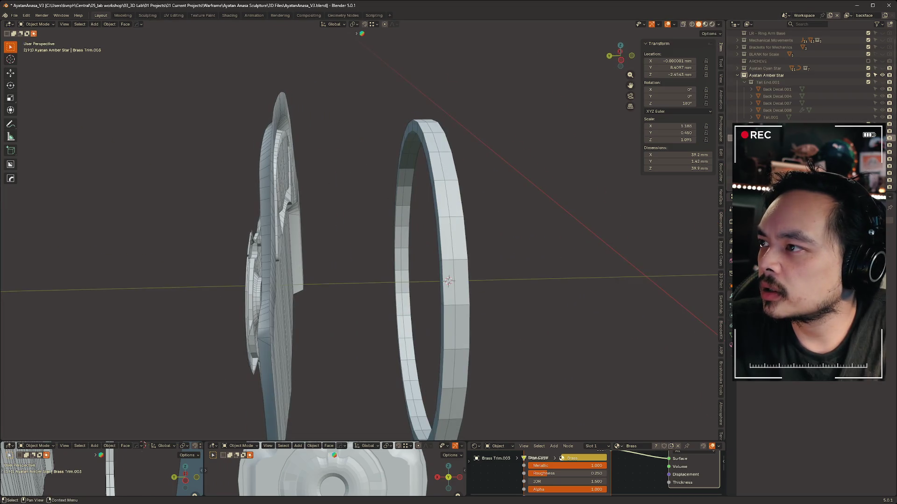
{"action": "key", "text": "alt+h"}
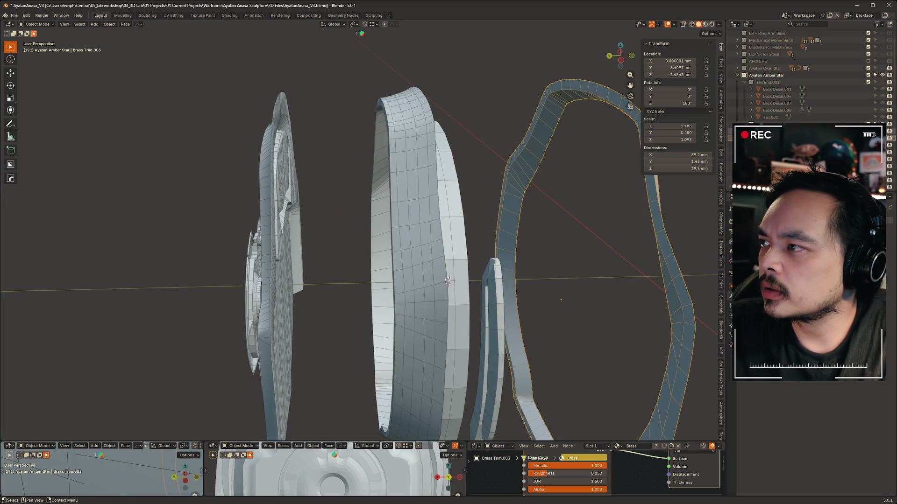
Hide the brass trim strip and the jagged centre detail, then select AS_Shell_Rim.003.
{"action": "mouse_move", "coordinate": [373, 211]}
{"action": "middle_mouse_down"}
{"action": "mouse_move", "coordinate": [400, 185]}
{"action": "mouse_move", "coordinate": [800, 98]}
{"action": "middle_mouse_up"}
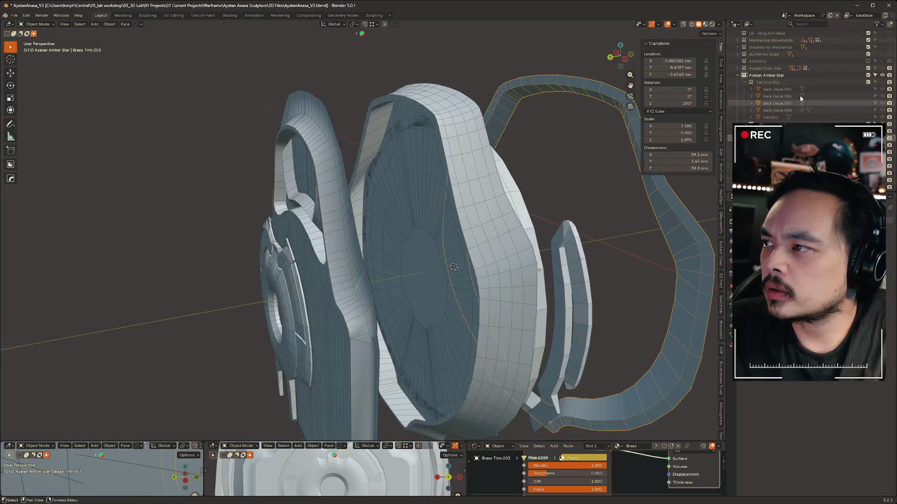
{"action": "key", "text": "h"}
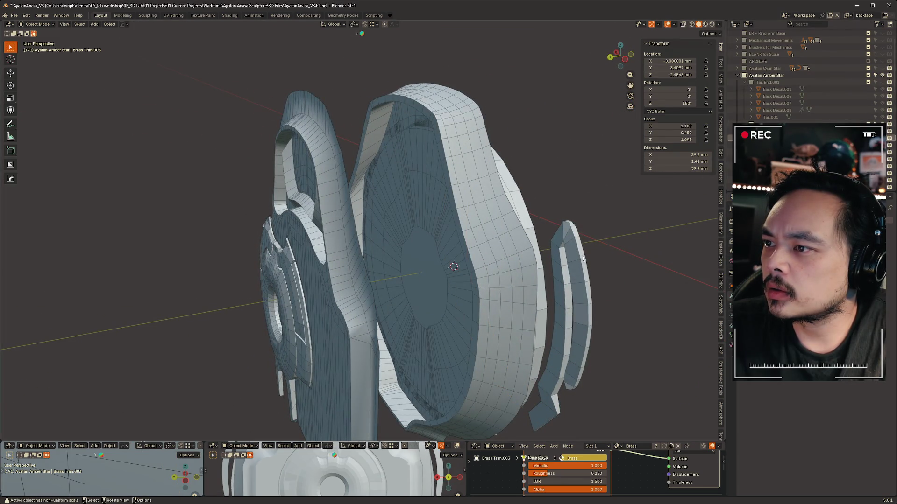
{"action": "left_click", "coordinate": [582, 258]}
{"action": "key", "text": "h"}
{"action": "mouse_move", "coordinate": [600, 180]}
{"action": "middle_mouse_down"}
{"action": "mouse_move", "coordinate": [526, 195]}
{"action": "mouse_move", "coordinate": [567, 176]}
{"action": "mouse_move", "coordinate": [516, 172]}
{"action": "mouse_move", "coordinate": [455, 205]}
{"action": "mouse_move", "coordinate": [480, 185]}
{"action": "mouse_move", "coordinate": [517, 196]}
{"action": "mouse_move", "coordinate": [411, 140]}
{"action": "mouse_move", "coordinate": [305, 130]}
{"action": "mouse_move", "coordinate": [408, 83]}
{"action": "mouse_move", "coordinate": [506, 78]}
{"action": "mouse_move", "coordinate": [471, 84]}
{"action": "mouse_move", "coordinate": [512, 91]}
{"action": "mouse_move", "coordinate": [484, 77]}
{"action": "mouse_move", "coordinate": [511, 73]}
{"action": "middle_mouse_up"}
{"action": "left_click", "coordinate": [305, 129]}
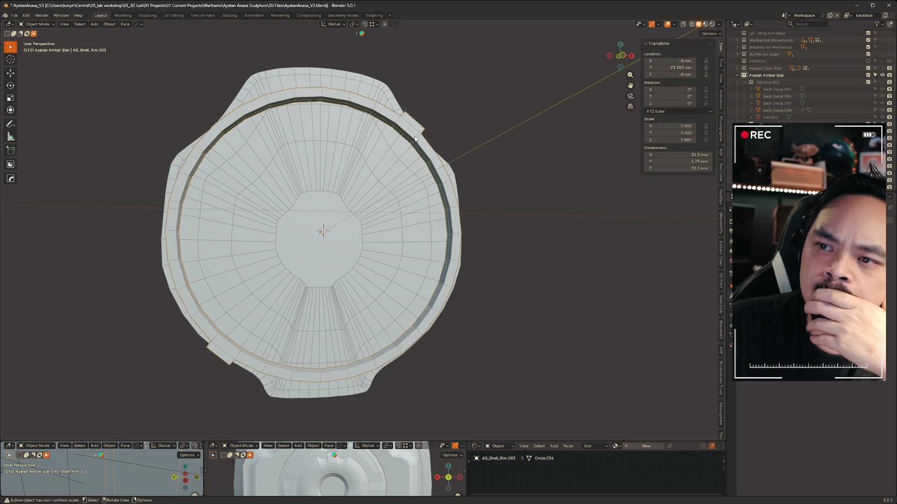
Trial ±30° rotations on the rim and Brass Trim.002, undoing to keep the trim at zero.
{"action": "key", "text": "r"}
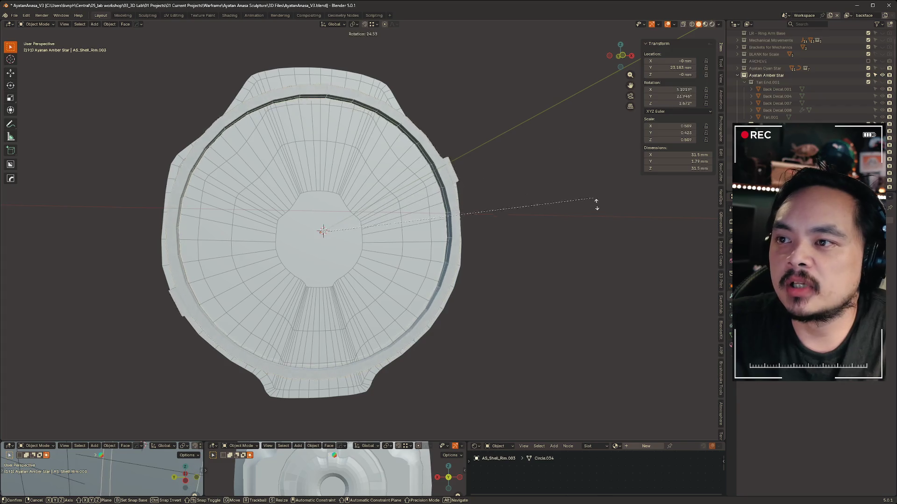
{"action": "left_click", "coordinate": [599, 216]}
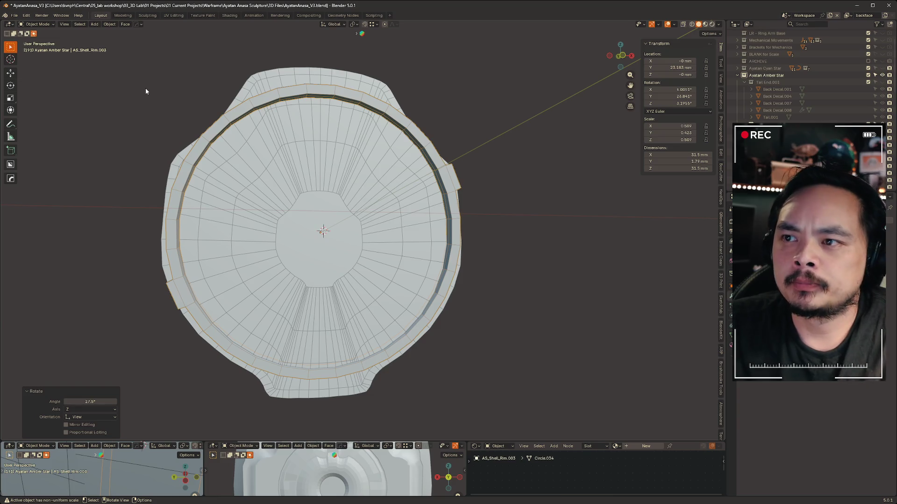
{"action": "key", "text": "ctrl+z"}
{"action": "key", "text": "r"}
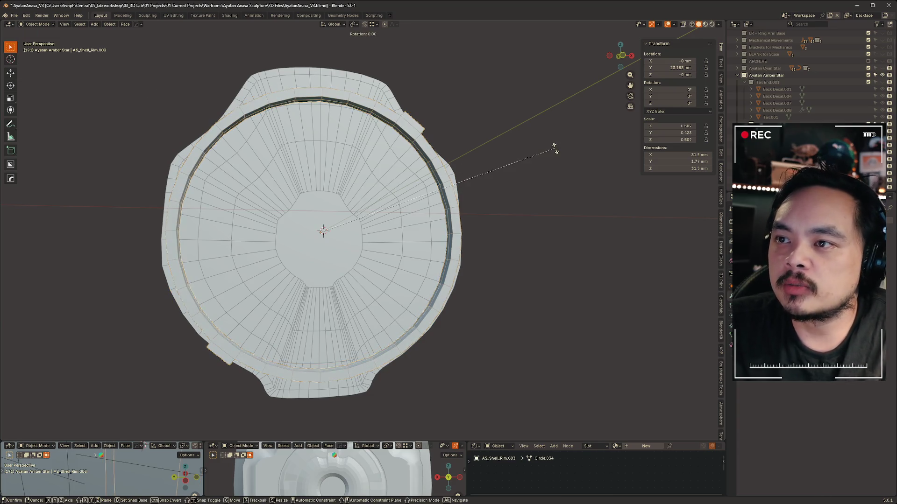
{"action": "left_click", "coordinate": [462, 66]}
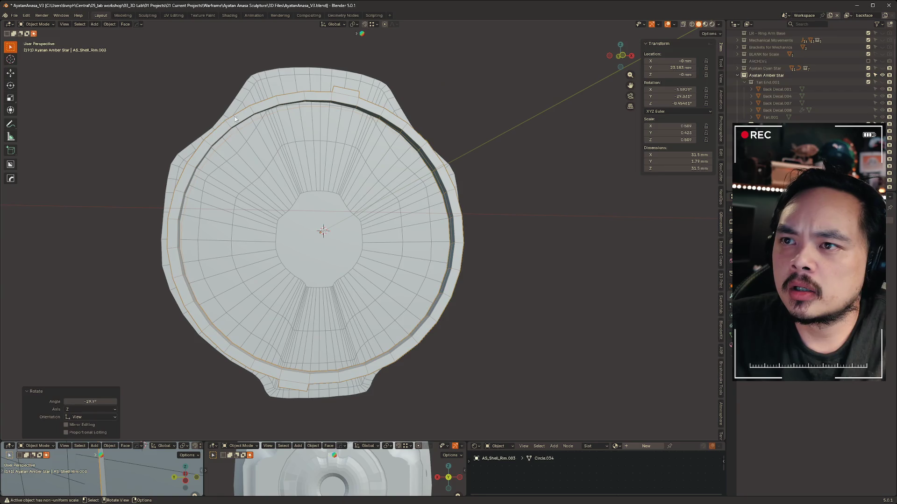
{"action": "left_click", "coordinate": [411, 112]}
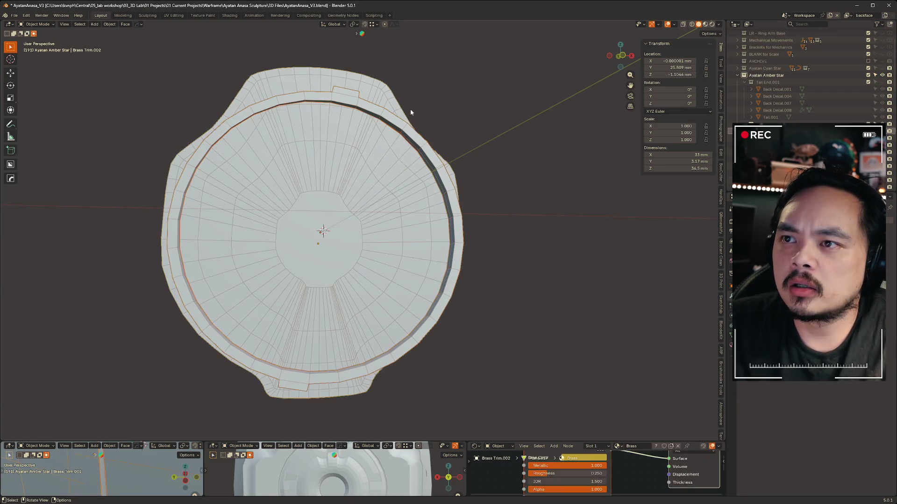
{"action": "key", "text": "r"}
{"action": "left_click", "coordinate": [568, 117]}
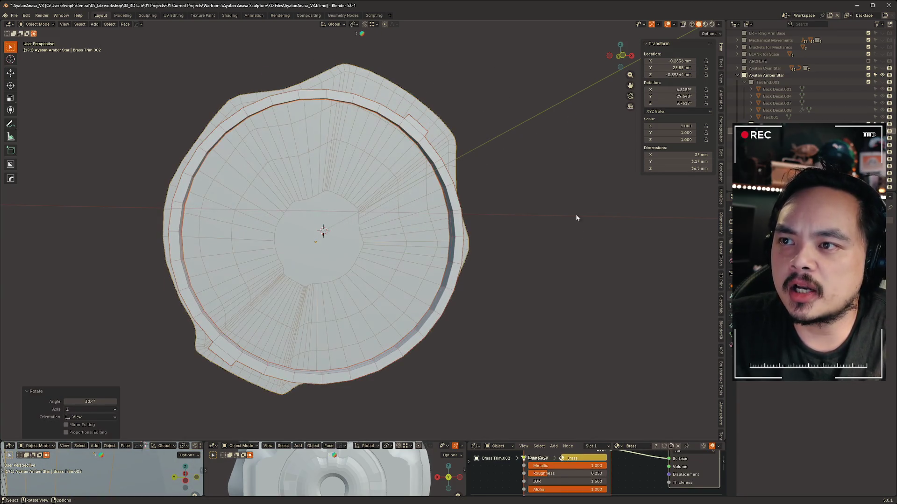
{"action": "key", "text": "r"}
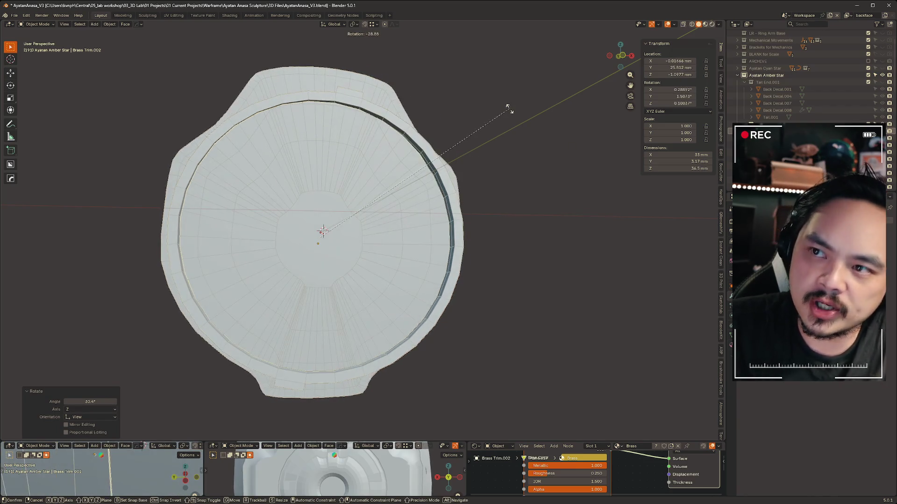
{"action": "left_click", "coordinate": [510, 111]}
{"action": "key", "text": "ctrl+z"}
{"action": "key", "text": "ctrl+z"}
Reselect AS_Shell_Rim.003, trial a rotation around global Y, then reset it to 0°.
{"action": "mouse_move", "coordinate": [509, 111]}
{"action": "middle_mouse_down"}
{"action": "mouse_move", "coordinate": [479, 130]}
{"action": "mouse_move", "coordinate": [467, 126]}
{"action": "mouse_move", "coordinate": [483, 142]}
{"action": "mouse_move", "coordinate": [486, 128]}
{"action": "mouse_move", "coordinate": [378, 129]}
{"action": "mouse_move", "coordinate": [382, 141]}
{"action": "mouse_move", "coordinate": [408, 125]}
{"action": "mouse_move", "coordinate": [486, 114]}
{"action": "middle_mouse_up"}
{"action": "left_click", "coordinate": [409, 125]}
{"action": "key", "text": "r"}
{"action": "key", "text": "y"}
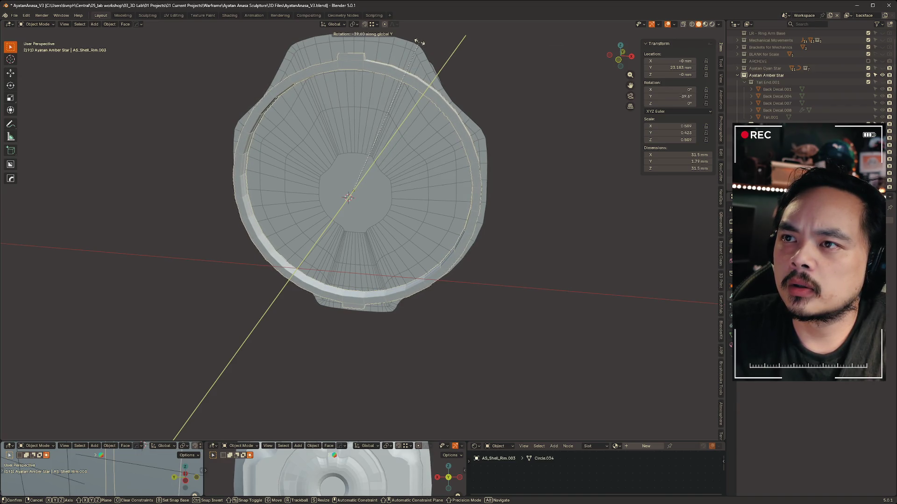
{"action": "left_click", "coordinate": [418, 42]}
{"action": "mouse_move", "coordinate": [383, 131]}
{"action": "middle_mouse_down"}
{"action": "mouse_move", "coordinate": [371, 140]}
{"action": "mouse_move", "coordinate": [417, 107]}
{"action": "mouse_move", "coordinate": [415, 133]}
{"action": "mouse_move", "coordinate": [481, 248]}
{"action": "mouse_move", "coordinate": [383, 116]}
{"action": "mouse_move", "coordinate": [304, 253]}
{"action": "middle_mouse_up"}
{"action": "key", "text": "ctrl+z"}
Rotate AS_Shell_Rim.003 40° about the global Y axis.
{"action": "mouse_move", "coordinate": [489, 112]}
{"action": "middle_mouse_down"}
{"action": "mouse_move", "coordinate": [515, 123]}
{"action": "mouse_move", "coordinate": [551, 98]}
{"action": "middle_mouse_up"}
{"action": "key", "text": "r"}
{"action": "key", "text": "y"}
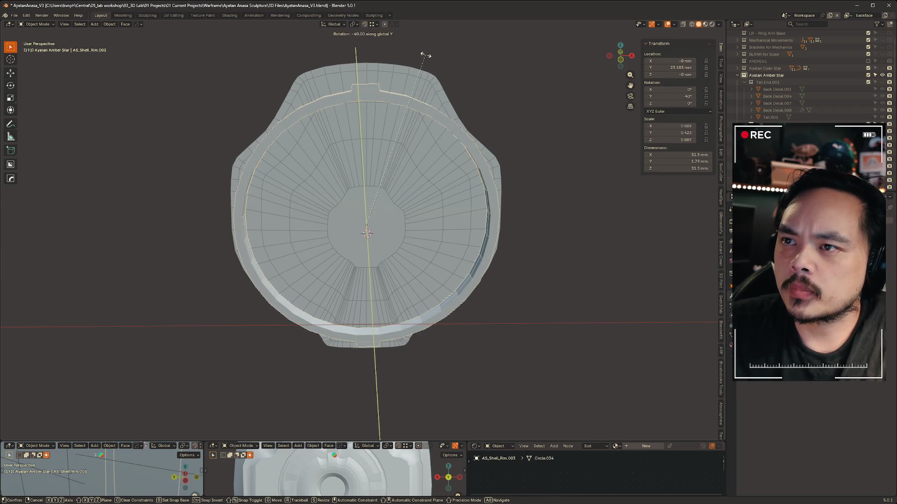
{"action": "left_click", "coordinate": [429, 57]}
{"action": "mouse_move", "coordinate": [539, 183]}
{"action": "middle_mouse_down"}
{"action": "mouse_move", "coordinate": [521, 140]}
{"action": "mouse_move", "coordinate": [480, 199]}
{"action": "middle_mouse_up"}
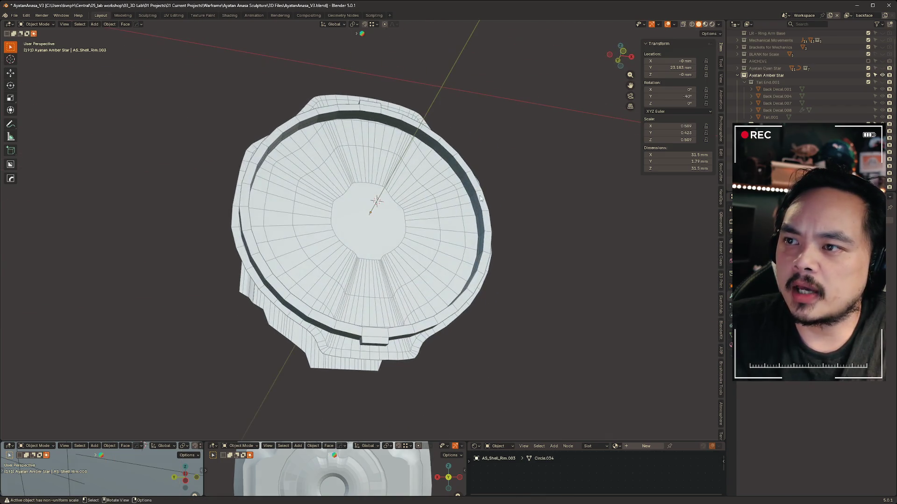
{"action": "mouse_move", "coordinate": [282, 164]}
{"action": "middle_mouse_down"}
{"action": "mouse_move", "coordinate": [463, 166]}
{"action": "mouse_move", "coordinate": [443, 154]}
{"action": "mouse_move", "coordinate": [414, 173]}
{"action": "mouse_move", "coordinate": [245, 224]}
{"action": "middle_mouse_up"}
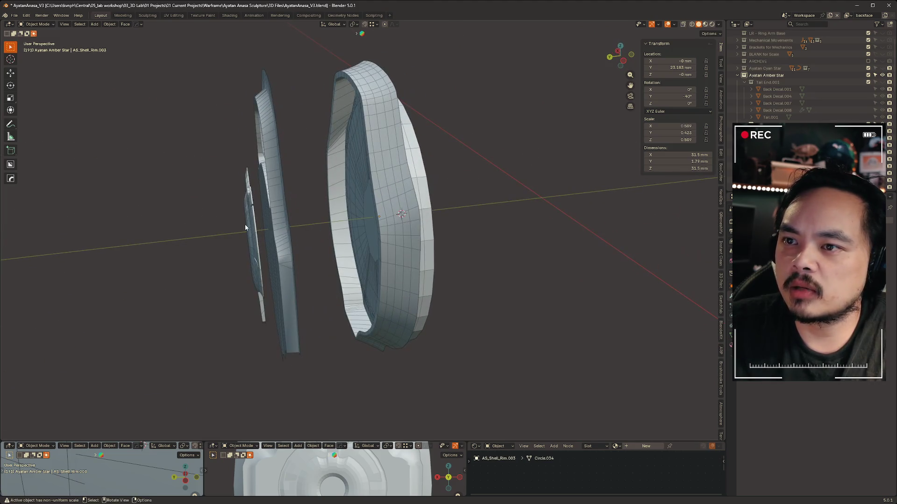
{"action": "left_click", "coordinate": [261, 230]}
Slide plates Circle.015 and Circle.006 along Y toward the main shell.
{"action": "key", "text": "g"}
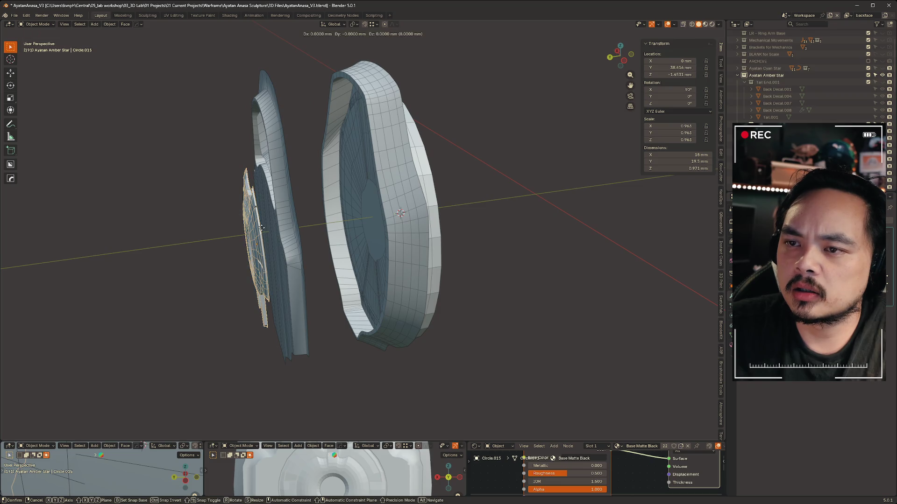
{"action": "key", "text": "y"}
{"action": "left_click", "coordinate": [277, 214]}
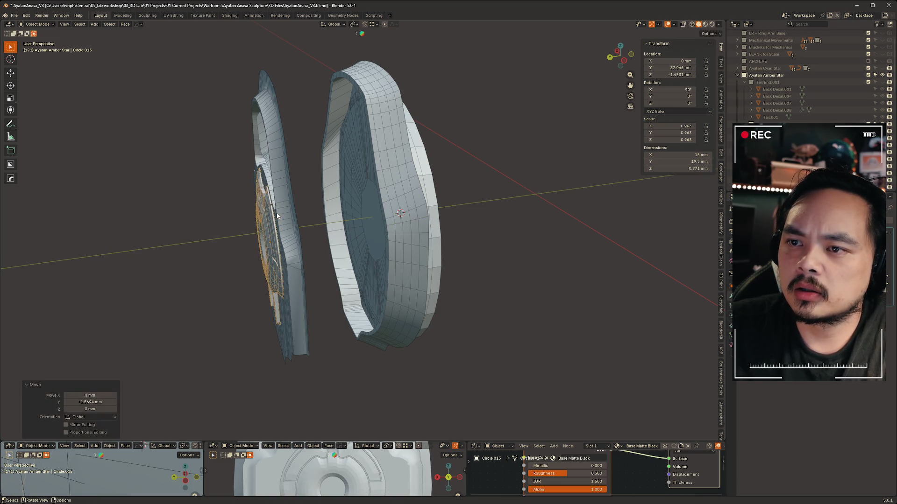
{"action": "left_click", "coordinate": [277, 215]}
{"action": "key", "text": "g"}
{"action": "key", "text": "y"}
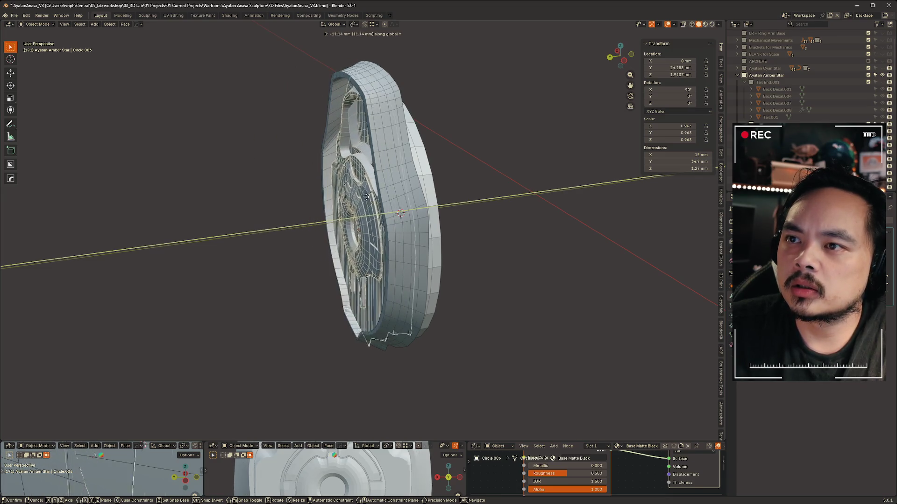
{"action": "left_click", "coordinate": [361, 197]}
Move the front ring detail along Y in three passes until it sits in the plate.
{"action": "mouse_move", "coordinate": [362, 197]}
{"action": "middle_mouse_down"}
{"action": "mouse_move", "coordinate": [369, 167]}
{"action": "mouse_move", "coordinate": [490, 194]}
{"action": "mouse_move", "coordinate": [510, 224]}
{"action": "mouse_move", "coordinate": [575, 161]}
{"action": "middle_mouse_up"}
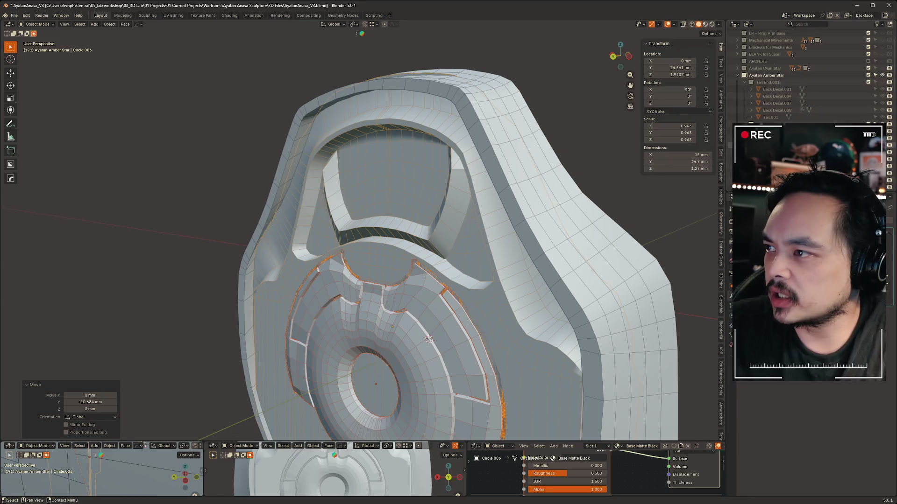
{"action": "mouse_move", "coordinate": [467, 187]}
{"action": "middle_mouse_down"}
{"action": "mouse_move", "coordinate": [517, 160]}
{"action": "mouse_move", "coordinate": [135, 216]}
{"action": "middle_mouse_up"}
{"action": "left_click", "coordinate": [135, 215]}
{"action": "key", "text": "g"}
{"action": "key", "text": "y"}
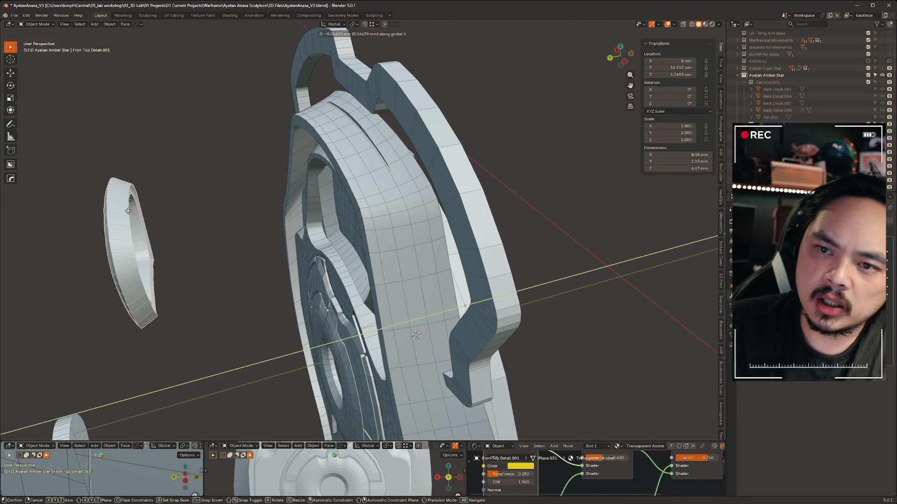
{"action": "left_click", "coordinate": [237, 203]}
{"action": "mouse_move", "coordinate": [238, 202]}
{"action": "middle_mouse_down"}
{"action": "mouse_move", "coordinate": [262, 177]}
{"action": "mouse_move", "coordinate": [414, 208]}
{"action": "mouse_move", "coordinate": [537, 200]}
{"action": "mouse_move", "coordinate": [408, 190]}
{"action": "mouse_move", "coordinate": [397, 201]}
{"action": "mouse_move", "coordinate": [468, 147]}
{"action": "mouse_move", "coordinate": [446, 194]}
{"action": "mouse_move", "coordinate": [410, 200]}
{"action": "mouse_move", "coordinate": [410, 226]}
{"action": "mouse_move", "coordinate": [385, 190]}
{"action": "mouse_move", "coordinate": [402, 190]}
{"action": "mouse_move", "coordinate": [385, 200]}
{"action": "mouse_move", "coordinate": [356, 260]}
{"action": "mouse_move", "coordinate": [387, 243]}
{"action": "middle_mouse_up"}
{"action": "key", "text": "g"}
{"action": "key", "text": "y"}
{"action": "left_click", "coordinate": [389, 202]}
{"action": "key", "text": "g"}
{"action": "key", "text": "y"}
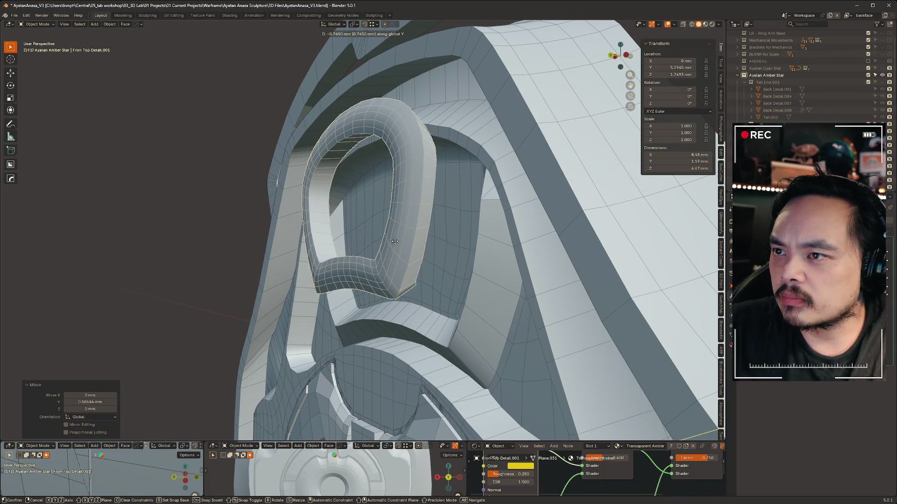
{"action": "left_click", "coordinate": [401, 246]}
Slide disc Circle.009 along Y to Y 26.942 mm.
{"action": "mouse_move", "coordinate": [402, 247]}
{"action": "middle_mouse_down"}
{"action": "mouse_move", "coordinate": [528, 238]}
{"action": "mouse_move", "coordinate": [494, 209]}
{"action": "mouse_move", "coordinate": [420, 230]}
{"action": "mouse_move", "coordinate": [426, 242]}
{"action": "mouse_move", "coordinate": [409, 177]}
{"action": "middle_mouse_up"}
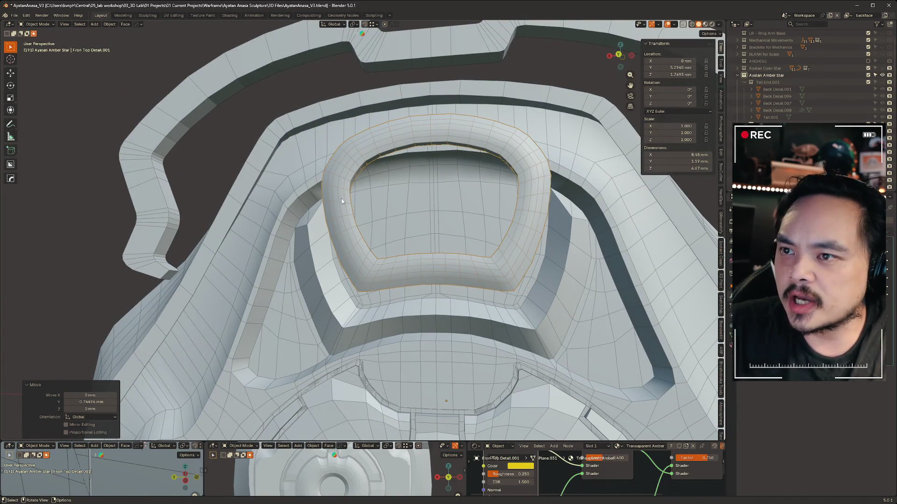
{"action": "scroll", "coordinate": [497, 138], "scroll_direction": "down", "scroll_amount": 5}
{"action": "mouse_move", "coordinate": [506, 351]}
{"action": "middle_mouse_down"}
{"action": "mouse_move", "coordinate": [507, 212]}
{"action": "mouse_move", "coordinate": [523, 215]}
{"action": "mouse_move", "coordinate": [494, 185]}
{"action": "middle_mouse_up"}
{"action": "left_click", "coordinate": [427, 113]}
{"action": "mouse_move", "coordinate": [433, 123]}
{"action": "middle_mouse_down"}
{"action": "mouse_move", "coordinate": [332, 190]}
{"action": "mouse_move", "coordinate": [445, 207]}
{"action": "mouse_move", "coordinate": [217, 238]}
{"action": "mouse_move", "coordinate": [295, 186]}
{"action": "middle_mouse_up"}
{"action": "key", "text": "g"}
{"action": "key", "text": "y"}
{"action": "left_click", "coordinate": [420, 210]}
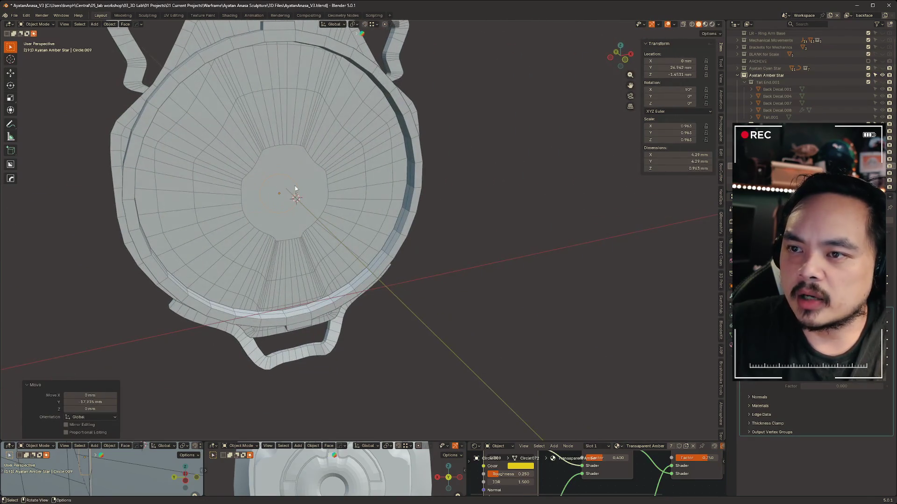
{"action": "scroll", "coordinate": [316, 208], "scroll_direction": "up", "scroll_amount": 6}
Isolate the disc in local view and inspect its centre vertex in Edit Mode.
{"action": "mouse_move", "coordinate": [366, 214]}
{"action": "middle_mouse_down"}
{"action": "mouse_move", "coordinate": [262, 226]}
{"action": "mouse_move", "coordinate": [327, 219]}
{"action": "middle_mouse_up"}
{"action": "scroll", "coordinate": [341, 220], "scroll_direction": "up", "scroll_amount": 6}
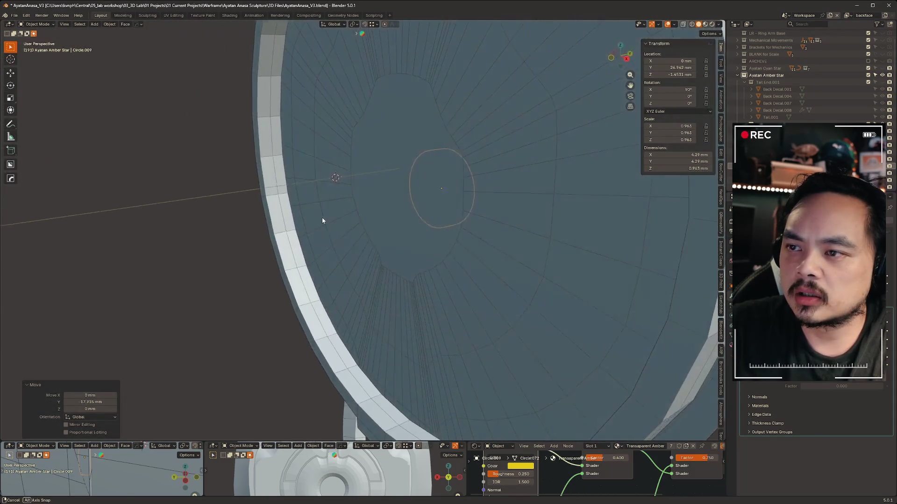
{"action": "key", "text": "KP_Divide"}
{"action": "key", "text": "ctrl+Tab"}
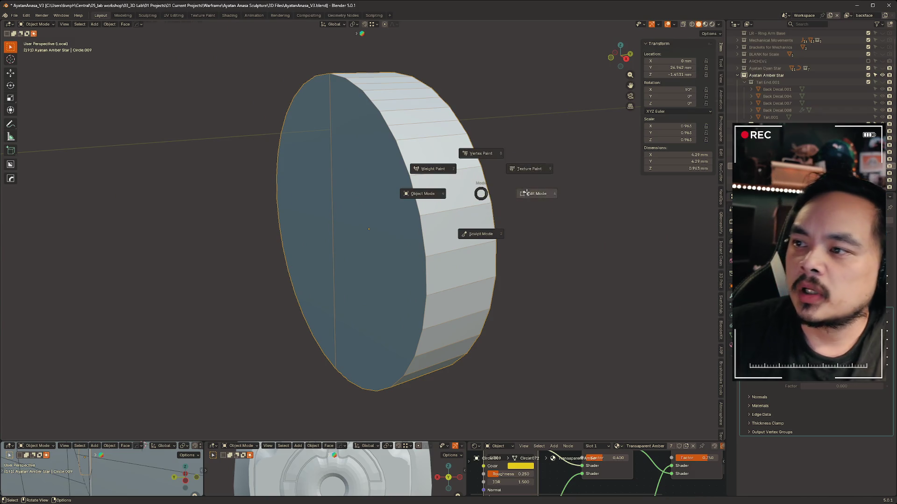
{"action": "left_click", "coordinate": [389, 194]}
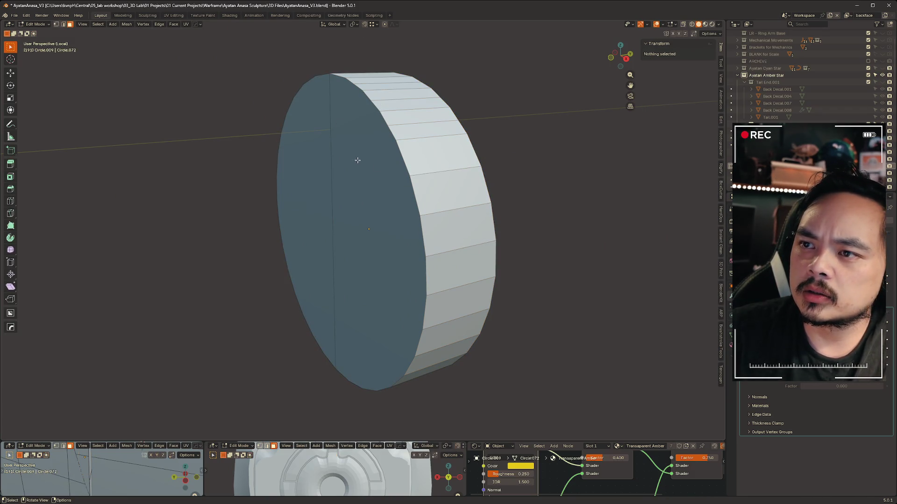
{"action": "key", "text": "ctrl+Tab"}
{"action": "left_click", "coordinate": [351, 226]}
{"action": "key", "text": "ctrl+Tab"}
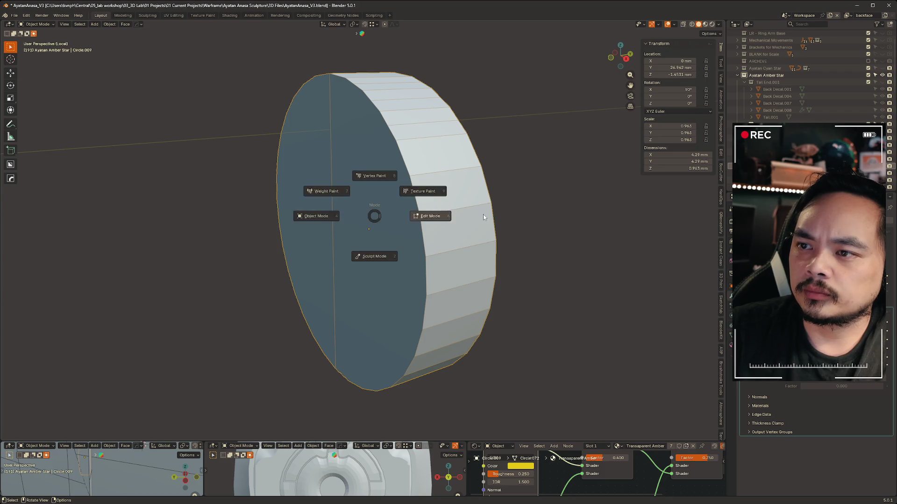
{"action": "left_click", "coordinate": [484, 217]}
{"action": "left_click", "coordinate": [370, 232]}
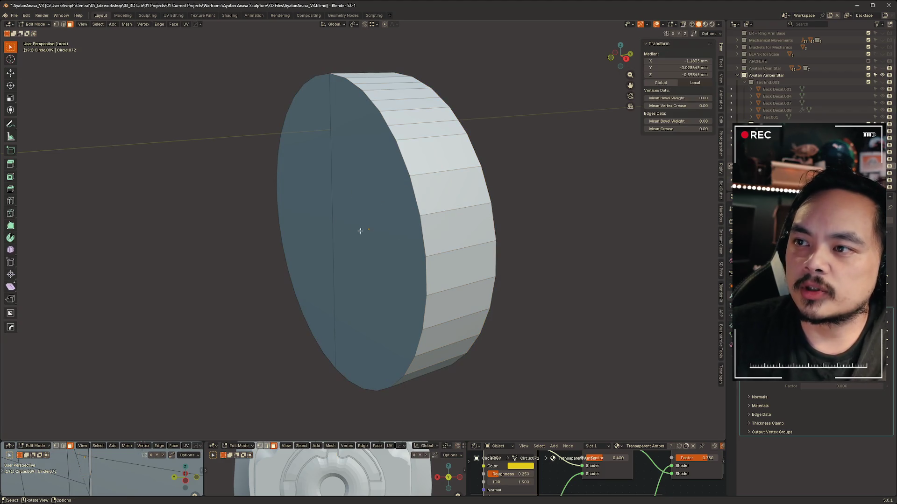
{"action": "mouse_move", "coordinate": [319, 215]}
{"action": "middle_mouse_down", "text": "ctrl"}
{"action": "mouse_move", "coordinate": [330, 136]}
{"action": "mouse_move", "coordinate": [366, 198]}
{"action": "mouse_move", "coordinate": [408, 191]}
{"action": "middle_mouse_up", "text": "ctrl"}
{"action": "left_click", "coordinate": [521, 260]}
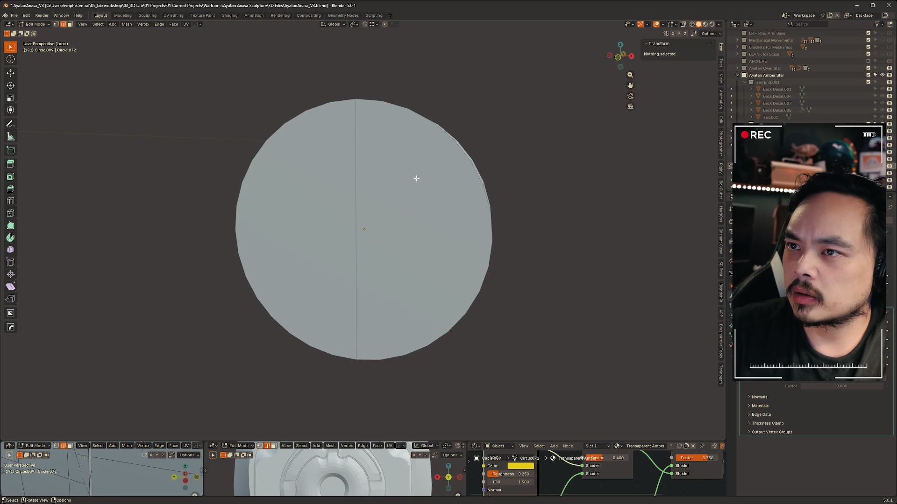
{"action": "key", "text": "Tab"}
{"action": "left_click", "coordinate": [363, 185]}
Inspect the circle's right half face and thickness, then return to Object Mode.
{"action": "mouse_move", "coordinate": [502, 179]}
{"action": "middle_mouse_down"}
{"action": "mouse_move", "coordinate": [448, 182]}
{"action": "mouse_move", "coordinate": [411, 172]}
{"action": "middle_mouse_up"}
{"action": "key", "text": "Tab"}
{"action": "left_click", "coordinate": [461, 178]}
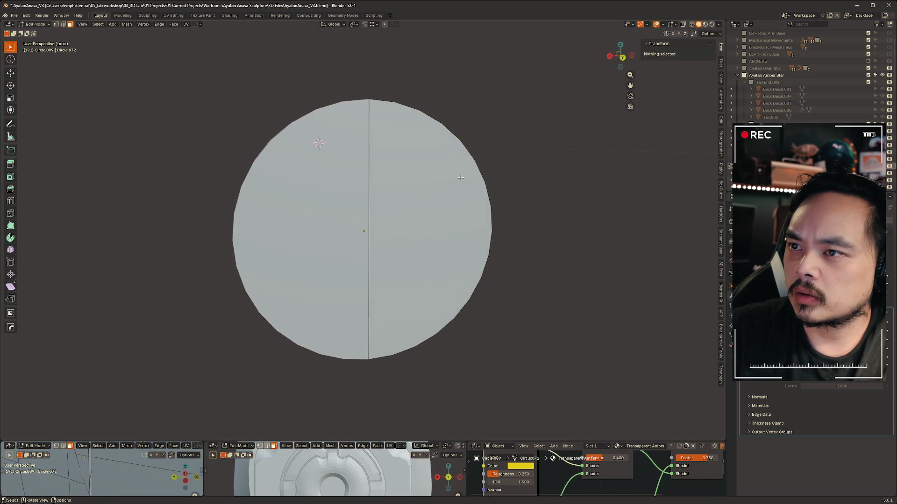
{"action": "left_click", "coordinate": [457, 161]}
{"action": "mouse_move", "coordinate": [531, 169]}
{"action": "middle_mouse_down"}
{"action": "mouse_move", "coordinate": [501, 176]}
{"action": "mouse_move", "coordinate": [512, 243]}
{"action": "middle_mouse_up"}
{"action": "key", "text": "ctrl+Tab"}
{"action": "left_click", "coordinate": [452, 245]}
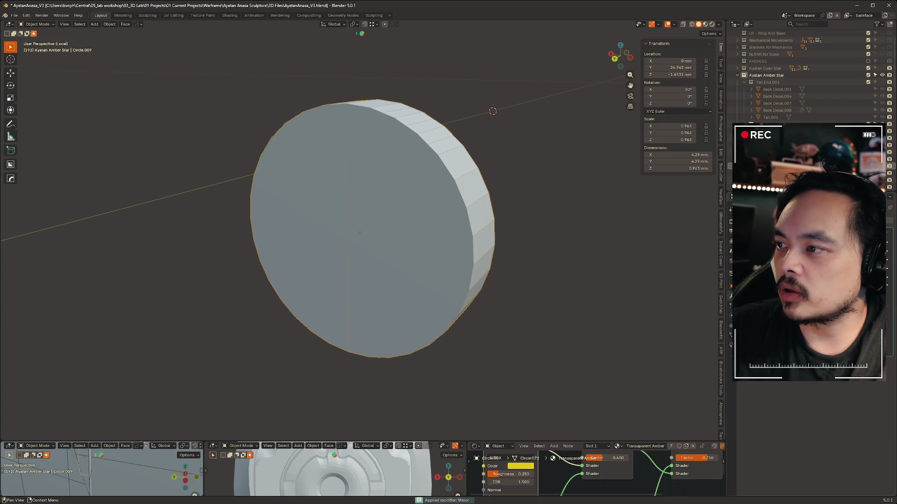
Duplicate the disc's right half front face in place, separate it, and hide the original.
{"action": "key", "text": "Tab"}
{"action": "mouse_move", "coordinate": [405, 203]}
{"action": "middle_mouse_down"}
{"action": "mouse_move", "coordinate": [434, 198]}
{"action": "mouse_move", "coordinate": [424, 195]}
{"action": "middle_mouse_up"}
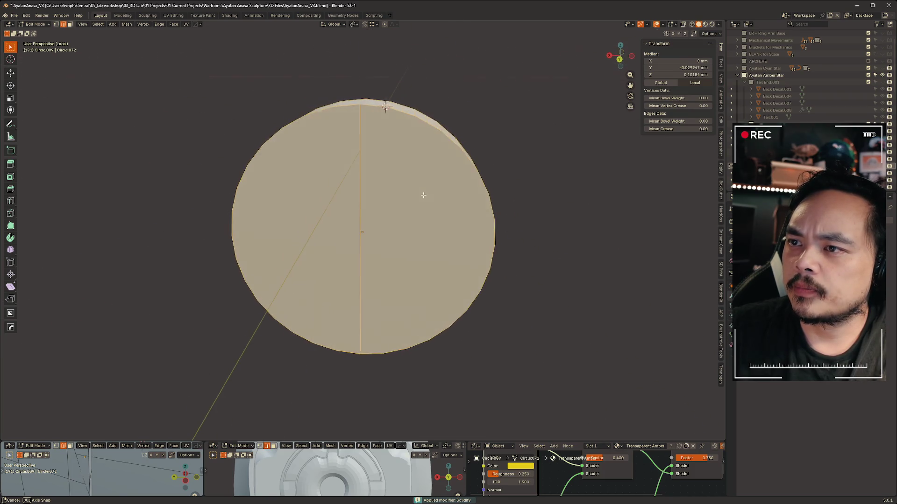
{"action": "left_click", "coordinate": [426, 210]}
{"action": "key", "text": "shift+d"}
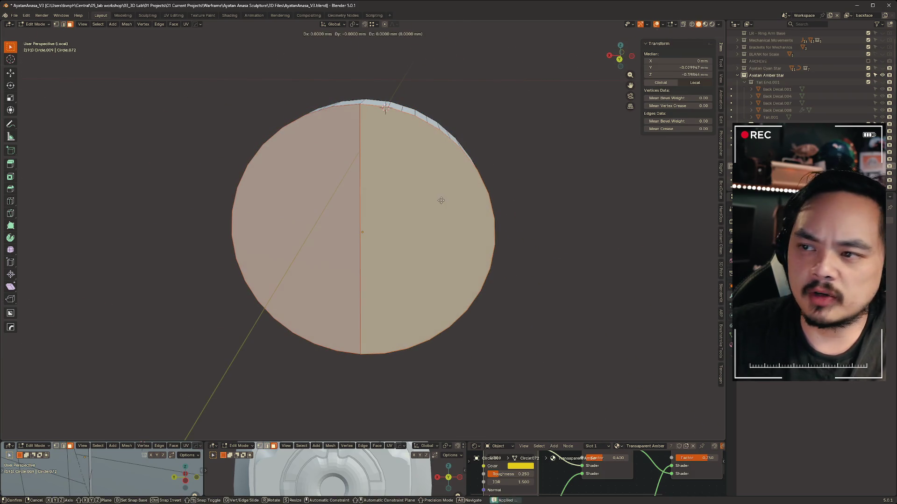
{"action": "right_click", "coordinate": [440, 201]}
{"action": "key", "text": "p"}
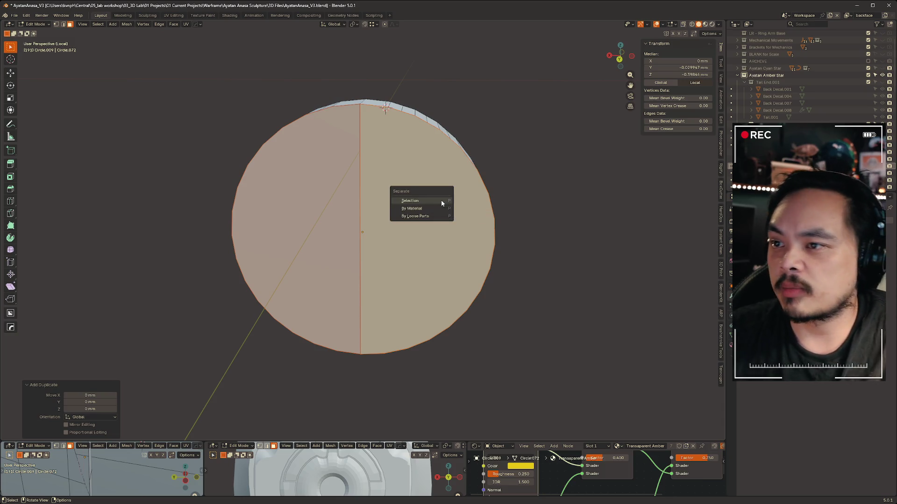
{"action": "left_click", "coordinate": [441, 200]}
{"action": "middle_click_drag", "start_coordinate": [440, 200], "coordinate": [434, 198]}
{"action": "key", "text": "Tab"}
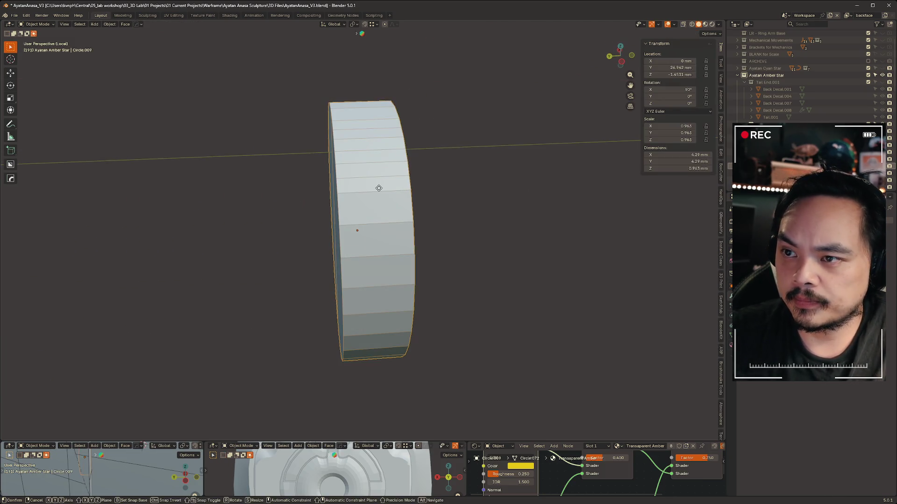
{"action": "key", "text": "h"}
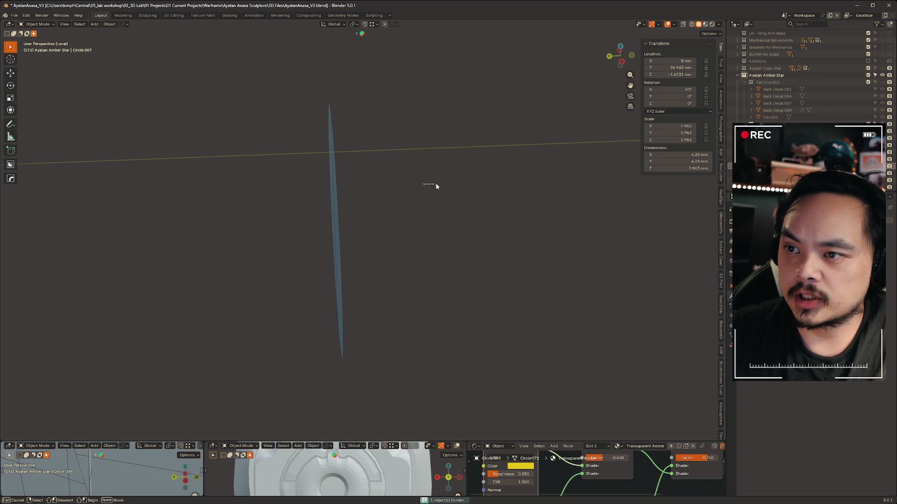
Delete the separated disk's edges, leaving only its outline.
{"action": "middle_click_drag", "start_coordinate": [436, 186], "coordinate": [424, 193]}
{"action": "left_click", "coordinate": [325, 204], "text": "shift"}
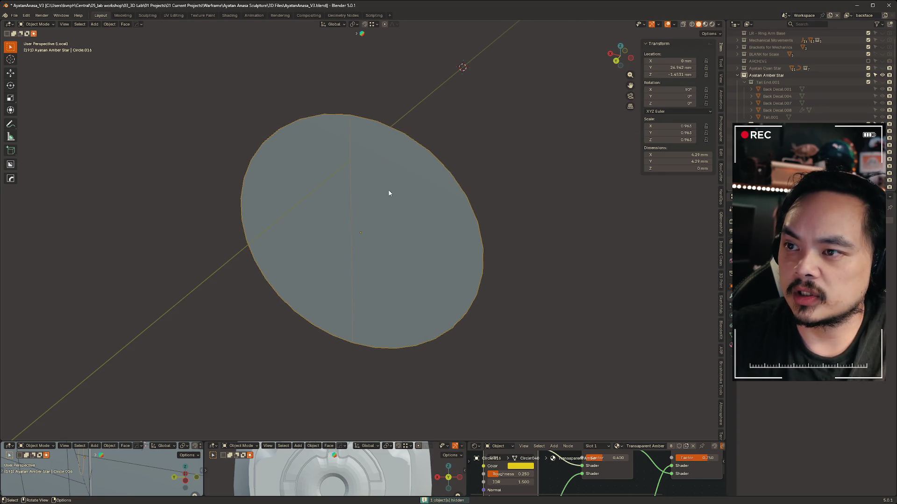
{"action": "scroll", "coordinate": [390, 195], "scroll_direction": "down", "scroll_amount": 3}
{"action": "key", "text": "Tab"}
{"action": "left_click", "coordinate": [371, 210]}
{"action": "key", "text": "a"}
{"action": "key", "text": "2"}
{"action": "key", "text": "x"}
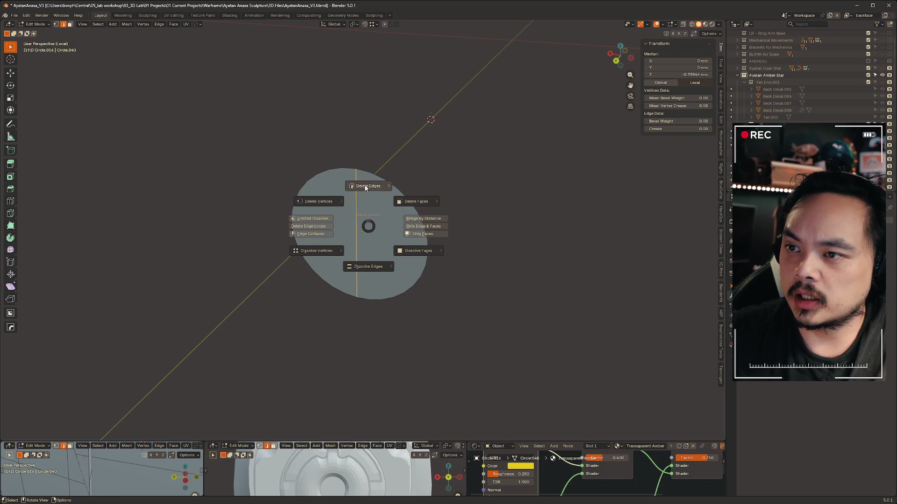
{"action": "left_click", "coordinate": [366, 187]}
Merge the outline's vertices by distance and fill it as one single face.
{"action": "key", "text": "a"}
{"action": "mouse_move", "coordinate": [471, 287]}
{"action": "middle_mouse_down"}
{"action": "mouse_move", "coordinate": [469, 194]}
{"action": "mouse_move", "coordinate": [447, 216]}
{"action": "mouse_move", "coordinate": [367, 167]}
{"action": "middle_mouse_up"}
{"action": "key", "text": "m"}
{"action": "left_click", "coordinate": [322, 166]}
{"action": "key", "text": "f"}
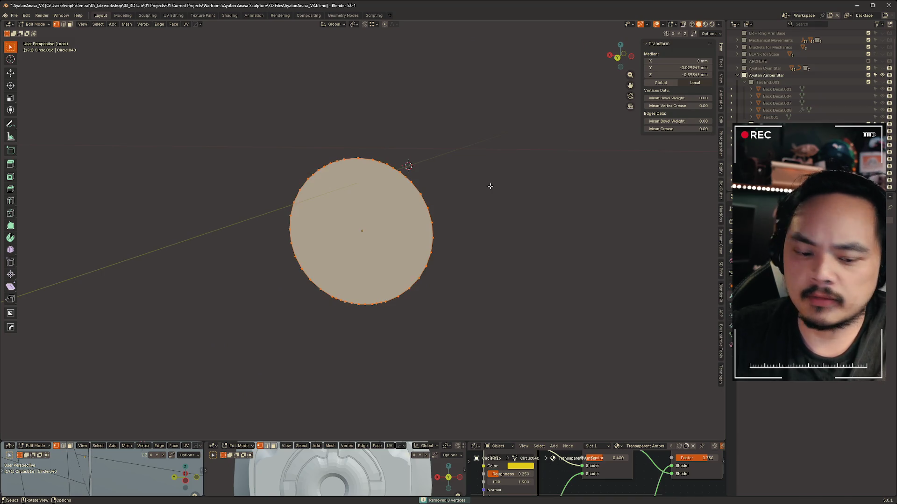
{"action": "key", "text": "shift+space"}
{"action": "mouse_move", "coordinate": [512, 134]}
{"action": "middle_mouse_down"}
{"action": "mouse_move", "coordinate": [489, 207]}
{"action": "mouse_move", "coordinate": [391, 191]}
{"action": "mouse_move", "coordinate": [351, 169]}
{"action": "mouse_move", "coordinate": [363, 172]}
{"action": "mouse_move", "coordinate": [356, 200]}
{"action": "mouse_move", "coordinate": [374, 190]}
{"action": "middle_mouse_up"}
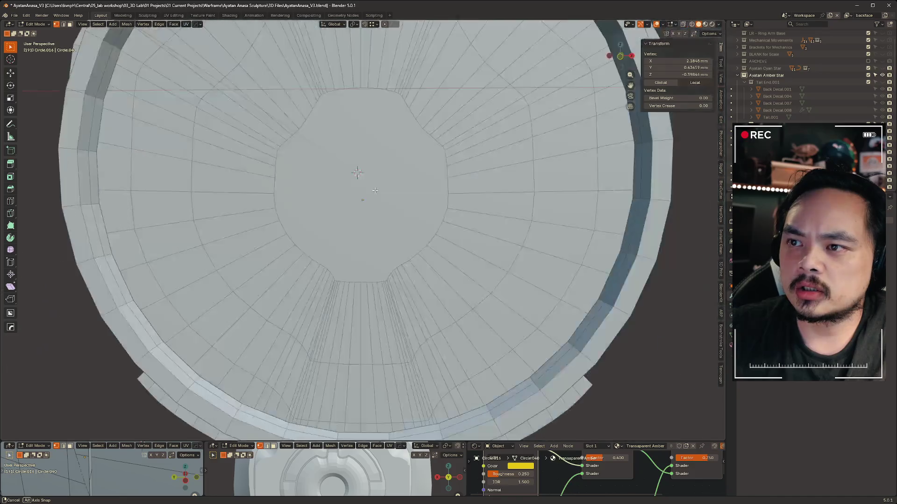
Delete the central n-gon face of Brass Trim.002.
{"action": "key", "text": "ctrl+Tab"}
{"action": "left_click", "coordinate": [385, 186]}
{"action": "key", "text": "ctrl+Tab"}
{"action": "left_click", "coordinate": [447, 183]}
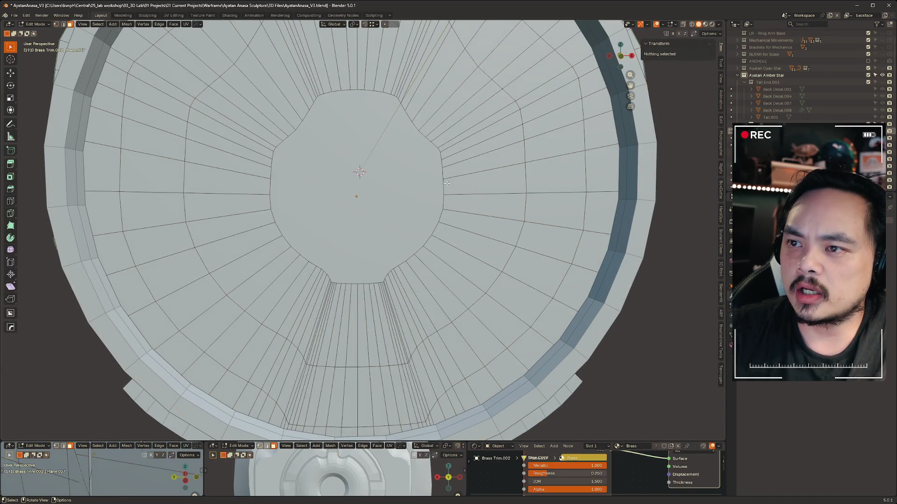
{"action": "left_click", "coordinate": [393, 166]}
{"action": "key", "text": "x"}
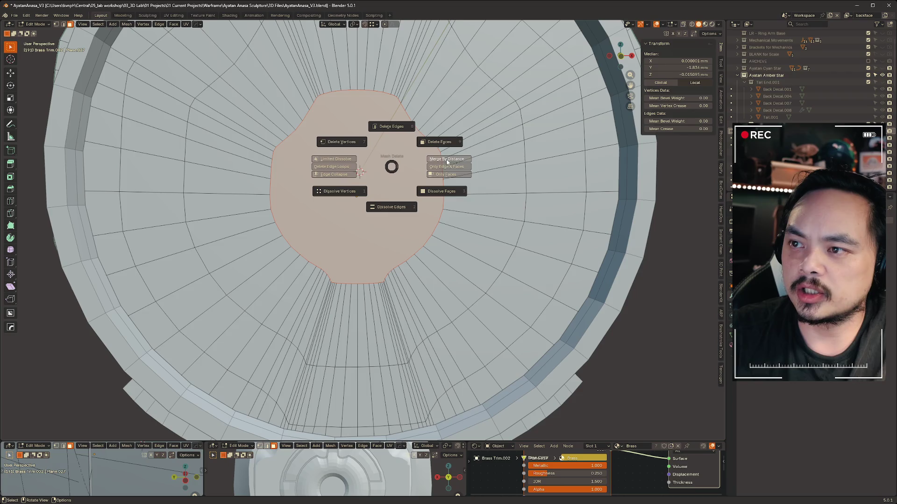
{"action": "left_click", "coordinate": [443, 143]}
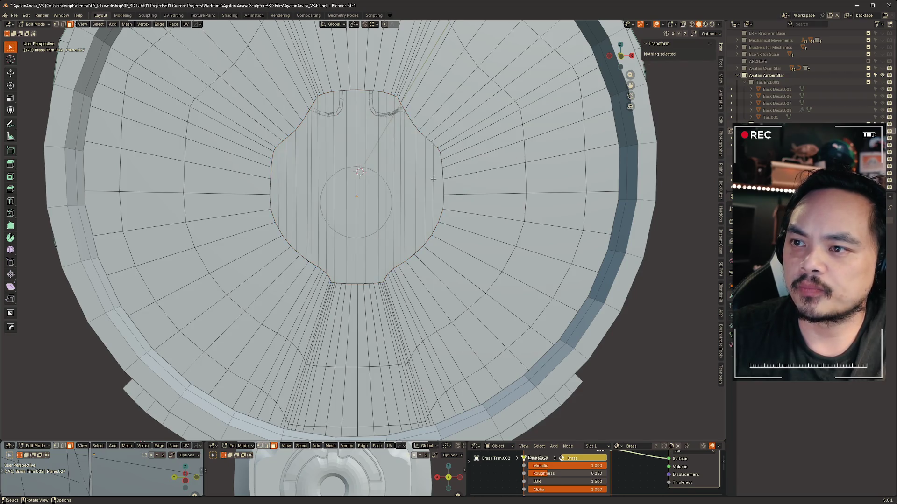
{"action": "middle_click_drag", "start_coordinate": [438, 154], "coordinate": [420, 186]}
{"action": "key", "text": "ctrl+Tab"}
{"action": "key", "text": "Tab"}
{"action": "left_click", "coordinate": [431, 190]}
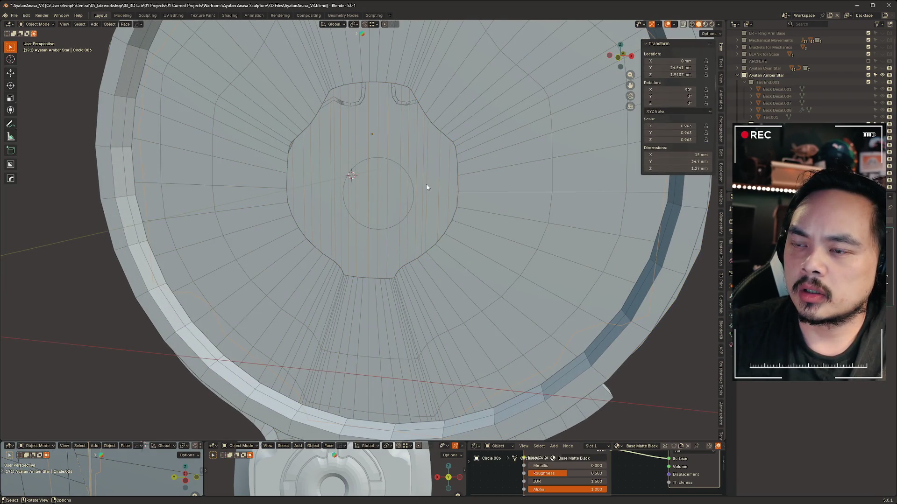
Hide Circle.006, slide centre disc Circle.016 to Y 23.589 mm, and hide the covering grey mesh.
{"action": "key", "text": "h"}
{"action": "left_click", "coordinate": [400, 185]}
{"action": "mouse_move", "coordinate": [404, 187]}
{"action": "middle_mouse_down"}
{"action": "mouse_move", "coordinate": [320, 214]}
{"action": "mouse_move", "coordinate": [383, 234]}
{"action": "mouse_move", "coordinate": [578, 234]}
{"action": "mouse_move", "coordinate": [476, 241]}
{"action": "mouse_move", "coordinate": [426, 205]}
{"action": "mouse_move", "coordinate": [449, 193]}
{"action": "mouse_move", "coordinate": [428, 168]}
{"action": "mouse_move", "coordinate": [483, 160]}
{"action": "middle_mouse_up"}
{"action": "key", "text": "g"}
{"action": "key", "text": "y"}
{"action": "left_click", "coordinate": [399, 250]}
{"action": "left_click", "coordinate": [425, 197]}
{"action": "key", "text": "h"}
In the brass trim's Edit Mode, select the outer boundary and inner circle edge loops.
{"action": "left_click", "coordinate": [429, 168]}
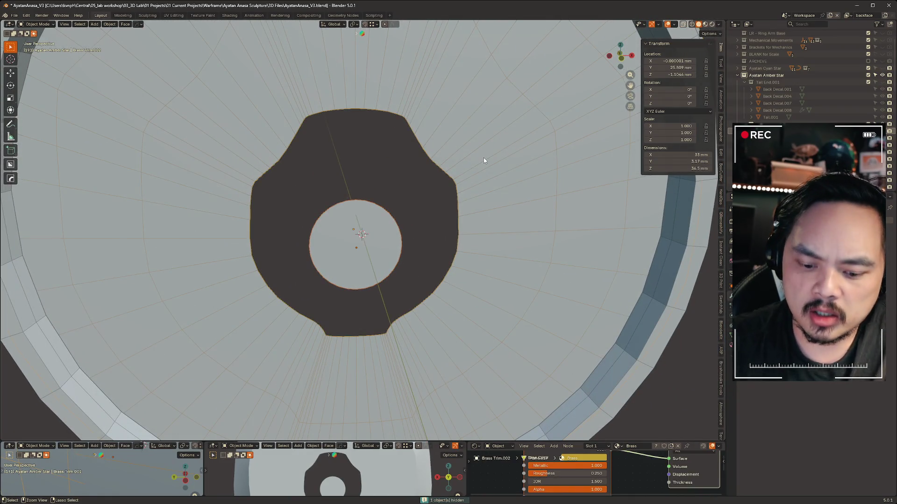
{"action": "key", "text": "z"}
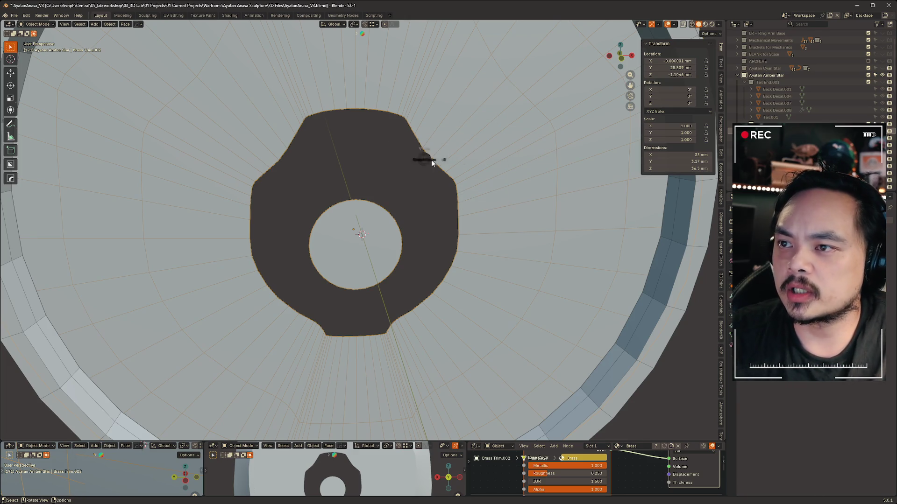
{"action": "left_click", "coordinate": [495, 160]}
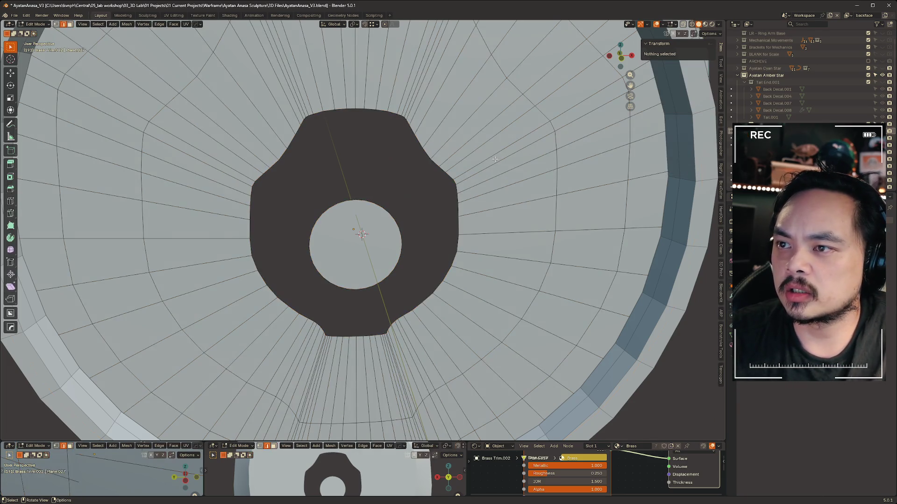
{"action": "left_click", "coordinate": [379, 205]}
{"action": "left_click", "coordinate": [417, 184]}
{"action": "left_click", "coordinate": [436, 161], "text": "alt"}
{"action": "scroll", "coordinate": [405, 192], "scroll_direction": "up", "scroll_amount": 3}
{"action": "left_click", "coordinate": [402, 197], "text": "alt"}
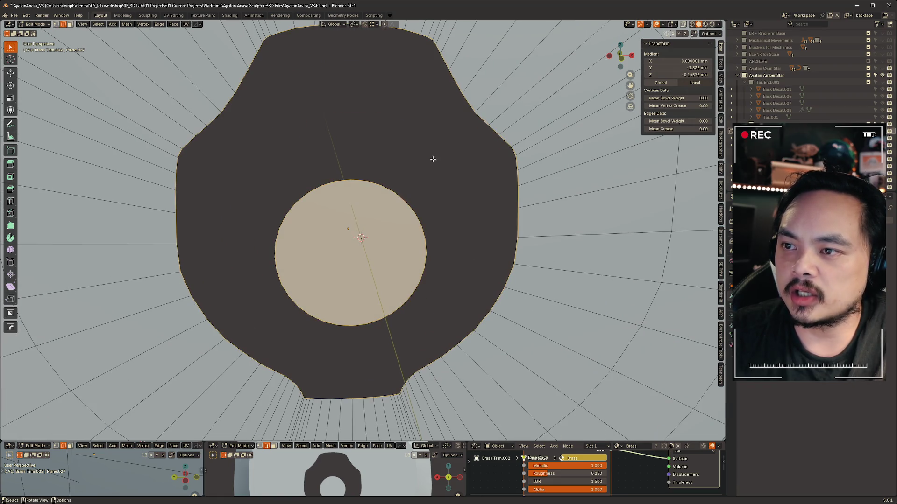
{"action": "scroll", "coordinate": [430, 156], "scroll_direction": "down", "scroll_amount": 4}
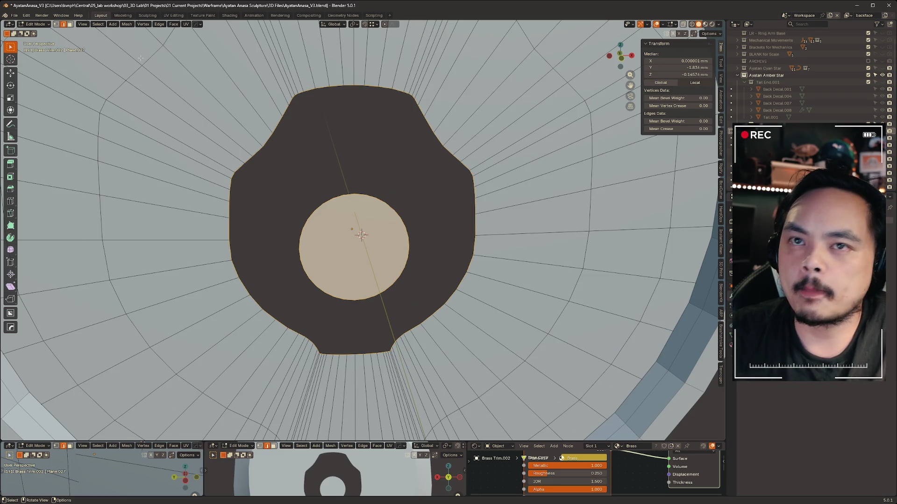
Bridge the two edge loops after undoing a failed Grid Fill attempt.
{"action": "left_click", "coordinate": [124, 25]}
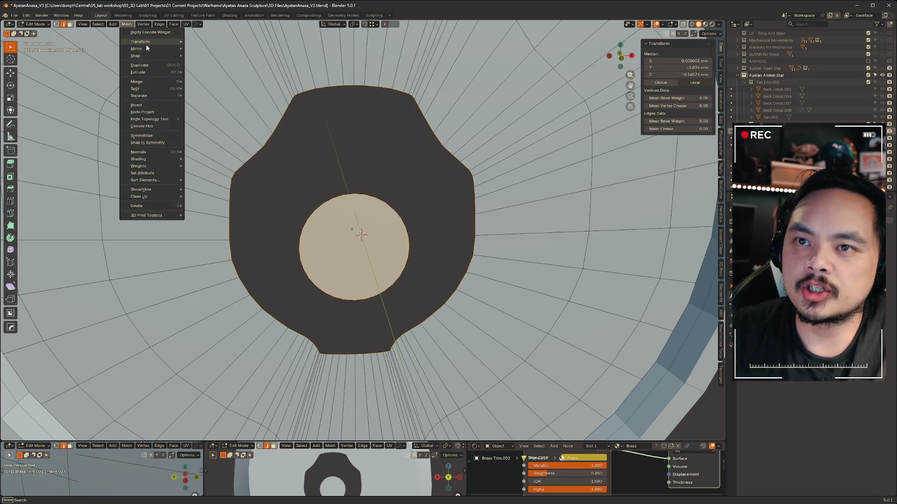
{"action": "mouse_move", "coordinate": [149, 93]}
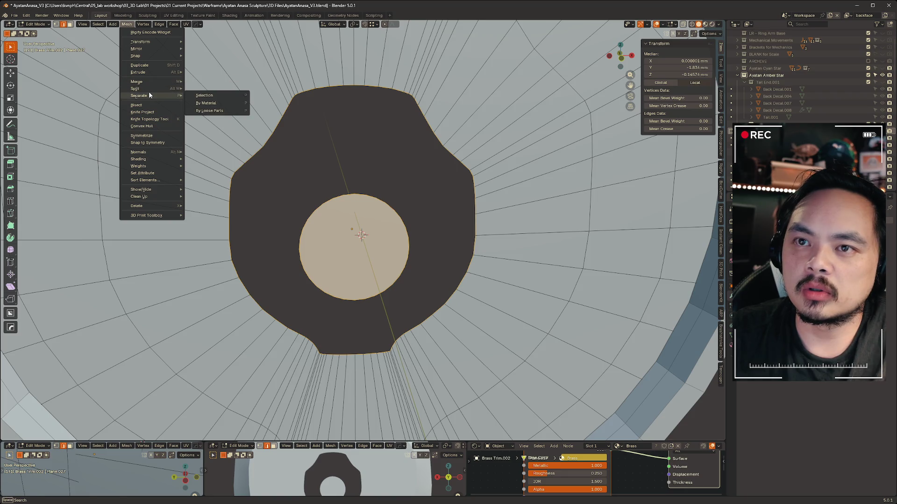
{"action": "left_click", "coordinate": [175, 25]}
{"action": "left_click", "coordinate": [185, 107]}
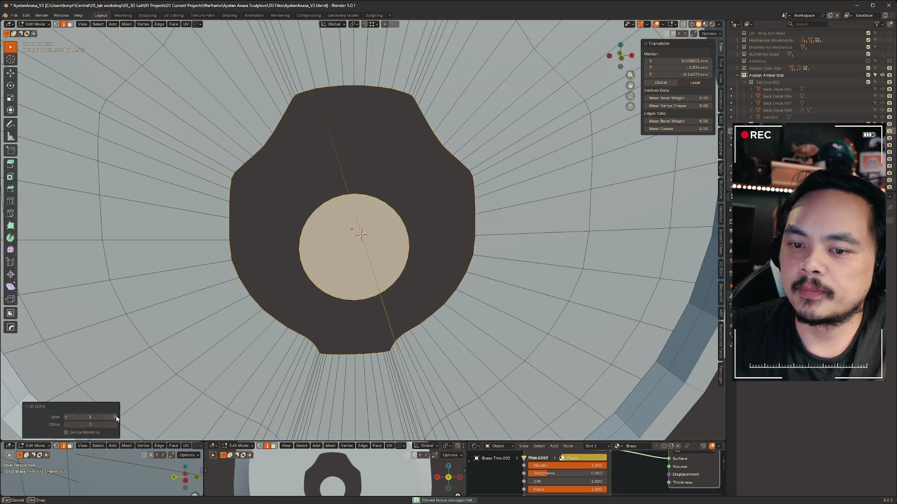
{"action": "key", "text": "ctrl+z"}
{"action": "mouse_move", "coordinate": [395, 194]}
{"action": "middle_mouse_down"}
{"action": "mouse_move", "coordinate": [410, 242]}
{"action": "mouse_move", "coordinate": [399, 218]}
{"action": "middle_mouse_up"}
{"action": "right_click", "coordinate": [400, 218]}
{"action": "mouse_move", "coordinate": [460, 169]}
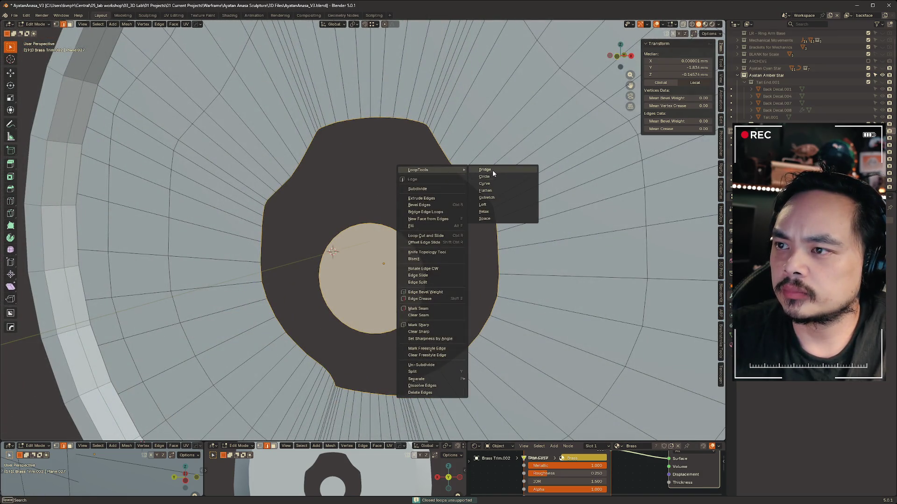
{"action": "left_click", "coordinate": [493, 170]}
Check the bridged circular hole's boundary loop, then return to Object Mode.
{"action": "key", "text": "KP_Decimal"}
{"action": "left_click", "coordinate": [502, 180]}
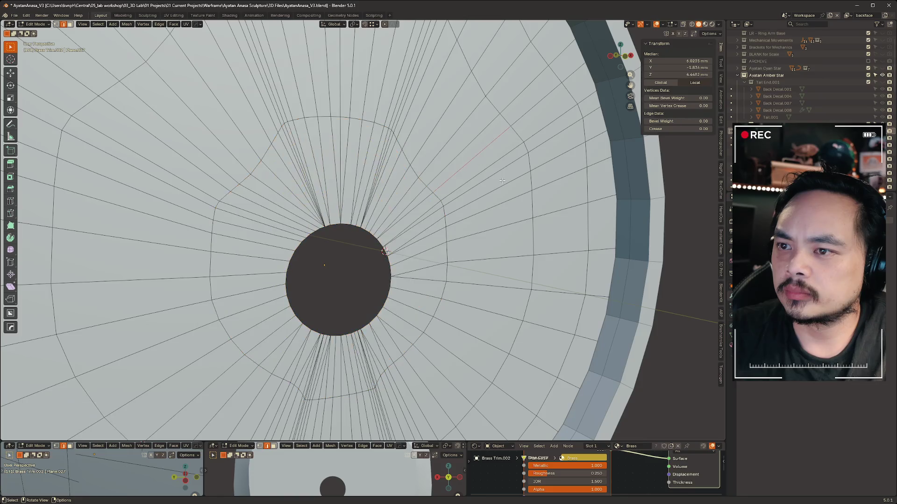
{"action": "middle_click_drag", "start_coordinate": [502, 180], "coordinate": [488, 186]}
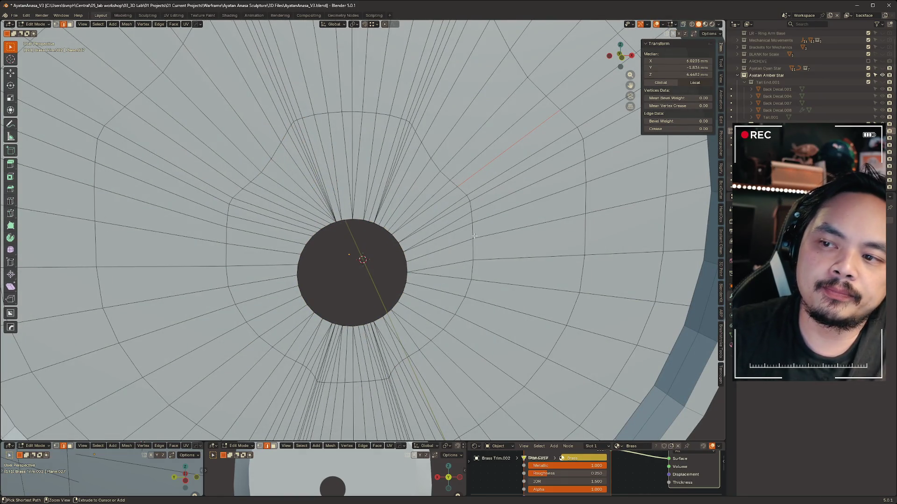
{"action": "scroll", "coordinate": [364, 232], "scroll_direction": "up", "scroll_amount": 2}
{"action": "left_click", "coordinate": [355, 217], "text": "alt"}
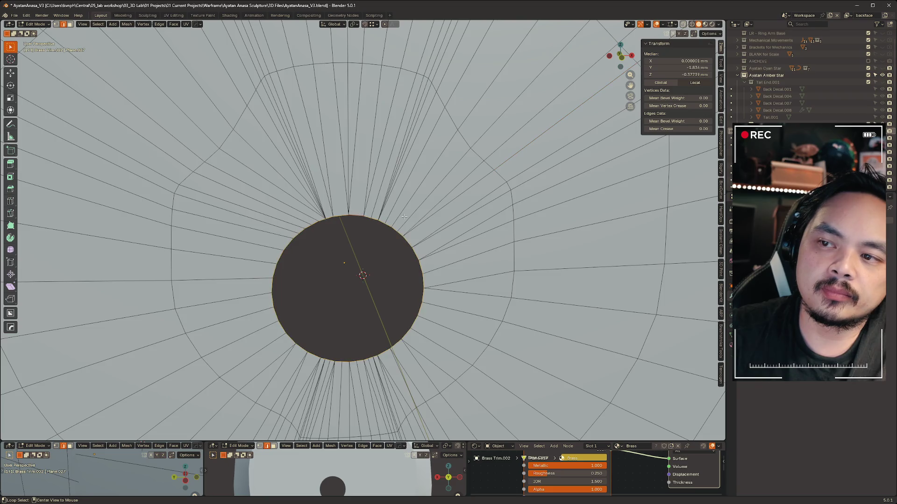
{"action": "scroll", "coordinate": [552, 206], "scroll_direction": "down", "scroll_amount": 3}
{"action": "mouse_move", "coordinate": [552, 205]}
{"action": "middle_mouse_down"}
{"action": "mouse_move", "coordinate": [435, 213]}
{"action": "mouse_move", "coordinate": [600, 221]}
{"action": "mouse_move", "coordinate": [502, 224]}
{"action": "mouse_move", "coordinate": [376, 210]}
{"action": "mouse_move", "coordinate": [391, 216]}
{"action": "middle_mouse_up"}
{"action": "scroll", "coordinate": [599, 221], "scroll_direction": "down", "scroll_amount": 3}
{"action": "key", "text": "Tab"}
{"action": "middle_click_drag", "start_coordinate": [513, 206], "coordinate": [506, 182]}
{"action": "key", "text": "slash"}
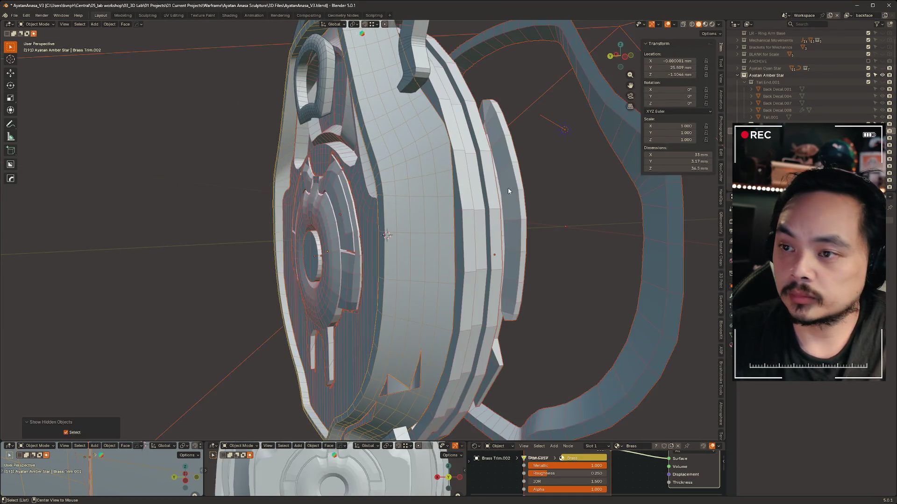
{"action": "mouse_move", "coordinate": [497, 216]}
{"action": "middle_mouse_down"}
{"action": "mouse_move", "coordinate": [396, 186]}
{"action": "mouse_move", "coordinate": [473, 197]}
{"action": "mouse_move", "coordinate": [460, 194]}
{"action": "middle_mouse_up"}
{"action": "mouse_move", "coordinate": [338, 279]}
{"action": "middle_mouse_down"}
{"action": "mouse_move", "coordinate": [355, 170]}
{"action": "mouse_move", "coordinate": [414, 218]}
{"action": "mouse_move", "coordinate": [435, 192]}
{"action": "mouse_move", "coordinate": [467, 187]}
{"action": "middle_mouse_up"}
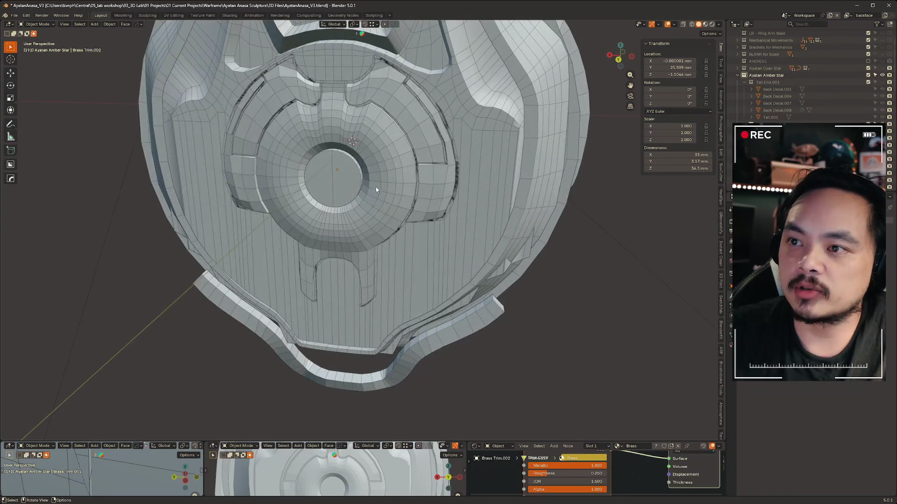
{"action": "left_click", "coordinate": [462, 189]}
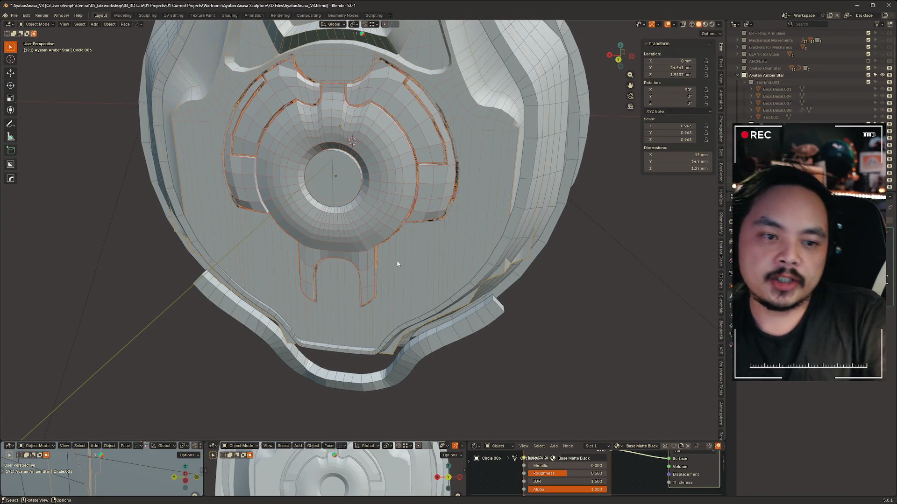
{"action": "mouse_move", "coordinate": [409, 196]}
{"action": "middle_mouse_down"}
{"action": "mouse_move", "coordinate": [453, 260]}
{"action": "mouse_move", "coordinate": [327, 236]}
{"action": "mouse_move", "coordinate": [307, 203]}
{"action": "mouse_move", "coordinate": [571, 222]}
{"action": "mouse_move", "coordinate": [514, 224]}
{"action": "mouse_move", "coordinate": [469, 220]}
{"action": "mouse_move", "coordinate": [605, 220]}
{"action": "middle_mouse_up"}
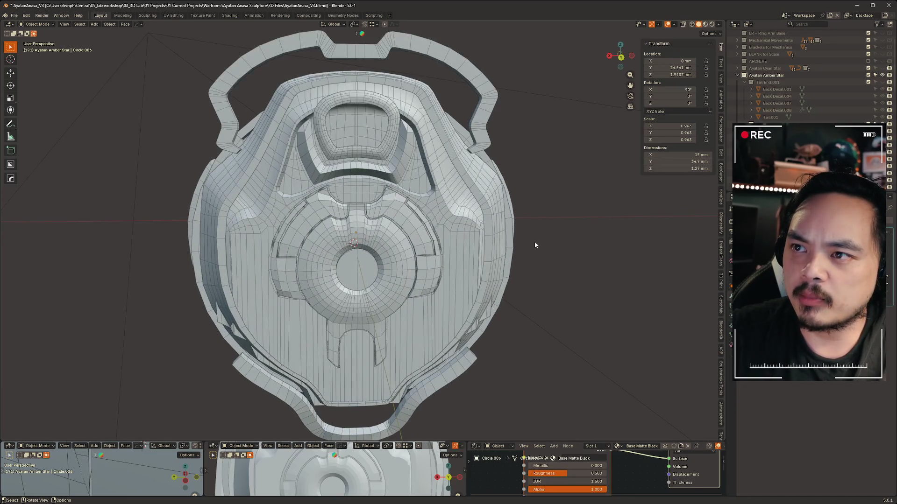
{"action": "mouse_move", "coordinate": [600, 257]}
{"action": "middle_mouse_down"}
{"action": "mouse_move", "coordinate": [485, 270]}
{"action": "mouse_move", "coordinate": [492, 268]}
{"action": "mouse_move", "coordinate": [474, 65]}
{"action": "middle_mouse_up"}
{"action": "left_click", "coordinate": [484, 71]}
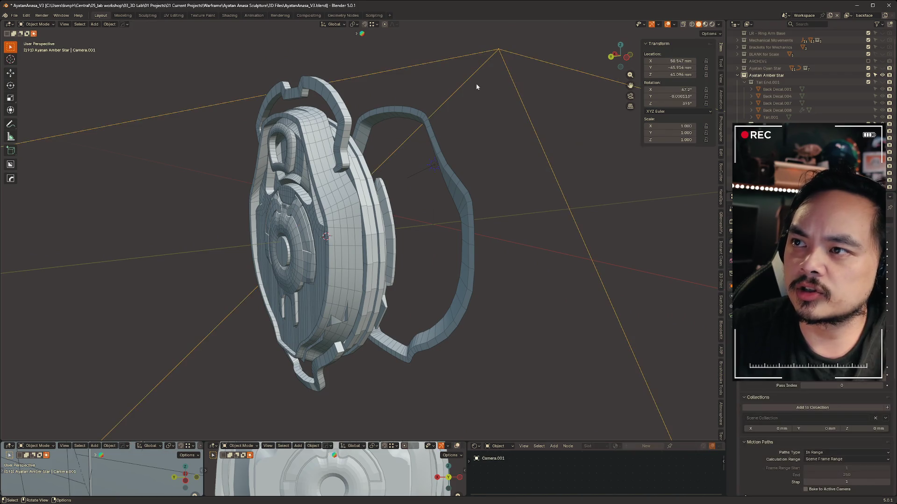
Hide the camera and sun lamp from the viewport.
{"action": "left_click", "coordinate": [422, 172], "text": "shift"}
{"action": "key", "text": "h"}
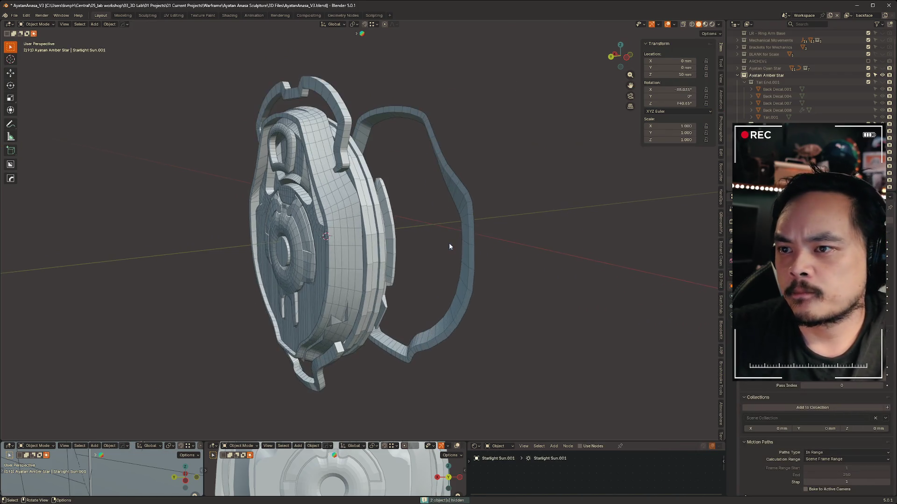
{"action": "scroll", "coordinate": [501, 208], "scroll_direction": "down", "scroll_amount": 2}
{"action": "middle_click_drag", "start_coordinate": [495, 159], "coordinate": [293, 172]}
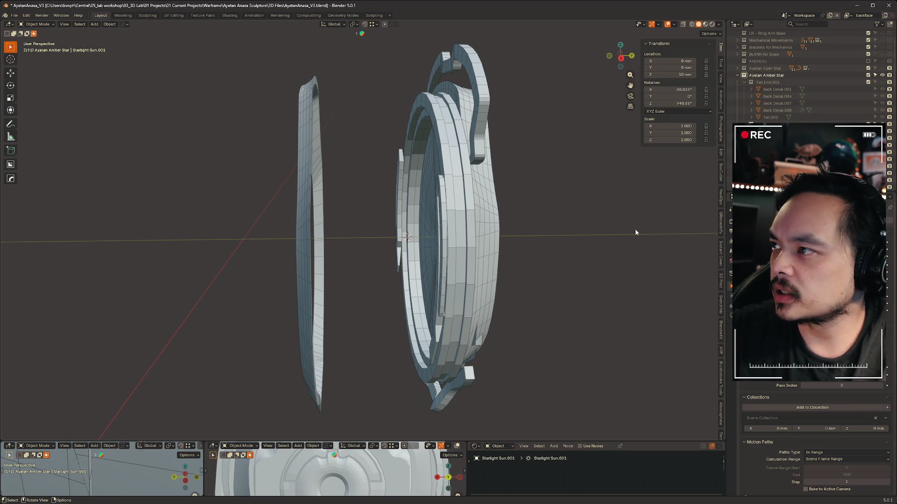
Unhide the Tail End mechanism and the tapered bell body in the outliner.
{"action": "left_click", "coordinate": [882, 83]}
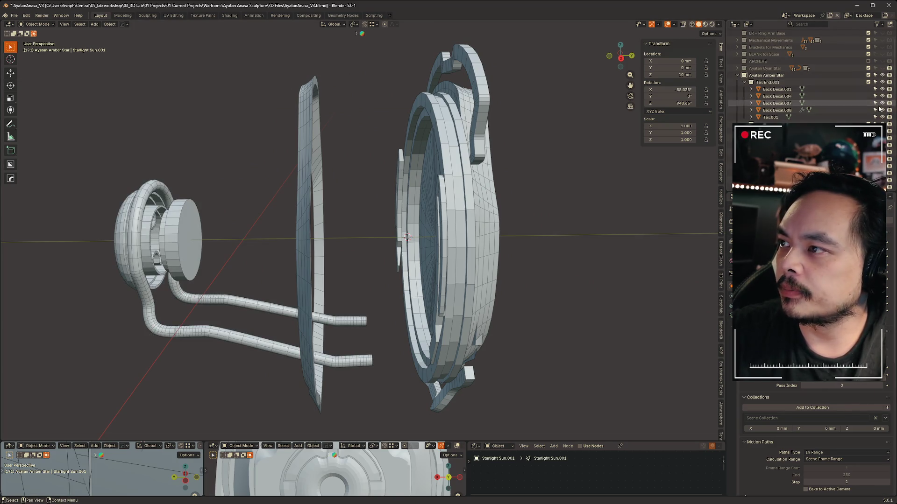
{"action": "scroll", "coordinate": [812, 75], "scroll_direction": "down", "scroll_amount": 3}
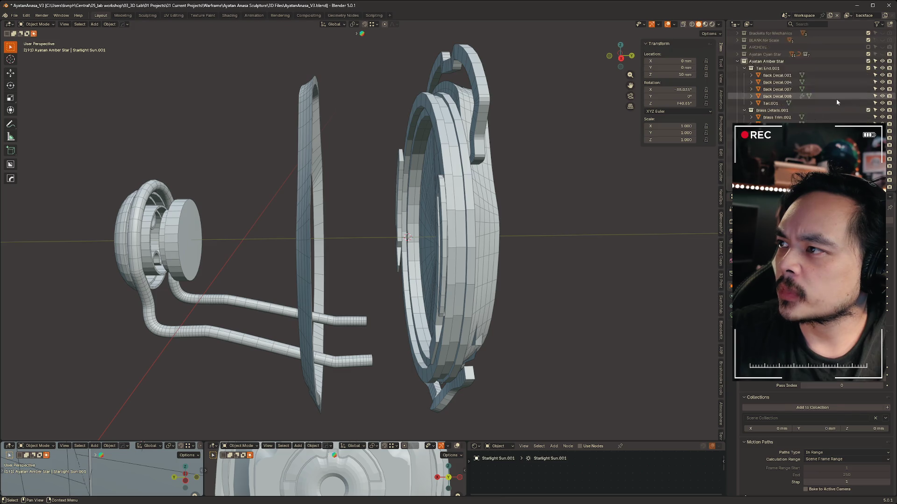
{"action": "left_click", "coordinate": [882, 131]}
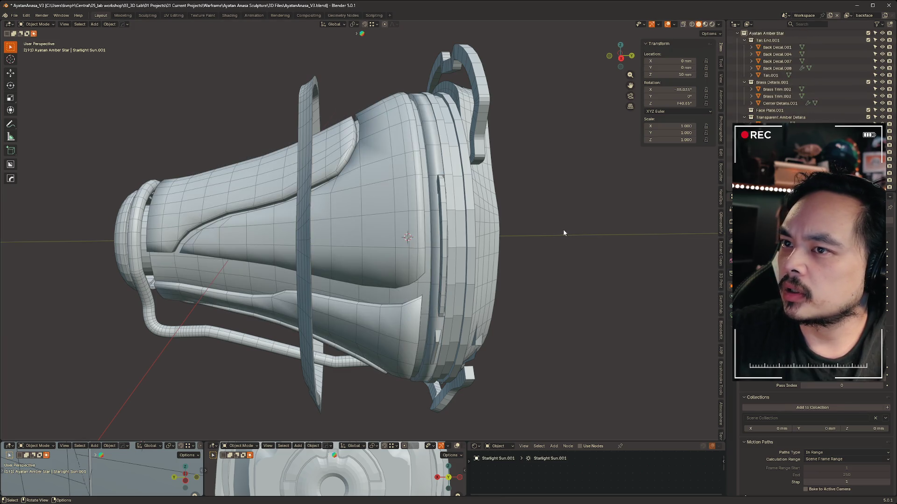
Slide Brass Trim.003 about -20 mm along the Y axis.
{"action": "left_click", "coordinate": [314, 108]}
{"action": "key", "text": "g"}
{"action": "key", "text": "y"}
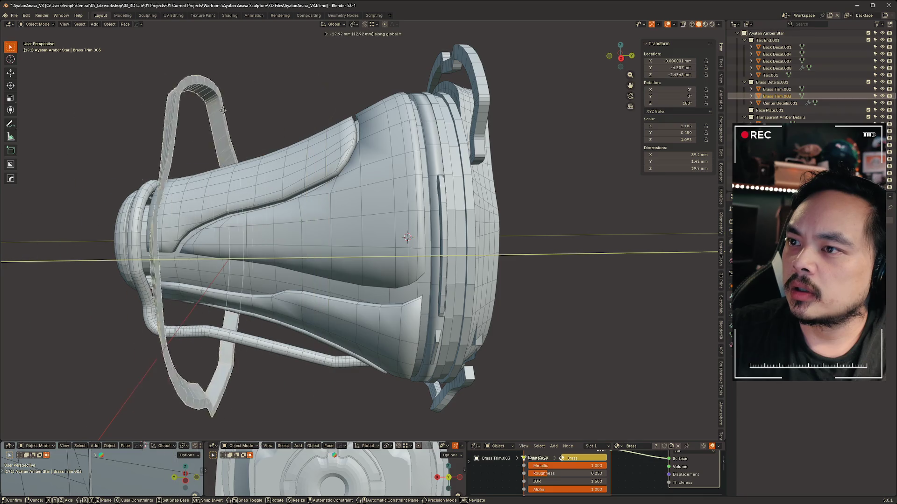
{"action": "left_click", "coordinate": [419, 141]}
{"action": "middle_click_drag", "start_coordinate": [419, 142], "coordinate": [503, 156]}
{"action": "middle_click_drag", "start_coordinate": [245, 158], "coordinate": [394, 81]}
Switch the viewport to Material Preview to show the brass and matte black materials.
{"action": "left_click", "coordinate": [559, 149]}
{"action": "key", "text": "z"}
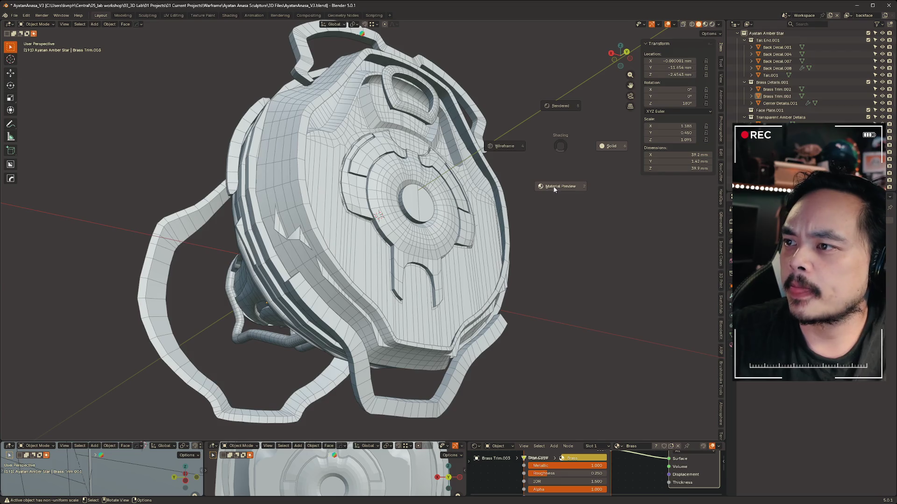
{"action": "left_click", "coordinate": [554, 189]}
{"action": "middle_click_drag", "start_coordinate": [565, 185], "coordinate": [452, 260]}
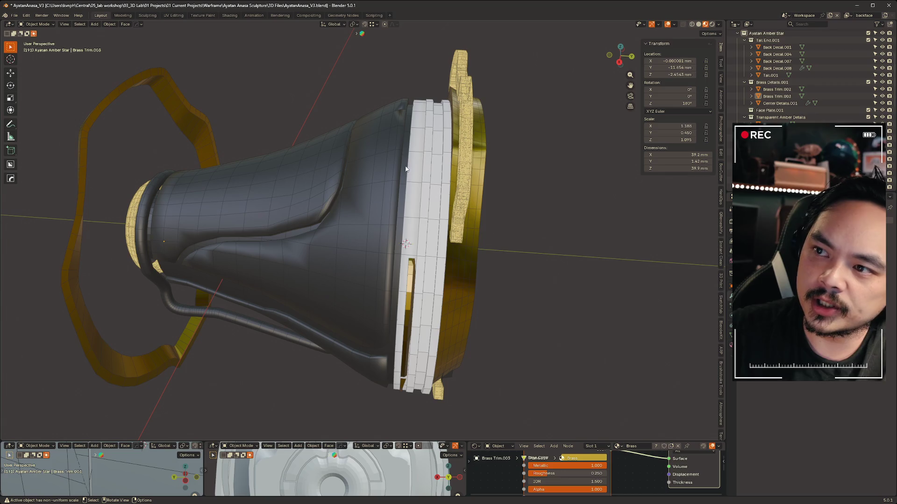
{"action": "mouse_move", "coordinate": [542, 227]}
{"action": "middle_mouse_down"}
{"action": "mouse_move", "coordinate": [570, 190]}
{"action": "mouse_move", "coordinate": [396, 159]}
{"action": "mouse_move", "coordinate": [444, 158]}
{"action": "middle_mouse_up"}
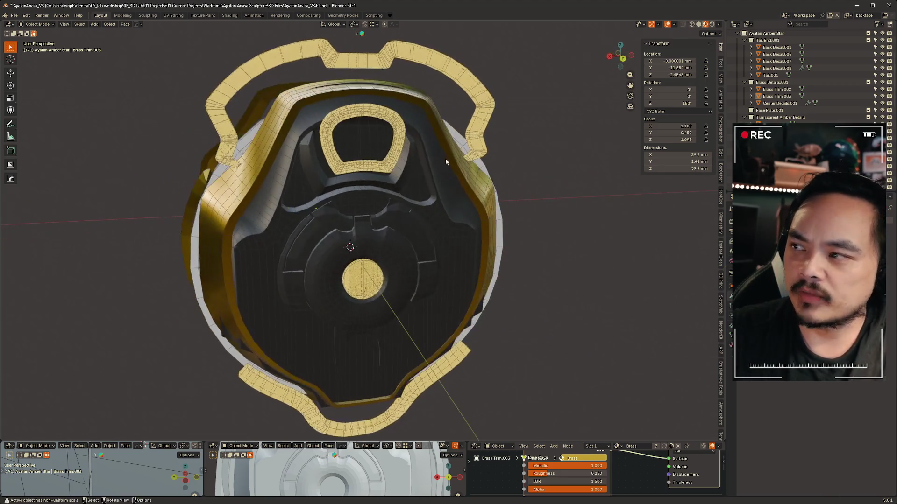
Hide the centre detail, dark face plate and amber front surface to see inside.
{"action": "left_click", "coordinate": [328, 214]}
{"action": "key", "text": "h"}
{"action": "left_click", "coordinate": [323, 216]}
{"action": "key", "text": "h"}
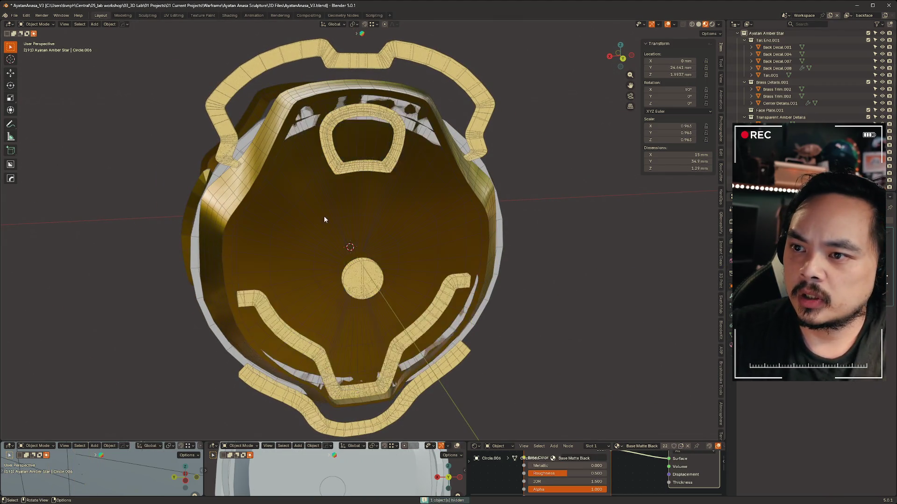
{"action": "left_click", "coordinate": [369, 204]}
{"action": "key", "text": "h"}
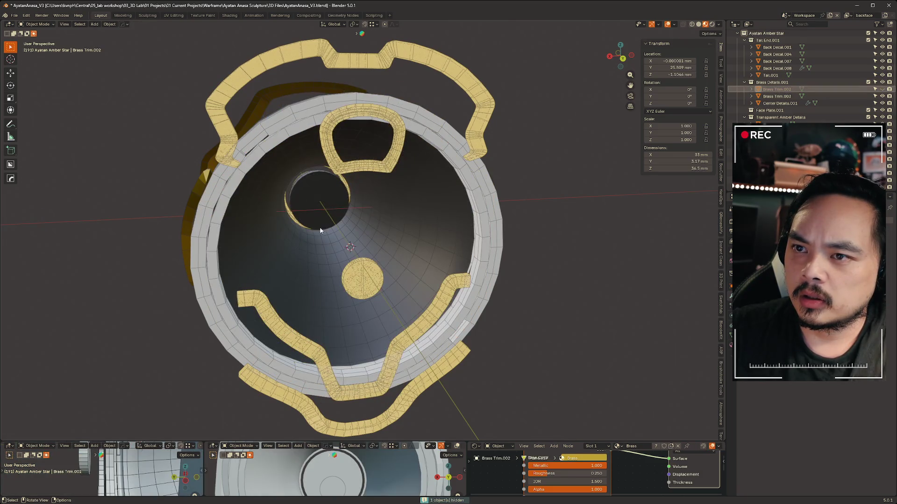
{"action": "middle_click_drag", "start_coordinate": [320, 229], "coordinate": [412, 149]}
Pull the outer white shell rim outward along Y with G Y.
{"action": "left_click", "coordinate": [393, 118]}
{"action": "key", "text": "g"}
{"action": "key", "text": "y"}
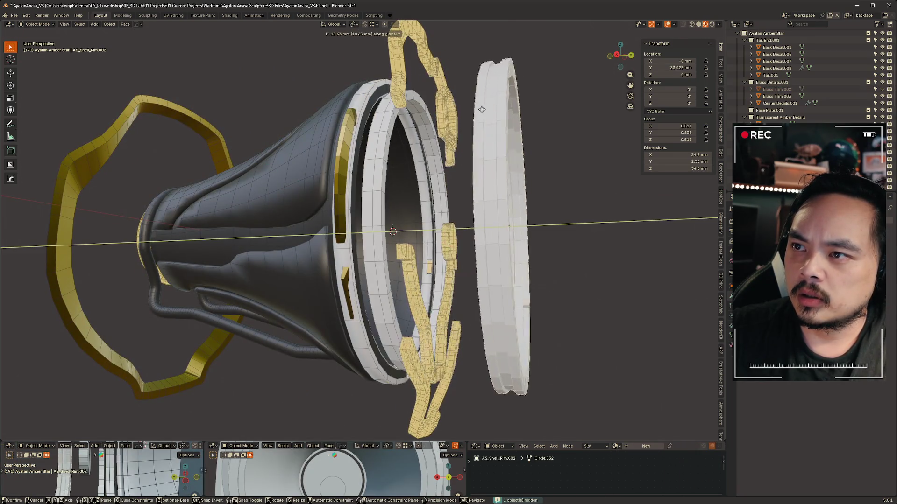
{"action": "left_click", "coordinate": [579, 154]}
{"action": "mouse_move", "coordinate": [579, 154]}
{"action": "middle_mouse_down"}
{"action": "mouse_move", "coordinate": [587, 151]}
{"action": "mouse_move", "coordinate": [358, 144]}
{"action": "mouse_move", "coordinate": [378, 133]}
{"action": "middle_mouse_up"}
Pull the inner rim along Y so it sits beside the outer rim.
{"action": "left_click", "coordinate": [154, 93]}
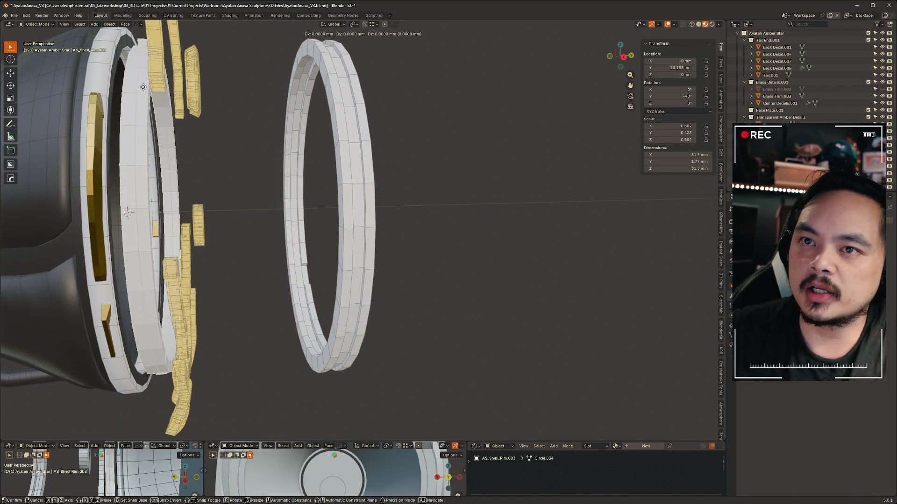
{"action": "key", "text": "g"}
{"action": "key", "text": "y"}
{"action": "left_click", "coordinate": [525, 95]}
{"action": "mouse_move", "coordinate": [476, 150]}
{"action": "middle_mouse_down"}
{"action": "mouse_move", "coordinate": [505, 229]}
{"action": "mouse_move", "coordinate": [470, 205]}
{"action": "middle_mouse_up"}
{"action": "mouse_move", "coordinate": [396, 150]}
{"action": "middle_mouse_down"}
{"action": "mouse_move", "coordinate": [383, 146]}
{"action": "mouse_move", "coordinate": [401, 150]}
{"action": "mouse_move", "coordinate": [484, 122]}
{"action": "middle_mouse_up"}
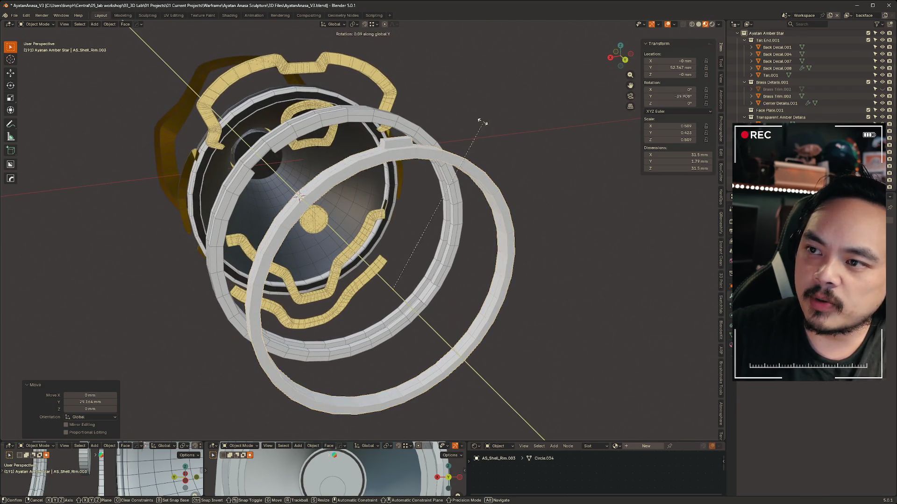
Try repositioning and rotating a rim about Y, then undo the trial change.
{"action": "key", "text": "h"}
{"action": "key", "text": "g"}
{"action": "key", "text": "y"}
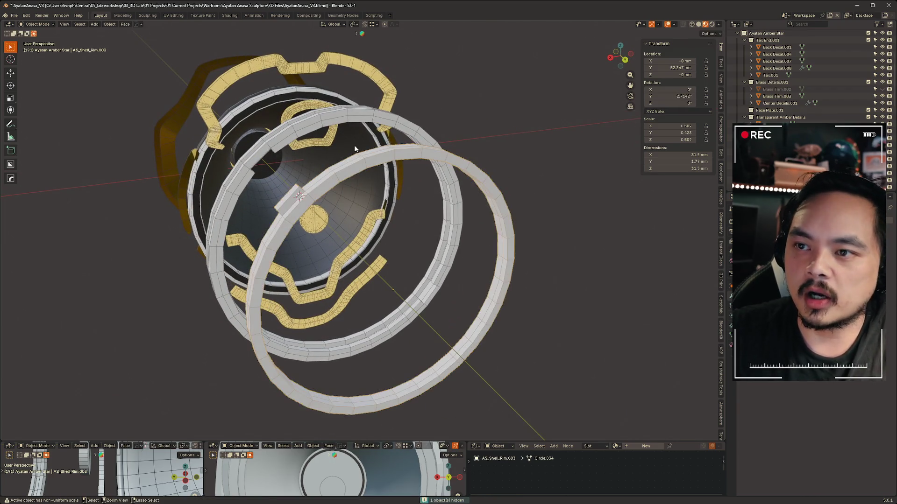
{"action": "left_click", "coordinate": [325, 102]}
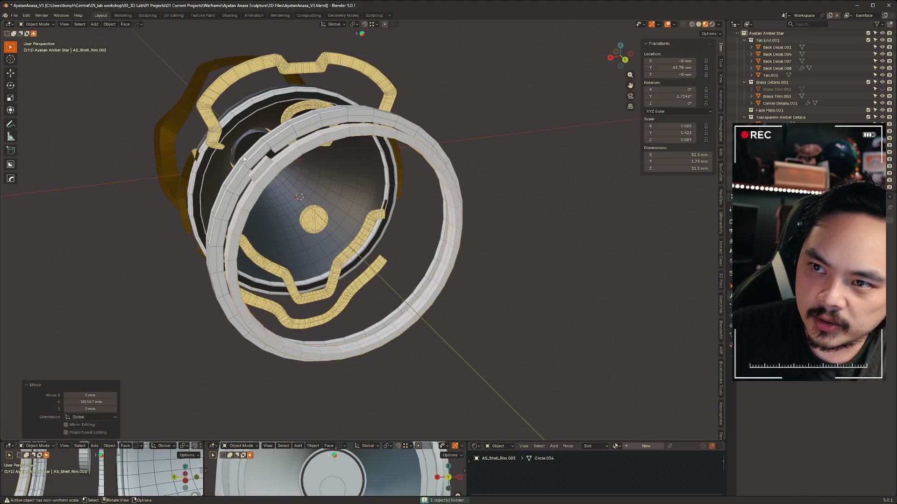
{"action": "scroll", "coordinate": [249, 112], "scroll_direction": "up", "scroll_amount": 4}
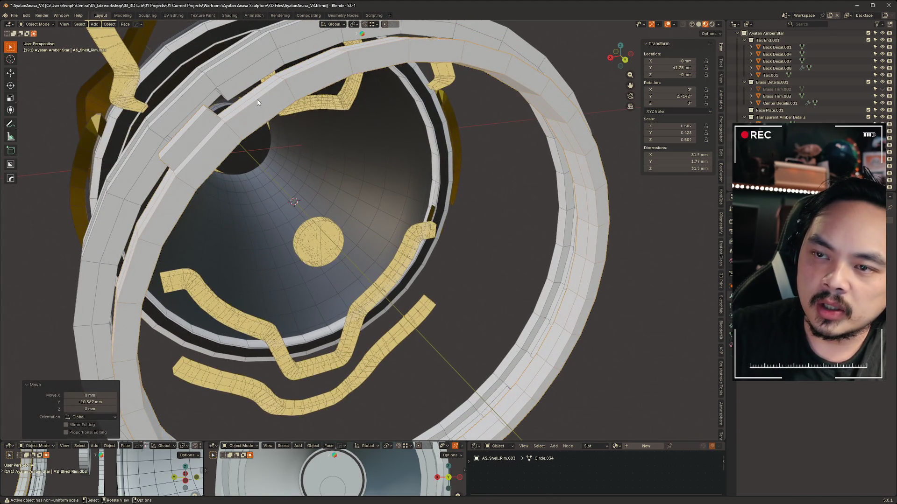
{"action": "key", "text": "r"}
{"action": "key", "text": "y"}
{"action": "left_click", "coordinate": [498, 243]}
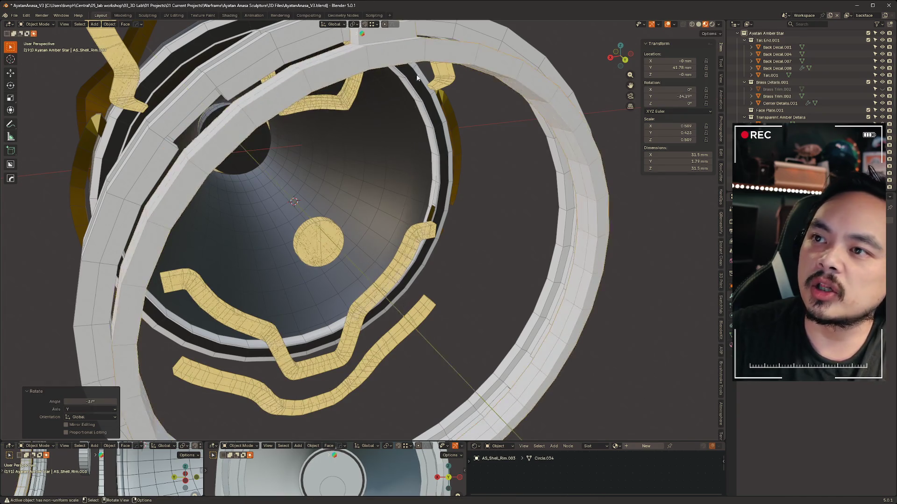
{"action": "scroll", "coordinate": [498, 243], "scroll_direction": "down", "scroll_amount": 4}
{"action": "mouse_move", "coordinate": [498, 243]}
{"action": "middle_mouse_down"}
{"action": "mouse_move", "coordinate": [283, 210]}
{"action": "mouse_move", "coordinate": [426, 193]}
{"action": "middle_mouse_up"}
{"action": "key", "text": "ctrl+z"}
{"action": "key", "text": "ctrl+z"}
{"action": "key", "text": "ctrl+z"}
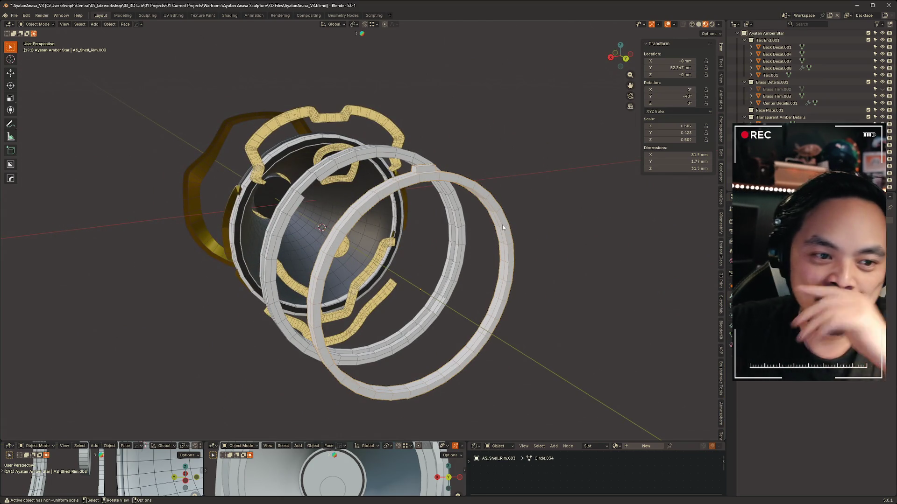
Review the exploded view, checking the bell shell and both separated rims from several angles.
{"action": "mouse_move", "coordinate": [515, 283]}
{"action": "middle_mouse_down"}
{"action": "mouse_move", "coordinate": [364, 220]}
{"action": "mouse_move", "coordinate": [464, 197]}
{"action": "mouse_move", "coordinate": [550, 217]}
{"action": "mouse_move", "coordinate": [443, 212]}
{"action": "mouse_move", "coordinate": [455, 213]}
{"action": "mouse_move", "coordinate": [358, 234]}
{"action": "mouse_move", "coordinate": [327, 221]}
{"action": "mouse_move", "coordinate": [396, 174]}
{"action": "middle_mouse_up"}
{"action": "left_click", "coordinate": [350, 212]}
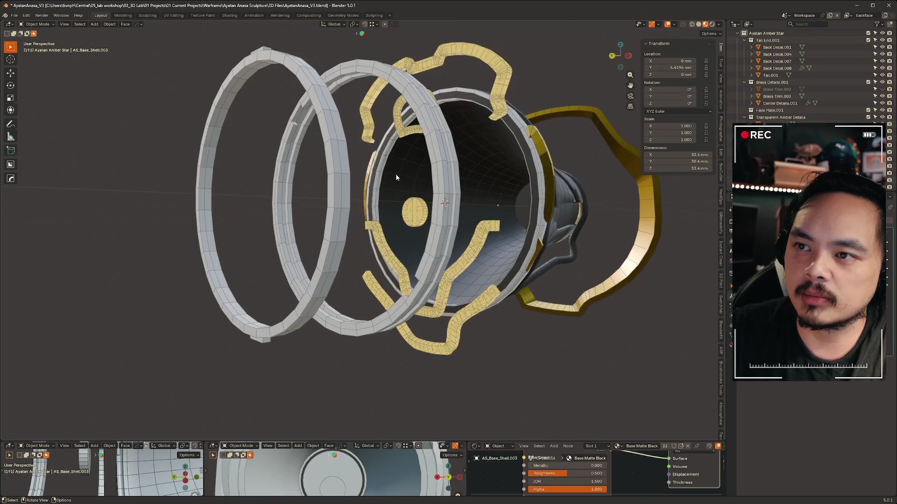
{"action": "left_click", "coordinate": [336, 118]}
{"action": "mouse_move", "coordinate": [296, 113]}
{"action": "middle_mouse_down"}
{"action": "mouse_move", "coordinate": [341, 149]}
{"action": "mouse_move", "coordinate": [362, 133]}
{"action": "mouse_move", "coordinate": [405, 125]}
{"action": "mouse_move", "coordinate": [164, 122]}
{"action": "middle_mouse_up"}
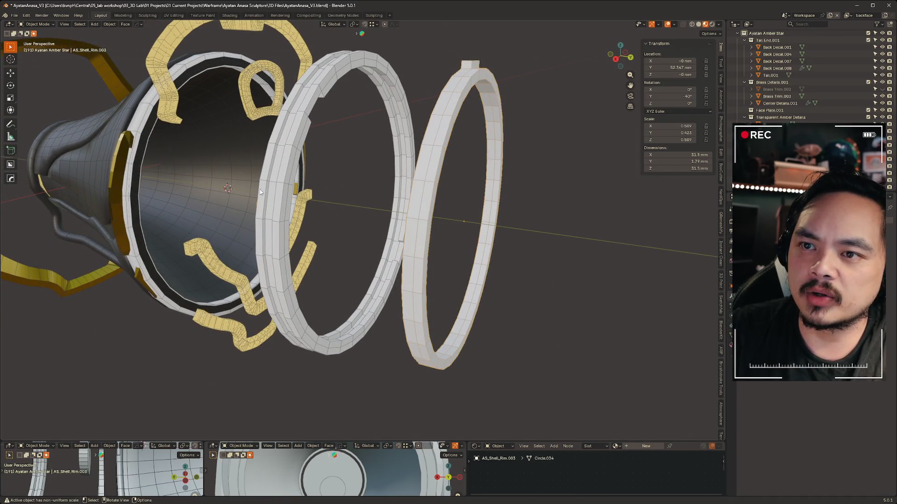
{"action": "middle_click_drag", "start_coordinate": [304, 153], "coordinate": [285, 154]}
{"action": "middle_click_drag", "start_coordinate": [261, 184], "coordinate": [371, 96]}
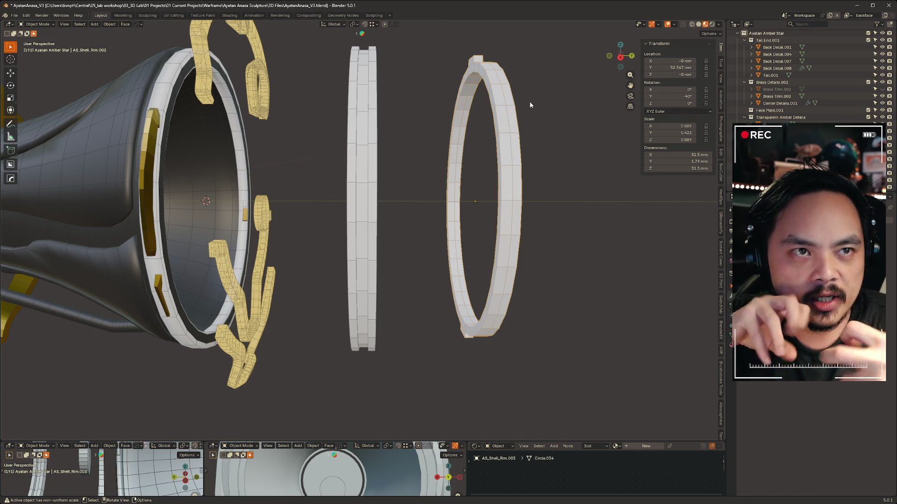
{"action": "middle_click_drag", "start_coordinate": [431, 204], "coordinate": [337, 212]}
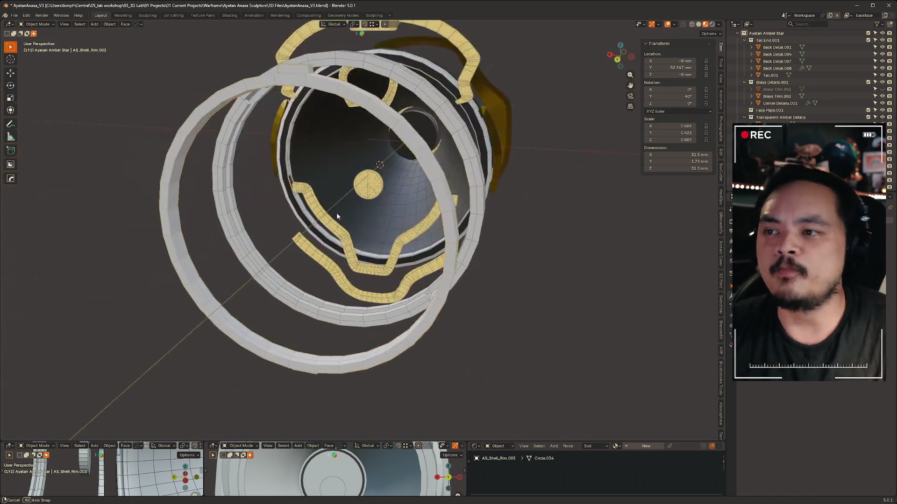
{"action": "left_click", "coordinate": [572, 238]}
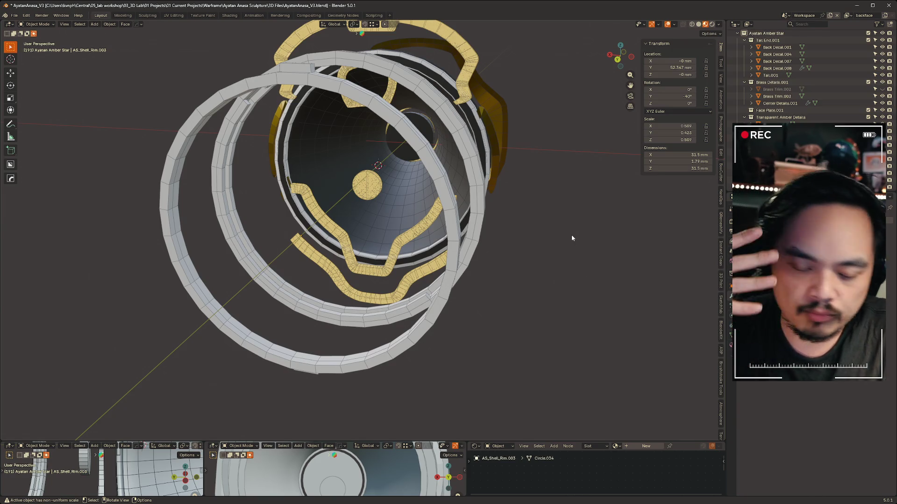
{"action": "mouse_move", "coordinate": [572, 238]}
{"action": "middle_mouse_down"}
{"action": "mouse_move", "coordinate": [558, 224]}
{"action": "mouse_move", "coordinate": [514, 250]}
{"action": "middle_mouse_up"}
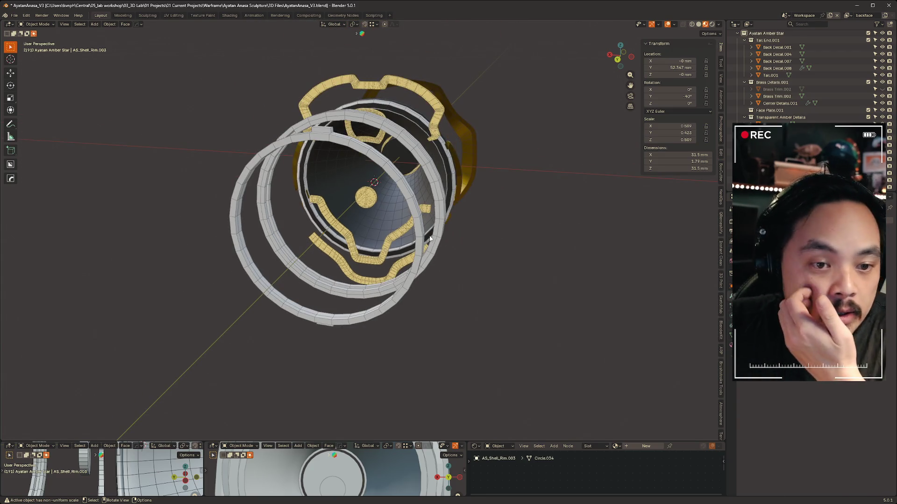
{"action": "mouse_move", "coordinate": [459, 231]}
{"action": "middle_mouse_down"}
{"action": "mouse_move", "coordinate": [428, 215]}
{"action": "mouse_move", "coordinate": [320, 267]}
{"action": "mouse_move", "coordinate": [127, 240]}
{"action": "mouse_move", "coordinate": [118, 220]}
{"action": "mouse_move", "coordinate": [92, 230]}
{"action": "middle_mouse_up"}
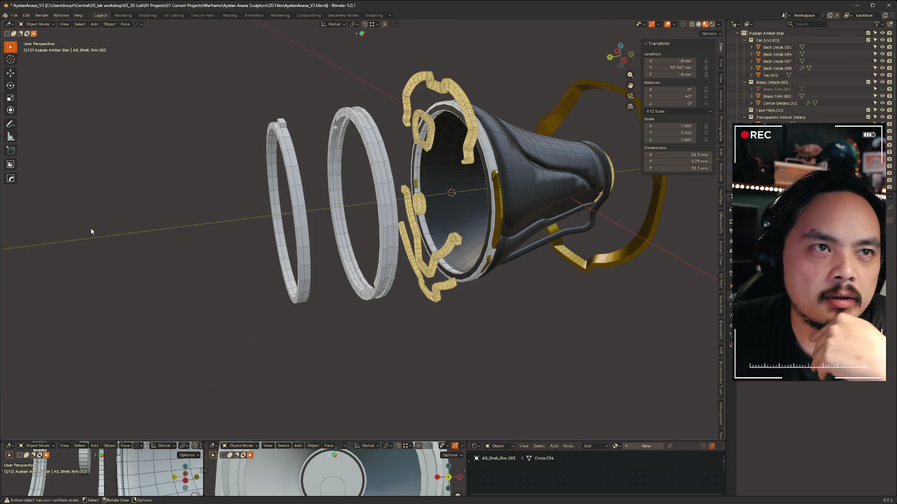
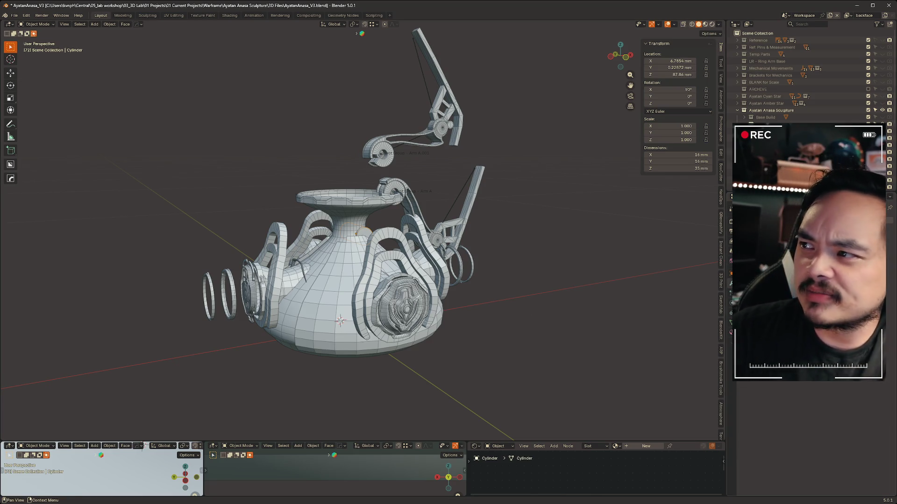
Hide the Ayatan Anasa Sculpture collection and show the Ayatan Amber Star collection.
{"action": "left_click", "coordinate": [883, 110]}
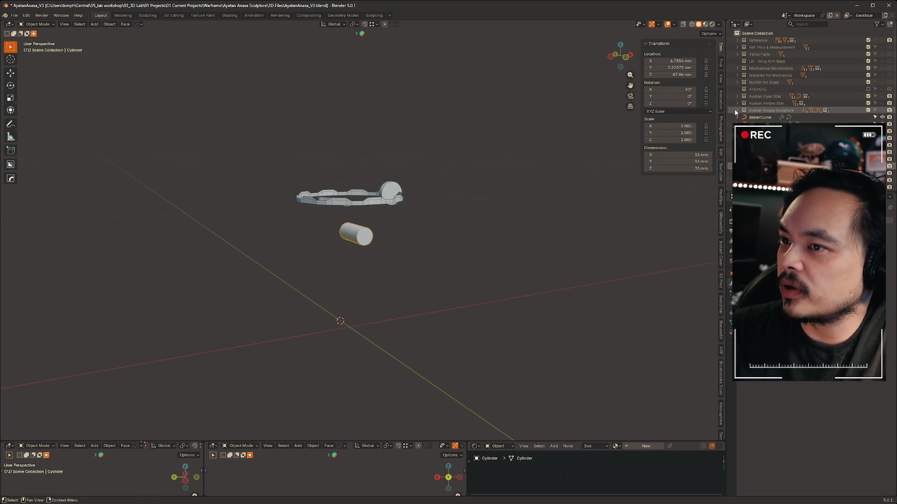
{"action": "middle_click_drag", "start_coordinate": [439, 167], "coordinate": [507, 176]}
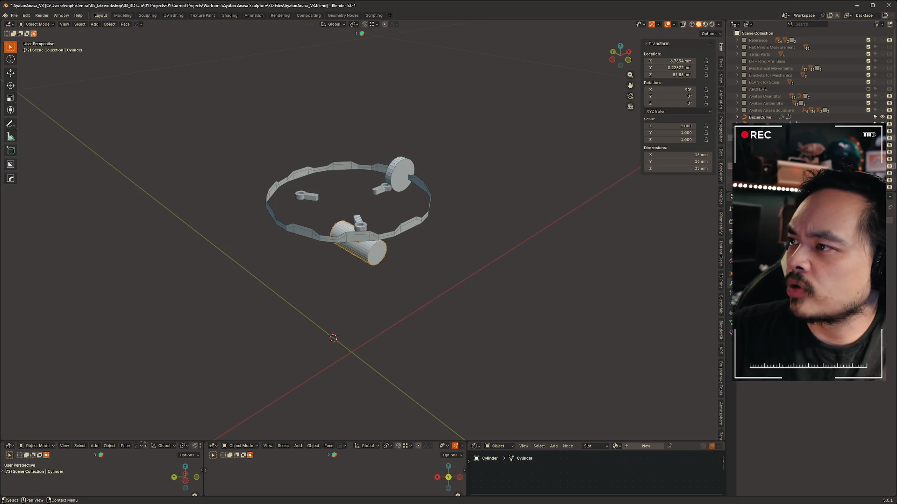
{"action": "left_click", "coordinate": [883, 103]}
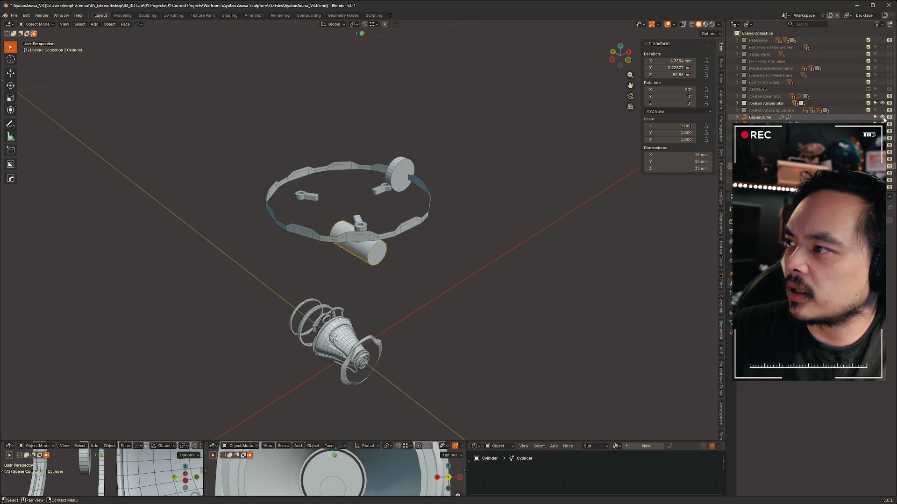
{"action": "mouse_move", "coordinate": [618, 200]}
{"action": "middle_mouse_down"}
{"action": "mouse_move", "coordinate": [474, 239]}
{"action": "mouse_move", "coordinate": [458, 226]}
{"action": "mouse_move", "coordinate": [501, 220]}
{"action": "mouse_move", "coordinate": [568, 251]}
{"action": "mouse_move", "coordinate": [629, 237]}
{"action": "mouse_move", "coordinate": [490, 178]}
{"action": "middle_mouse_up"}
{"action": "left_click_drag", "start_coordinate": [286, 86], "coordinate": [505, 225]}
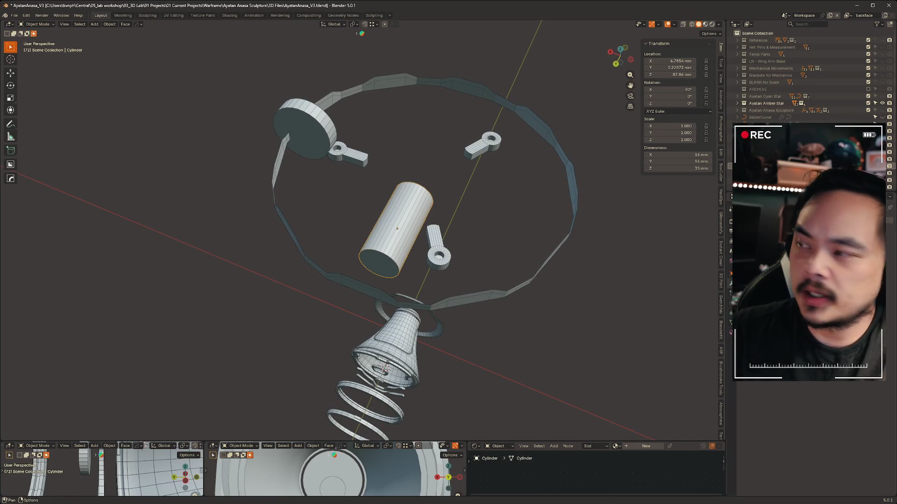
Make Ayatan Amber Star the active collection and hide its cylinder, keys, disk and ring parts.
{"action": "left_click", "coordinate": [766, 103]}
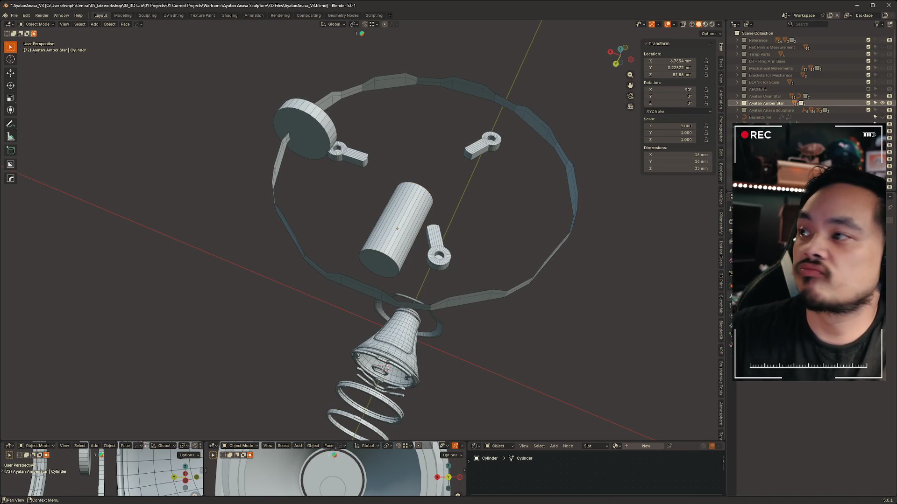
{"action": "left_click", "coordinate": [889, 152]}
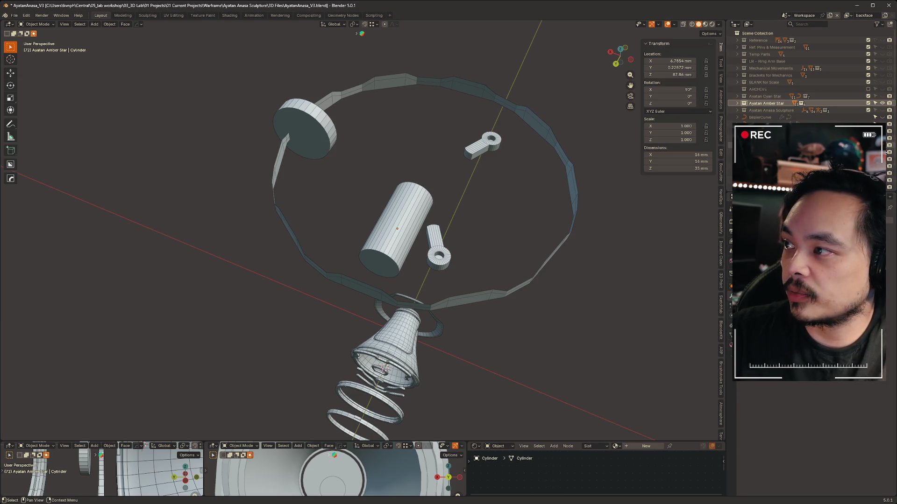
{"action": "middle_click_drag", "start_coordinate": [528, 355], "coordinate": [353, 217]}
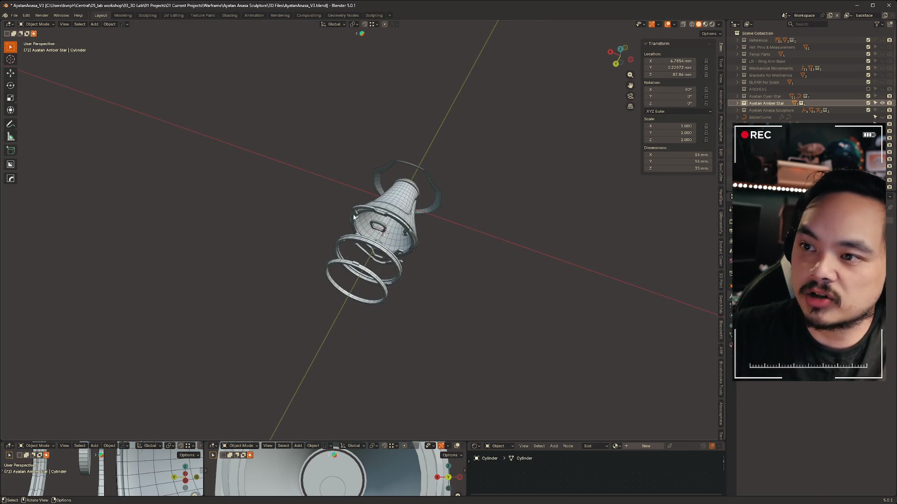
Select the AS_Shell_Detail 1.001 panel on the bell and inspect it from several angles.
{"action": "left_click", "coordinate": [353, 217]}
{"action": "key", "text": "Up"}
{"action": "scroll", "coordinate": [459, 231], "scroll_direction": "up", "scroll_amount": 7}
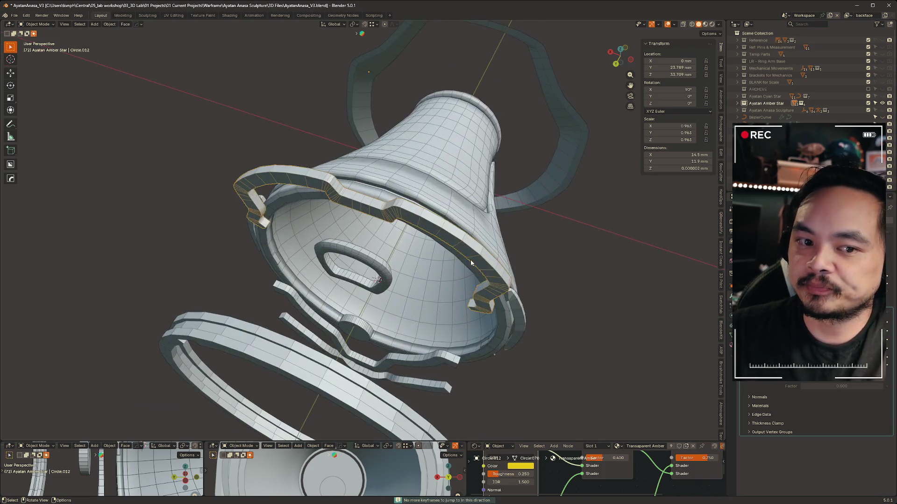
{"action": "scroll", "coordinate": [564, 327], "scroll_direction": "down", "scroll_amount": 2}
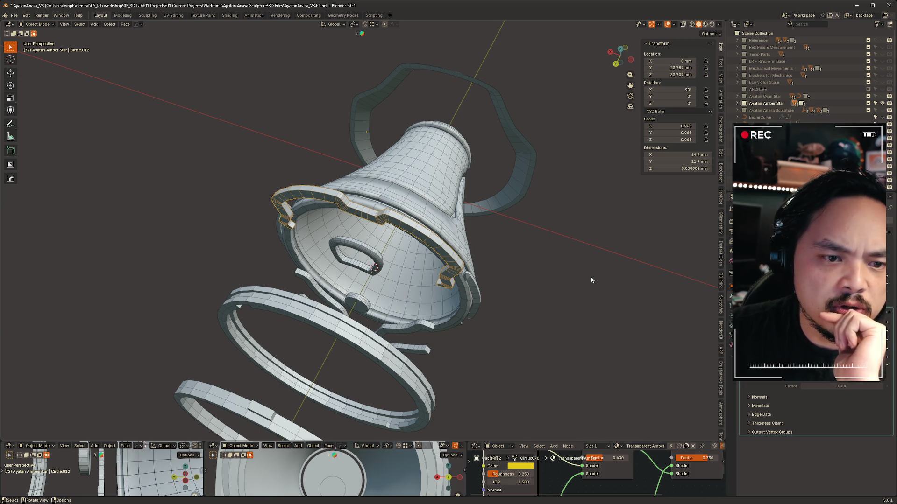
{"action": "mouse_move", "coordinate": [590, 276]}
{"action": "middle_mouse_down"}
{"action": "mouse_move", "coordinate": [609, 303]}
{"action": "mouse_move", "coordinate": [576, 280]}
{"action": "mouse_move", "coordinate": [424, 282]}
{"action": "mouse_move", "coordinate": [554, 288]}
{"action": "mouse_move", "coordinate": [559, 280]}
{"action": "middle_mouse_up"}
{"action": "left_click", "coordinate": [559, 281]}
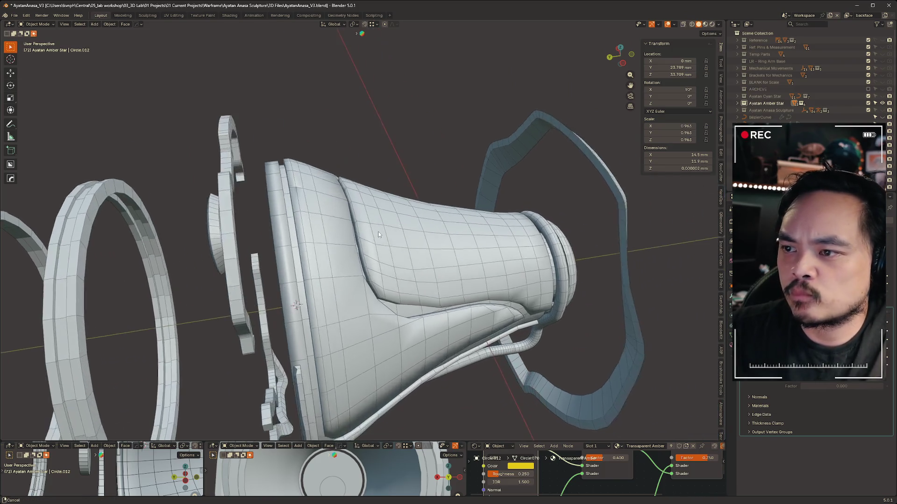
{"action": "scroll", "coordinate": [467, 258], "scroll_direction": "up", "scroll_amount": 2}
{"action": "mouse_move", "coordinate": [467, 259]}
{"action": "middle_mouse_down"}
{"action": "mouse_move", "coordinate": [413, 275]}
{"action": "mouse_move", "coordinate": [453, 253]}
{"action": "mouse_move", "coordinate": [295, 184]}
{"action": "mouse_move", "coordinate": [364, 222]}
{"action": "mouse_move", "coordinate": [433, 207]}
{"action": "mouse_move", "coordinate": [427, 197]}
{"action": "mouse_move", "coordinate": [405, 235]}
{"action": "mouse_move", "coordinate": [350, 198]}
{"action": "middle_mouse_up"}
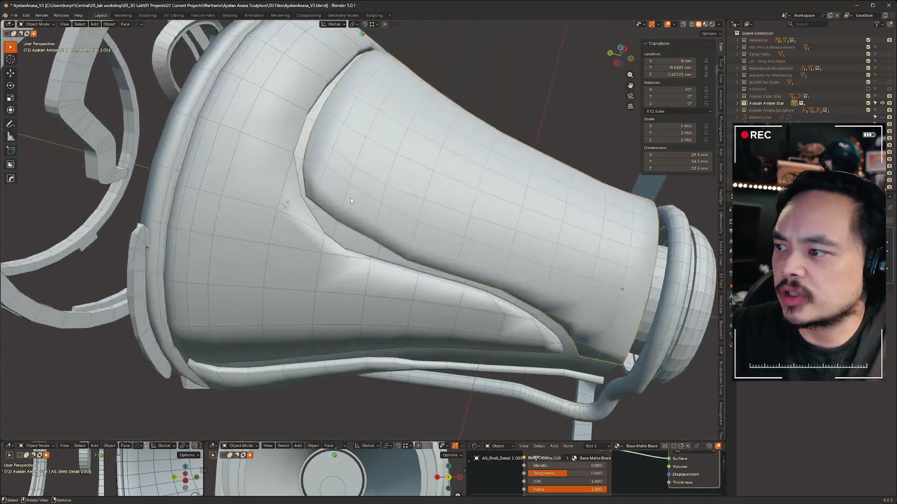
{"action": "mouse_move", "coordinate": [505, 186]}
{"action": "middle_mouse_down"}
{"action": "mouse_move", "coordinate": [434, 248]}
{"action": "mouse_move", "coordinate": [335, 248]}
{"action": "mouse_move", "coordinate": [349, 262]}
{"action": "middle_mouse_up"}
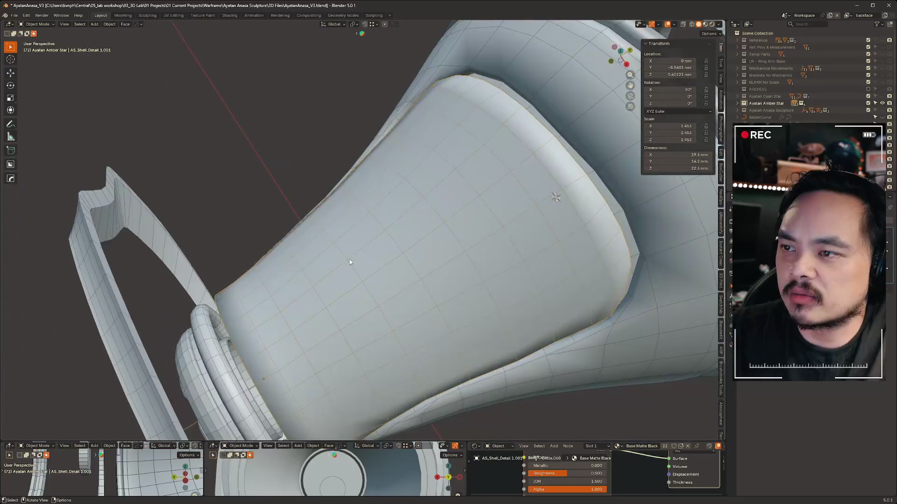
{"action": "mouse_move", "coordinate": [549, 227]}
{"action": "middle_mouse_down"}
{"action": "mouse_move", "coordinate": [489, 288]}
{"action": "mouse_move", "coordinate": [541, 280]}
{"action": "mouse_move", "coordinate": [566, 296]}
{"action": "mouse_move", "coordinate": [564, 281]}
{"action": "mouse_move", "coordinate": [389, 214]}
{"action": "middle_mouse_up"}
{"action": "scroll", "coordinate": [389, 214], "scroll_direction": "up", "scroll_amount": 2}
Put the shell detail panel into Edit Mode, deselect all edges and inspect the bell's interior.
{"action": "key", "text": "ctrl+Tab"}
{"action": "left_click", "coordinate": [447, 198]}
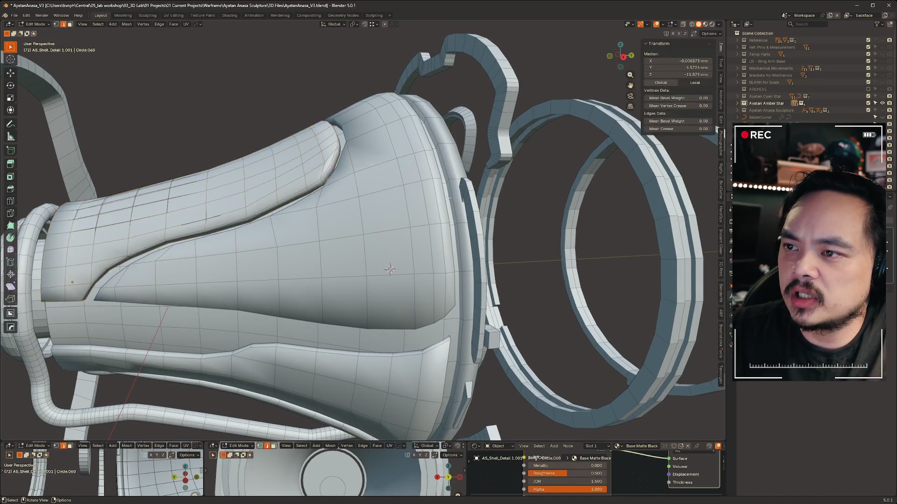
{"action": "mouse_move", "coordinate": [320, 195]}
{"action": "middle_mouse_down"}
{"action": "mouse_move", "coordinate": [412, 202]}
{"action": "mouse_move", "coordinate": [364, 201]}
{"action": "mouse_move", "coordinate": [340, 169]}
{"action": "middle_mouse_up"}
{"action": "left_click", "coordinate": [339, 169]}
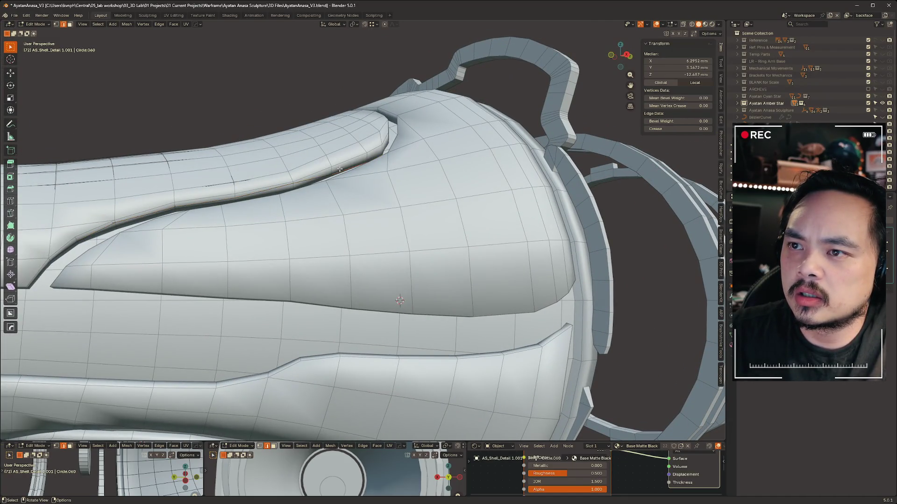
{"action": "key", "text": "alt+a"}
{"action": "middle_click_drag", "start_coordinate": [427, 315], "coordinate": [472, 299]}
{"action": "scroll", "coordinate": [472, 299], "scroll_direction": "down", "scroll_amount": 3}
{"action": "mouse_move", "coordinate": [544, 190]}
{"action": "middle_mouse_down"}
{"action": "mouse_move", "coordinate": [345, 218]}
{"action": "mouse_move", "coordinate": [360, 221]}
{"action": "mouse_move", "coordinate": [386, 204]}
{"action": "mouse_move", "coordinate": [369, 235]}
{"action": "middle_mouse_up"}
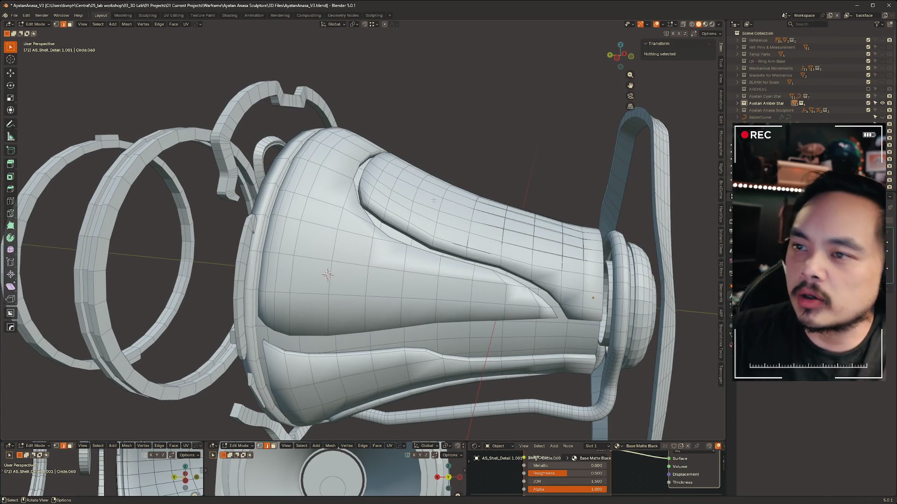
{"action": "middle_click_drag", "start_coordinate": [507, 292], "coordinate": [478, 256]}
{"action": "middle_click_drag", "start_coordinate": [334, 167], "coordinate": [374, 177]}
{"action": "key", "text": "ctrl+Tab"}
Return to Object Mode and open the front rim ring AS_Shell_Rim.002 in Edit Mode.
{"action": "left_click", "coordinate": [338, 173]}
{"action": "left_click", "coordinate": [360, 161]}
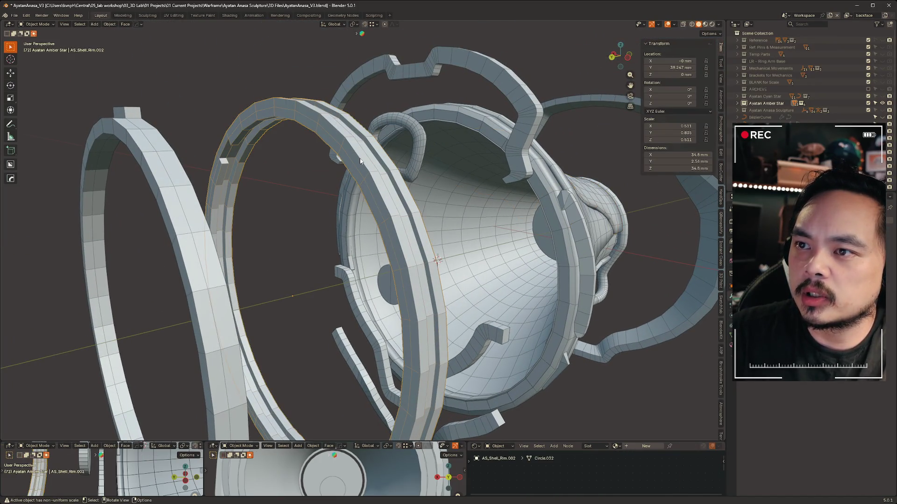
{"action": "key", "text": "ctrl+Tab"}
{"action": "left_click", "coordinate": [370, 163]}
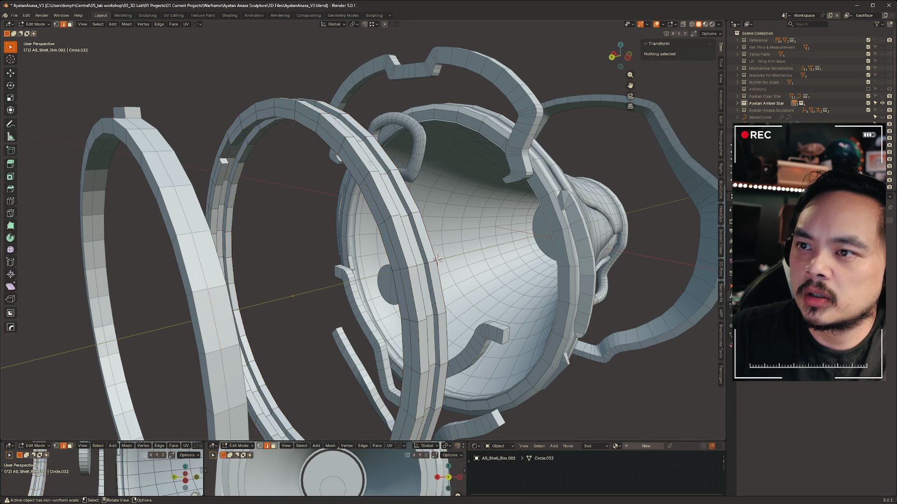
Mark four edge loops on the rim ring as sharp with Ctrl+E.
{"action": "left_click", "coordinate": [363, 162], "text": "alt"}
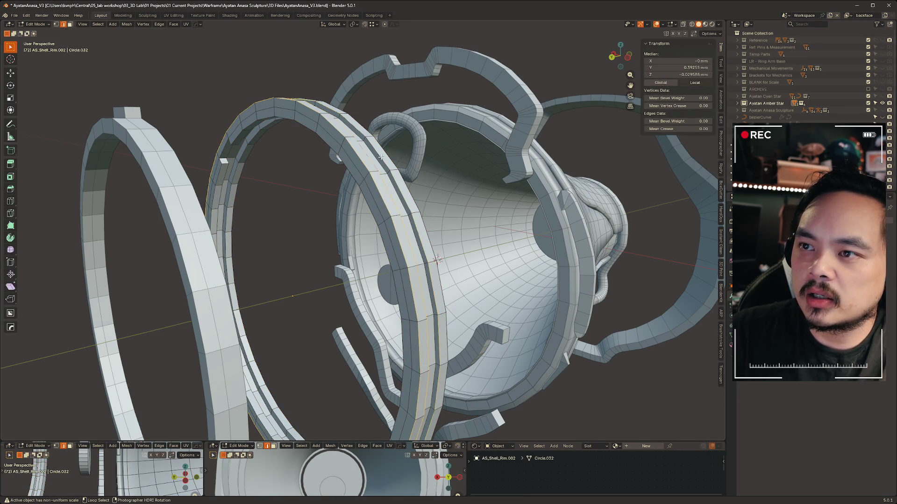
{"action": "left_click", "coordinate": [389, 156], "text": "alt"}
{"action": "middle_click_drag", "start_coordinate": [389, 156], "coordinate": [405, 145]}
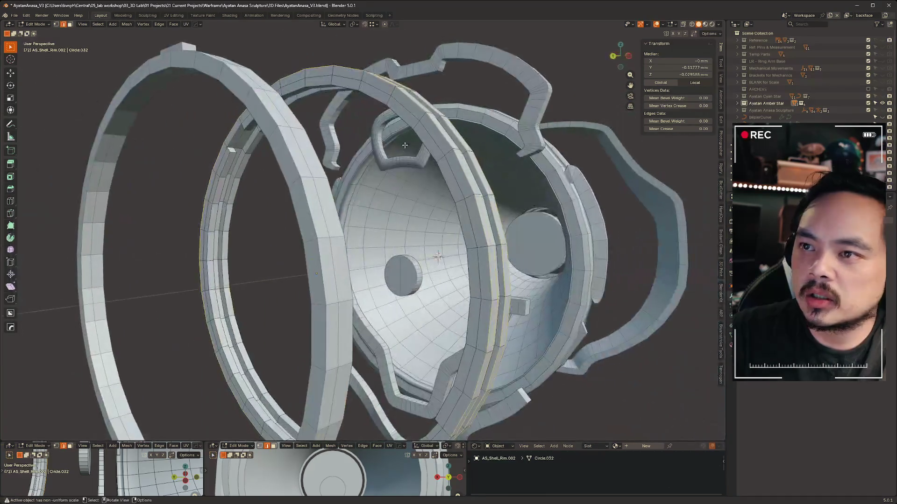
{"action": "left_click", "coordinate": [394, 108], "text": "alt"}
{"action": "mouse_move", "coordinate": [394, 108]}
{"action": "middle_mouse_down"}
{"action": "mouse_move", "coordinate": [179, 150]}
{"action": "mouse_move", "coordinate": [188, 113]}
{"action": "middle_mouse_up"}
{"action": "left_click", "coordinate": [177, 153], "text": "alt"}
{"action": "key", "text": "ctrl+e"}
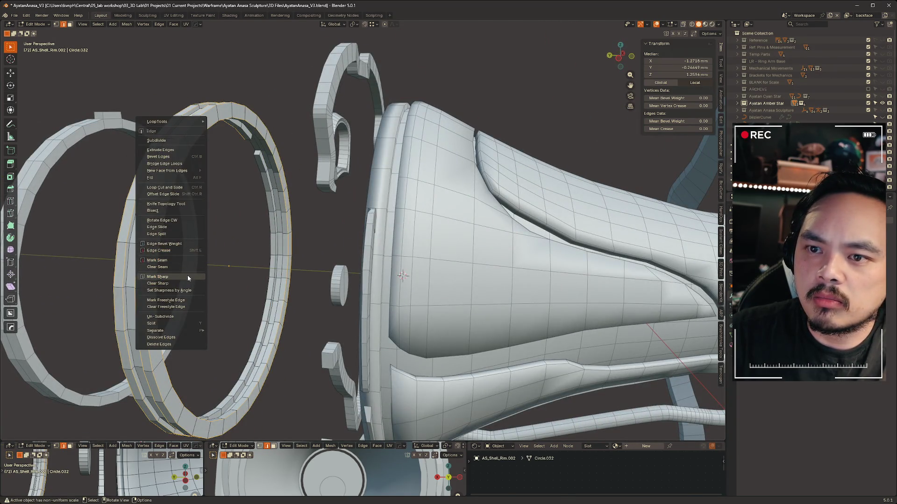
{"action": "left_click", "coordinate": [188, 278]}
{"action": "mouse_move", "coordinate": [188, 278]}
{"action": "middle_mouse_down"}
{"action": "mouse_move", "coordinate": [379, 194]}
{"action": "mouse_move", "coordinate": [416, 194]}
{"action": "mouse_move", "coordinate": [419, 204]}
{"action": "mouse_move", "coordinate": [481, 201]}
{"action": "middle_mouse_up"}
{"action": "scroll", "coordinate": [378, 194], "scroll_direction": "up", "scroll_amount": 5}
{"action": "scroll", "coordinate": [378, 194], "scroll_direction": "down", "scroll_amount": 3}
Return the rim to Object Mode, then re-enter Edit Mode on it.
{"action": "key", "text": "ctrl+Tab"}
{"action": "left_click", "coordinate": [350, 196]}
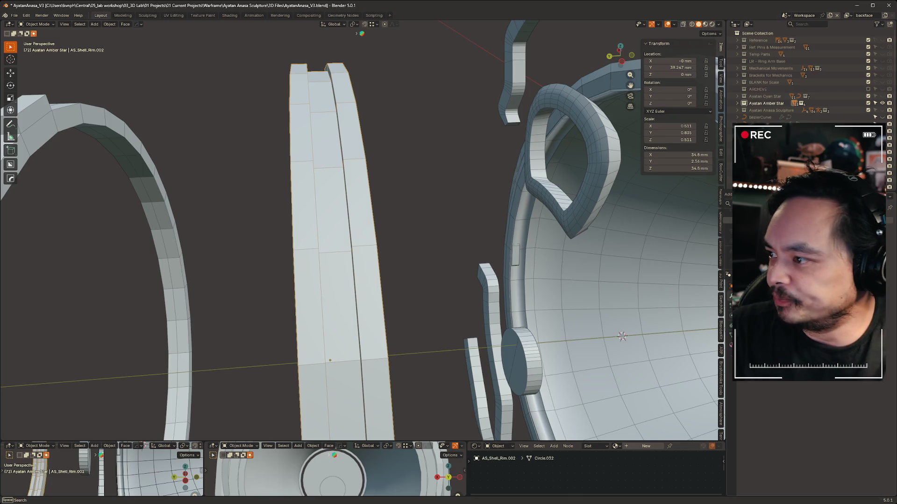
{"action": "scroll", "coordinate": [385, 226], "scroll_direction": "down", "scroll_amount": 2}
{"action": "mouse_move", "coordinate": [373, 224]}
{"action": "middle_mouse_down"}
{"action": "mouse_move", "coordinate": [397, 228]}
{"action": "mouse_move", "coordinate": [396, 192]}
{"action": "mouse_move", "coordinate": [444, 178]}
{"action": "mouse_move", "coordinate": [416, 178]}
{"action": "middle_mouse_up"}
{"action": "scroll", "coordinate": [352, 120], "scroll_direction": "up", "scroll_amount": 2}
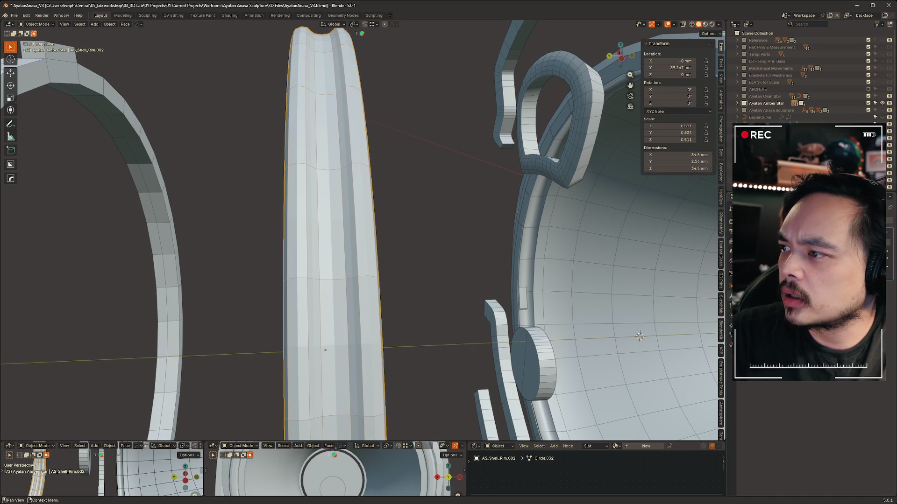
{"action": "key", "text": "ctrl+Tab"}
{"action": "left_click", "coordinate": [365, 174]}
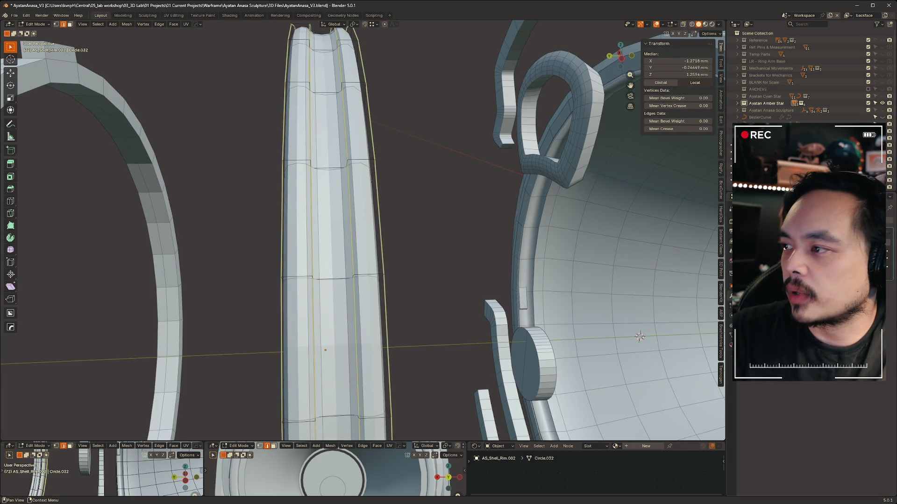
{"action": "middle_click_drag", "start_coordinate": [437, 186], "coordinate": [445, 187]}
Mark one more rim edge as sharp and go back to Object Mode.
{"action": "left_click", "coordinate": [383, 185]}
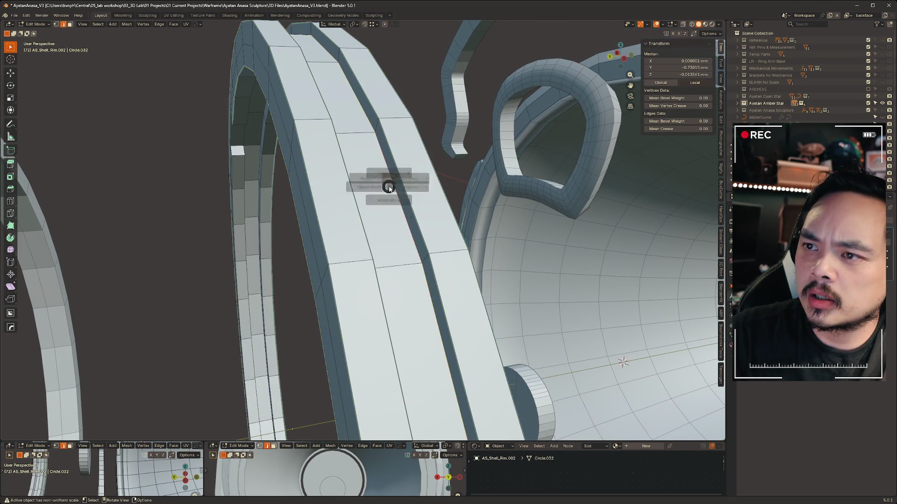
{"action": "middle_click_drag", "start_coordinate": [391, 185], "coordinate": [142, 168]}
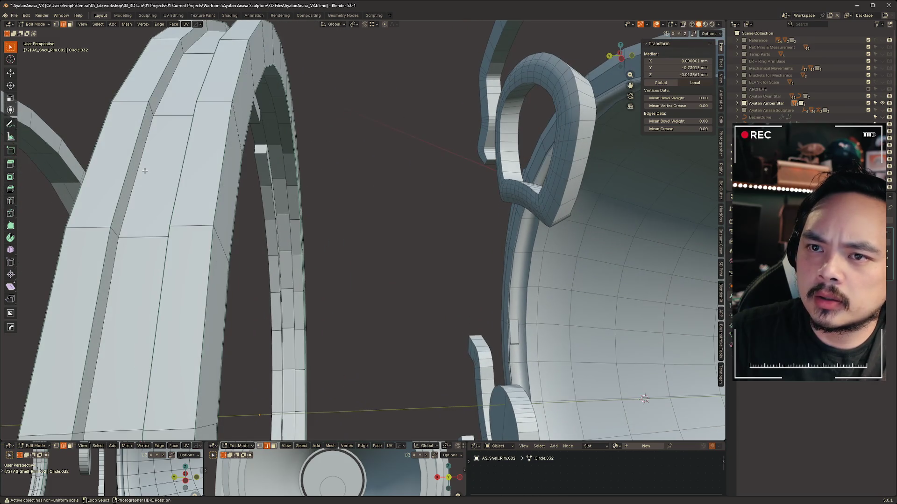
{"action": "right_click", "coordinate": [143, 163]}
{"action": "left_click", "coordinate": [105, 314]}
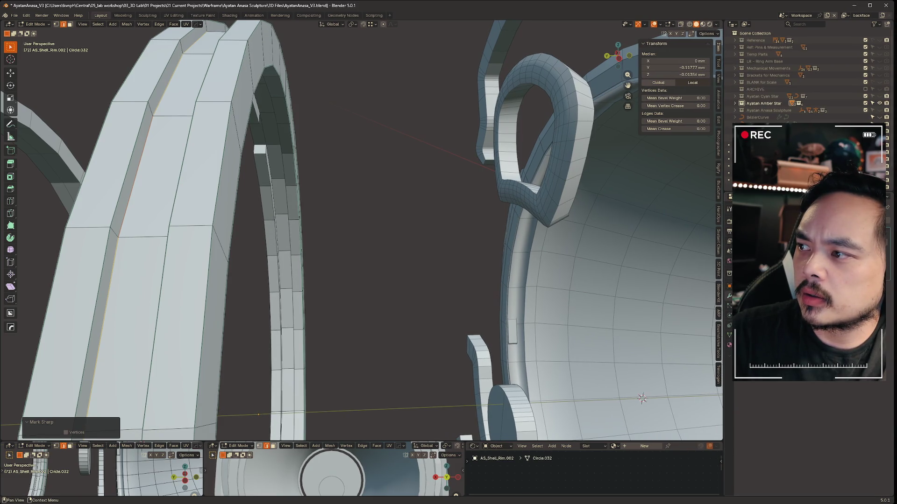
{"action": "middle_click_drag", "start_coordinate": [243, 196], "coordinate": [300, 183]}
{"action": "key", "text": "Tab"}
{"action": "left_click", "coordinate": [240, 187]}
{"action": "mouse_move", "coordinate": [391, 181]}
{"action": "middle_mouse_down"}
{"action": "mouse_move", "coordinate": [307, 194]}
{"action": "mouse_move", "coordinate": [329, 192]}
{"action": "mouse_move", "coordinate": [413, 257]}
{"action": "mouse_move", "coordinate": [402, 252]}
{"action": "mouse_move", "coordinate": [407, 240]}
{"action": "mouse_move", "coordinate": [421, 244]}
{"action": "mouse_move", "coordinate": [403, 248]}
{"action": "middle_mouse_up"}
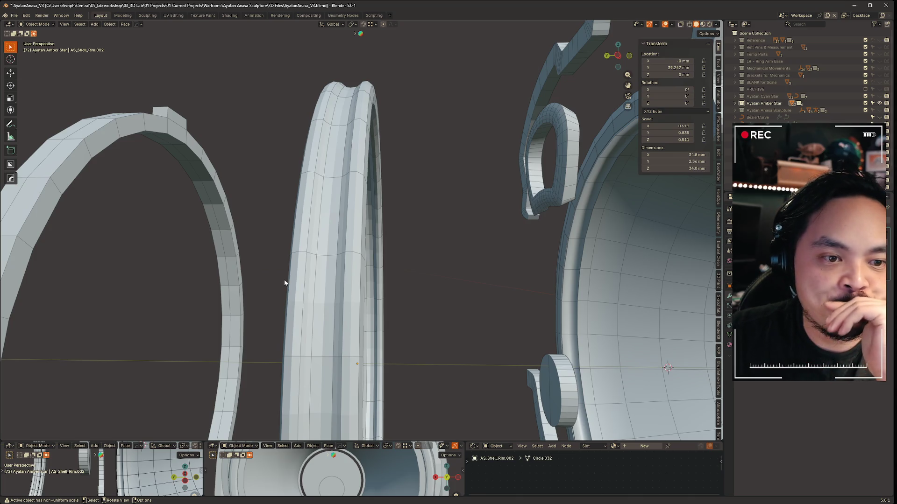
In Edit Mode with see-through off, give the selected rim strip edges a full crease.
{"action": "scroll", "coordinate": [323, 235], "scroll_direction": "up", "scroll_amount": 2}
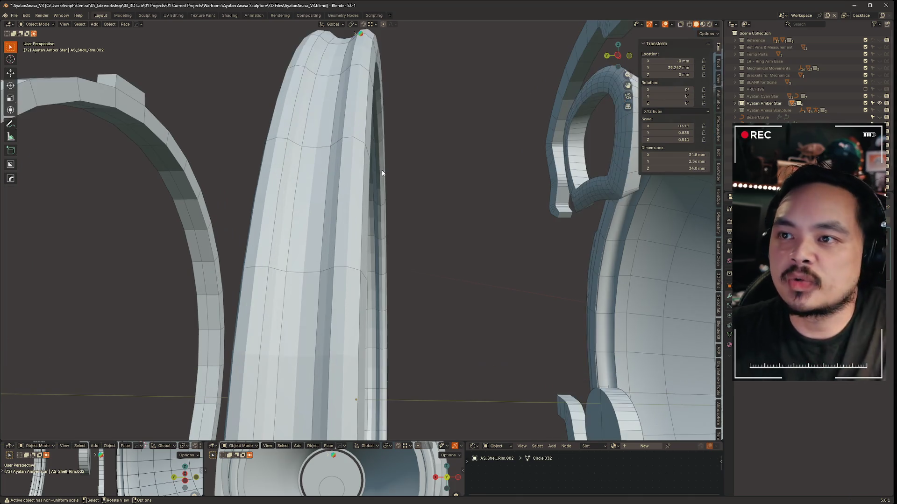
{"action": "key", "text": "Tab"}
{"action": "key", "text": "alt+z"}
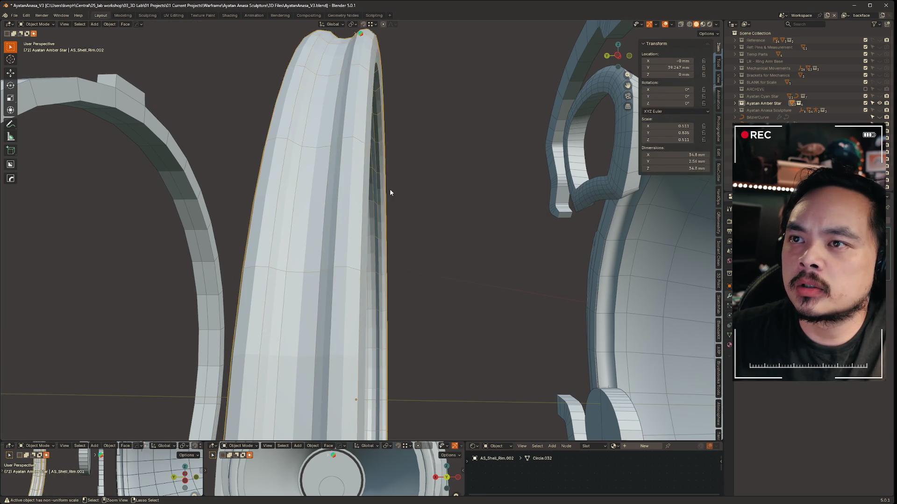
{"action": "key", "text": "ctrl+e"}
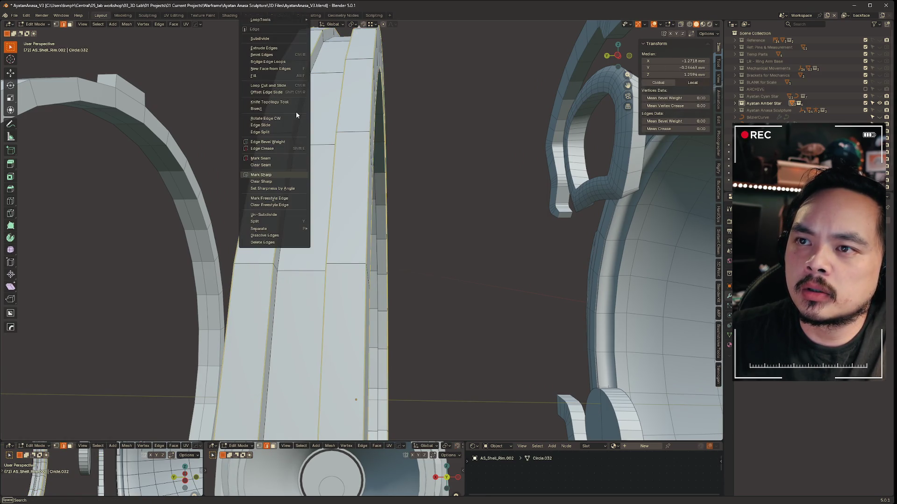
{"action": "left_click", "coordinate": [279, 149]}
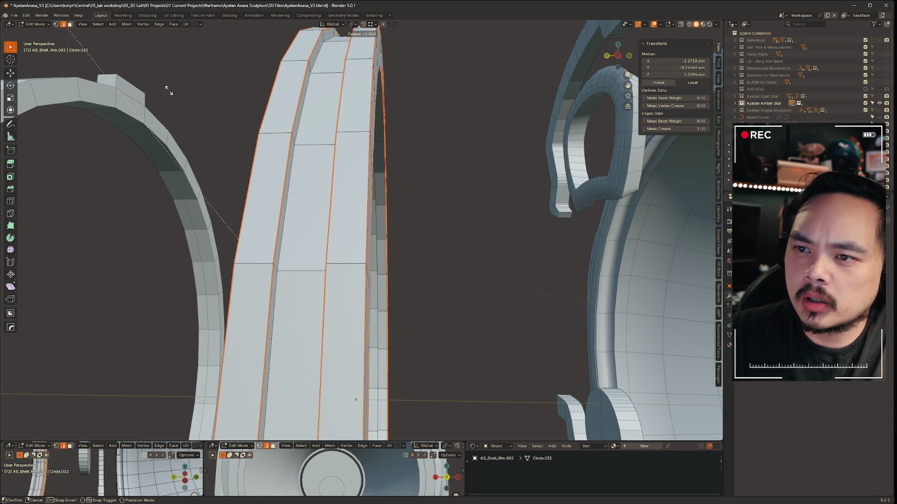
{"action": "left_click", "coordinate": [281, 201]}
{"action": "scroll", "coordinate": [263, 172], "scroll_direction": "up", "scroll_amount": 3}
{"action": "scroll", "coordinate": [320, 196], "scroll_direction": "down", "scroll_amount": 4}
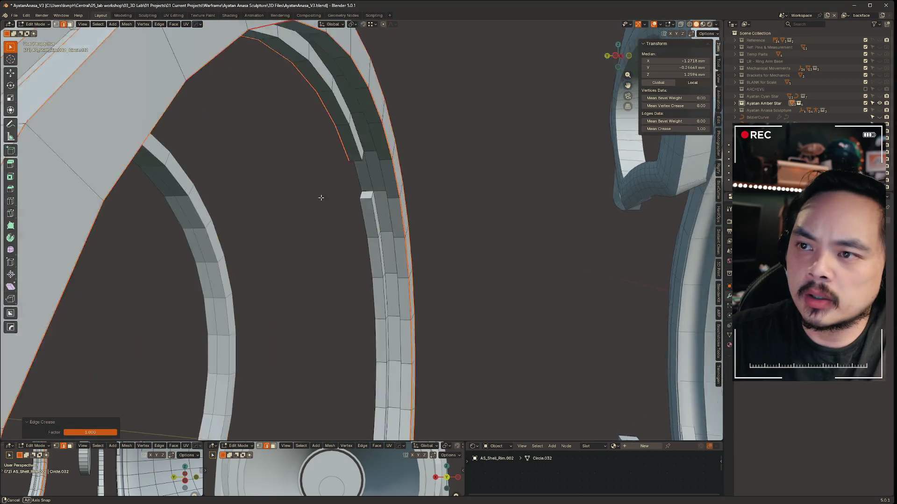
{"action": "scroll", "coordinate": [327, 178], "scroll_direction": "up", "scroll_amount": 4}
Cancel an accidental move, restore the earlier edge selection and inspect the creased rim arcs.
{"action": "left_click", "coordinate": [358, 160]}
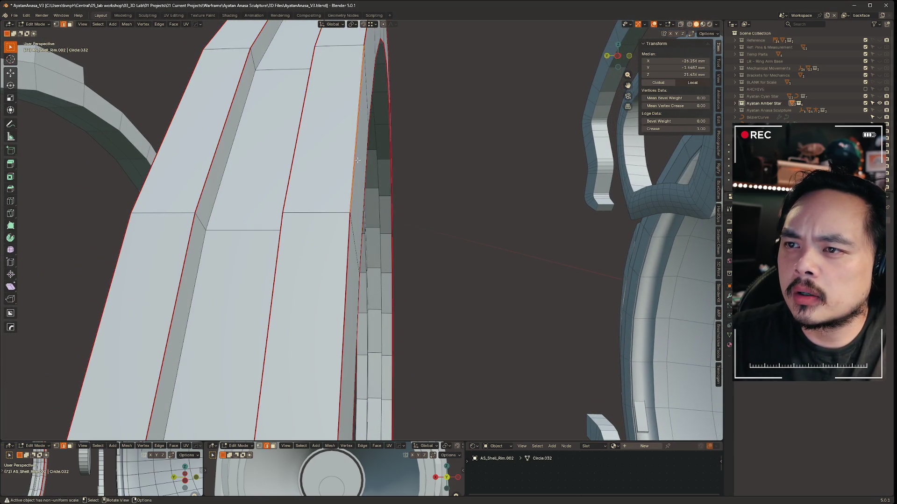
{"action": "mouse_move", "coordinate": [358, 156]}
{"action": "middle_mouse_down"}
{"action": "mouse_move", "coordinate": [280, 219]}
{"action": "mouse_move", "coordinate": [300, 180]}
{"action": "mouse_move", "coordinate": [367, 235]}
{"action": "middle_mouse_up"}
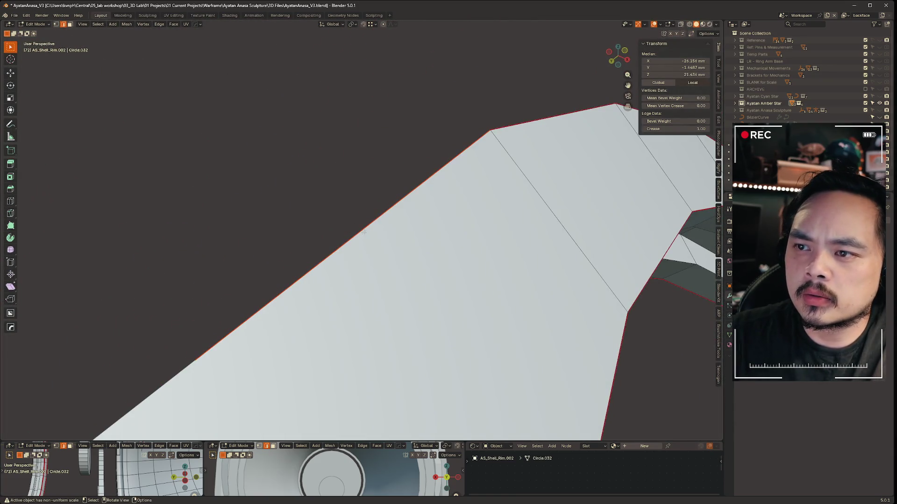
{"action": "key", "text": "g"}
{"action": "key", "text": "Escape"}
{"action": "key", "text": "ctrl+z"}
{"action": "key", "text": "ctrl+z"}
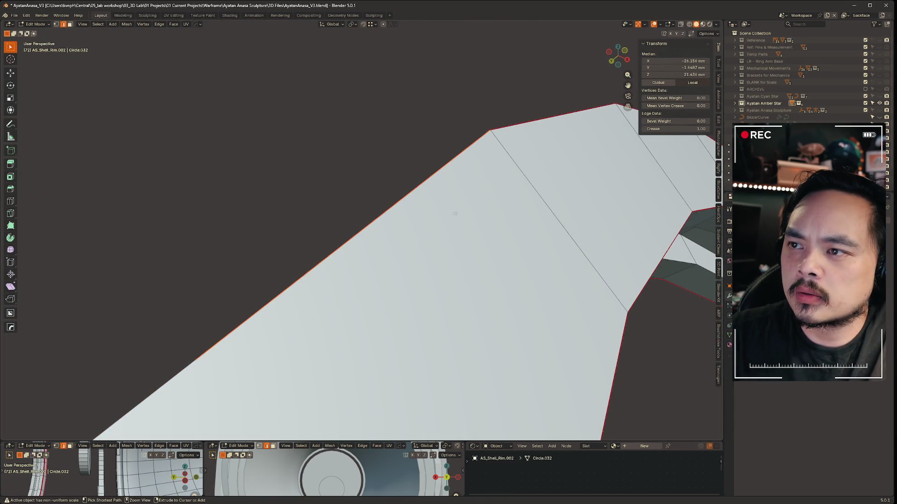
{"action": "scroll", "coordinate": [439, 211], "scroll_direction": "down", "scroll_amount": 5}
{"action": "mouse_move", "coordinate": [439, 211]}
{"action": "middle_mouse_down"}
{"action": "mouse_move", "coordinate": [394, 327]}
{"action": "mouse_move", "coordinate": [418, 240]}
{"action": "mouse_move", "coordinate": [409, 314]}
{"action": "mouse_move", "coordinate": [423, 288]}
{"action": "mouse_move", "coordinate": [449, 320]}
{"action": "middle_mouse_up"}
{"action": "mouse_move", "coordinate": [507, 335]}
{"action": "middle_mouse_down"}
{"action": "mouse_move", "coordinate": [478, 281]}
{"action": "mouse_move", "coordinate": [508, 324]}
{"action": "mouse_move", "coordinate": [530, 320]}
{"action": "middle_mouse_up"}
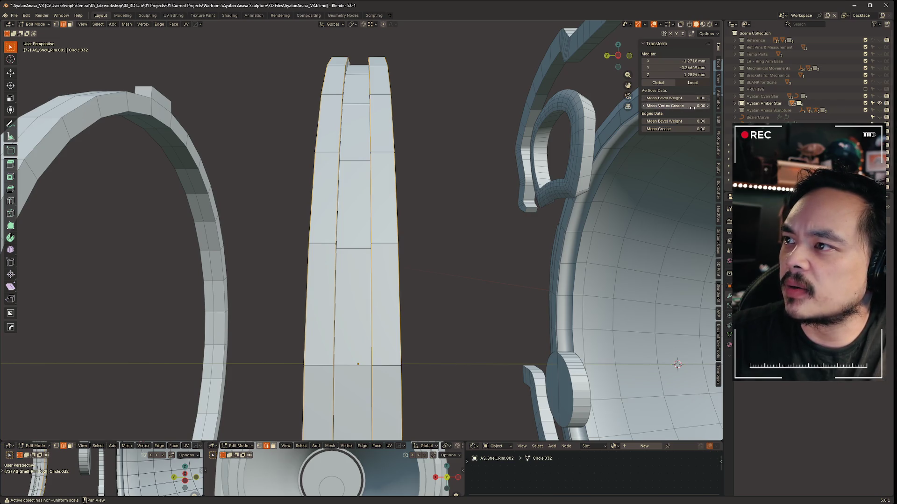
{"action": "mouse_move", "coordinate": [584, 140]}
{"action": "middle_mouse_down"}
{"action": "mouse_move", "coordinate": [427, 200]}
{"action": "mouse_move", "coordinate": [466, 178]}
{"action": "middle_mouse_up"}
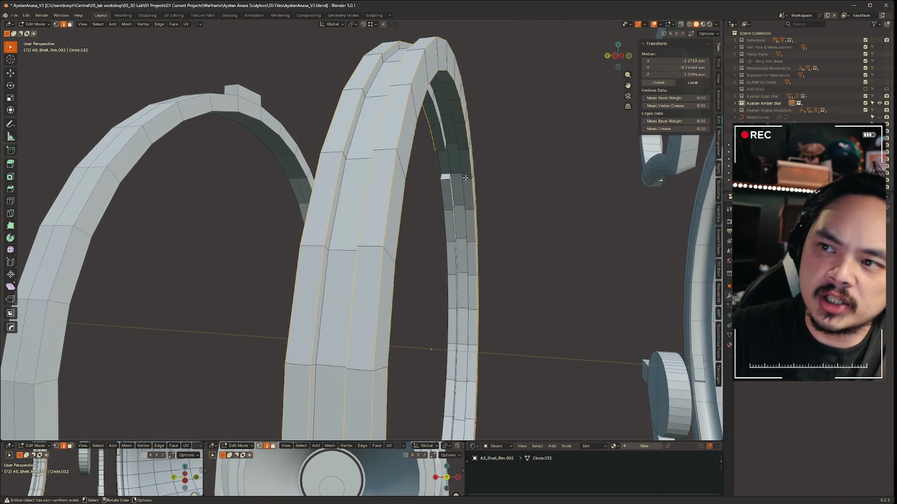
{"action": "mouse_move", "coordinate": [526, 160]}
{"action": "middle_mouse_down"}
{"action": "mouse_move", "coordinate": [398, 185]}
{"action": "mouse_move", "coordinate": [460, 198]}
{"action": "mouse_move", "coordinate": [452, 188]}
{"action": "mouse_move", "coordinate": [445, 194]}
{"action": "mouse_move", "coordinate": [479, 211]}
{"action": "middle_mouse_up"}
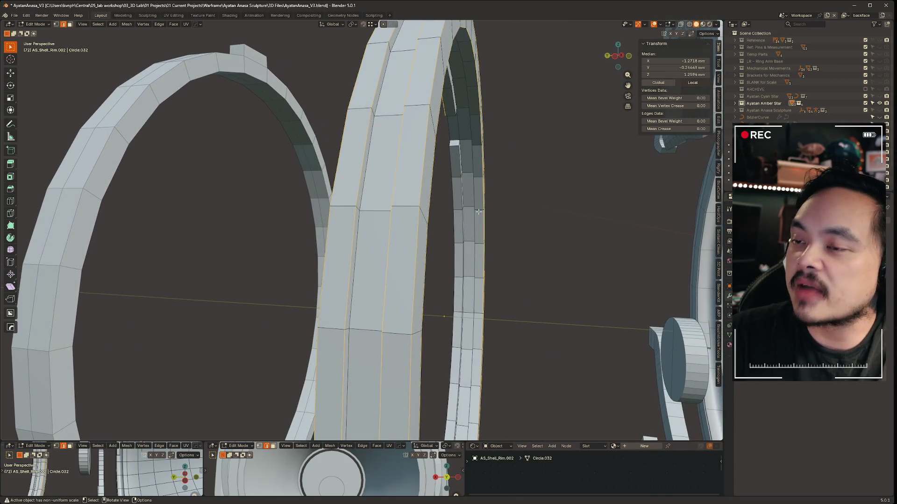
{"action": "scroll", "coordinate": [397, 188], "scroll_direction": "down", "scroll_amount": 1}
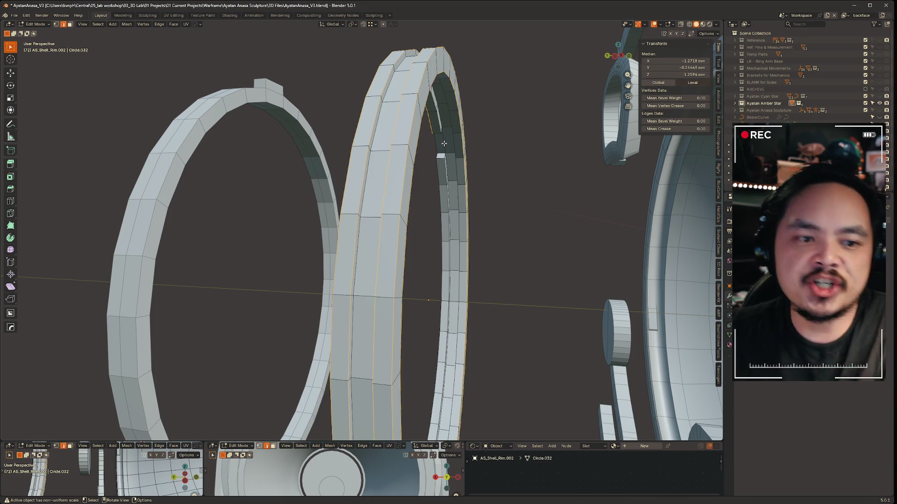
{"action": "scroll", "coordinate": [444, 143], "scroll_direction": "up", "scroll_amount": 3}
{"action": "mouse_move", "coordinate": [444, 145]}
{"action": "middle_mouse_down"}
{"action": "mouse_move", "coordinate": [447, 176]}
{"action": "mouse_move", "coordinate": [455, 175]}
{"action": "middle_mouse_up"}
Crease the selected edge loops, then give a single outer arc edge a full crease.
{"action": "key", "text": "shift+e"}
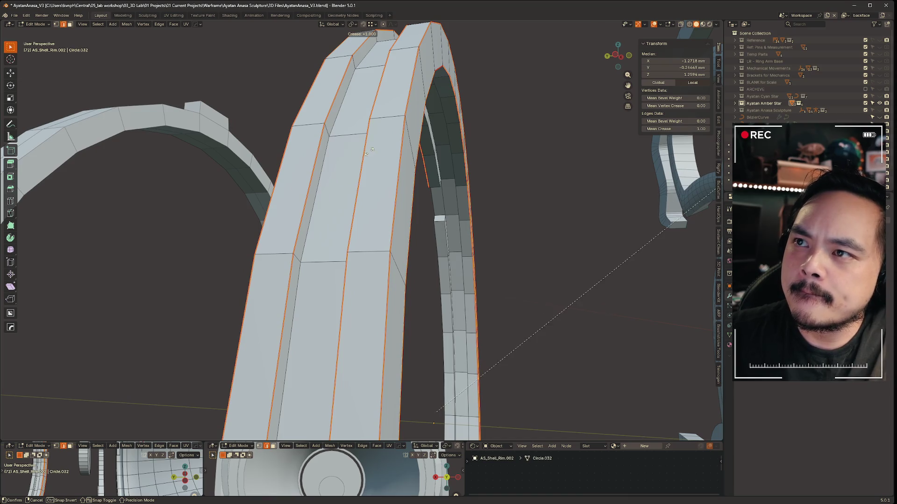
{"action": "left_click", "coordinate": [715, 214]}
{"action": "left_click", "coordinate": [507, 251]}
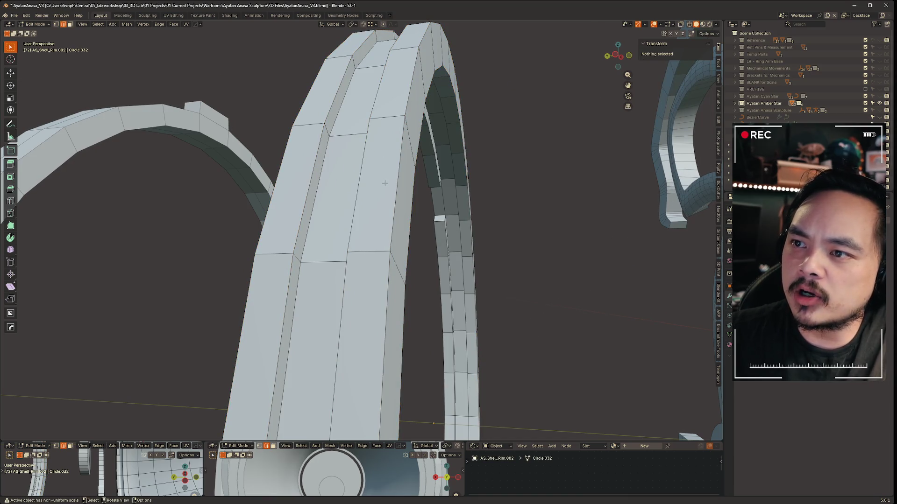
{"action": "left_click", "coordinate": [467, 189], "text": "alt+shift"}
{"action": "key", "text": "shift+e"}
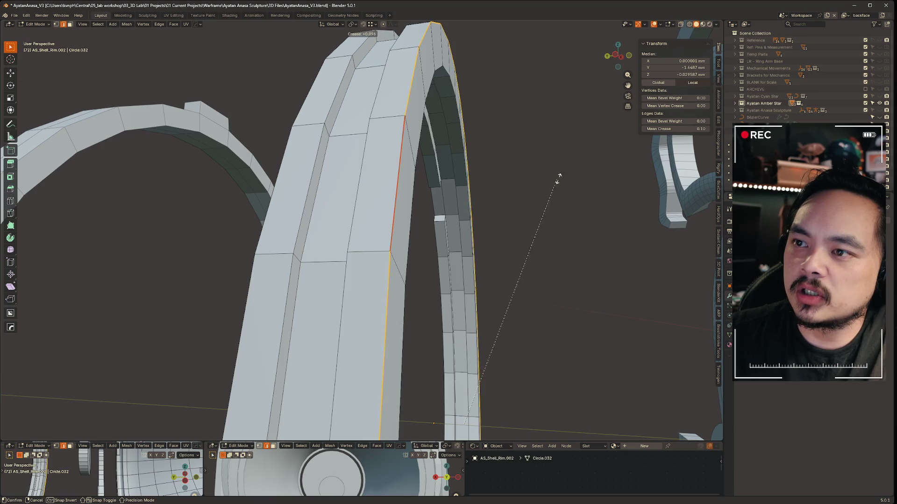
{"action": "key", "text": "Escape"}
{"action": "left_click", "coordinate": [398, 187]}
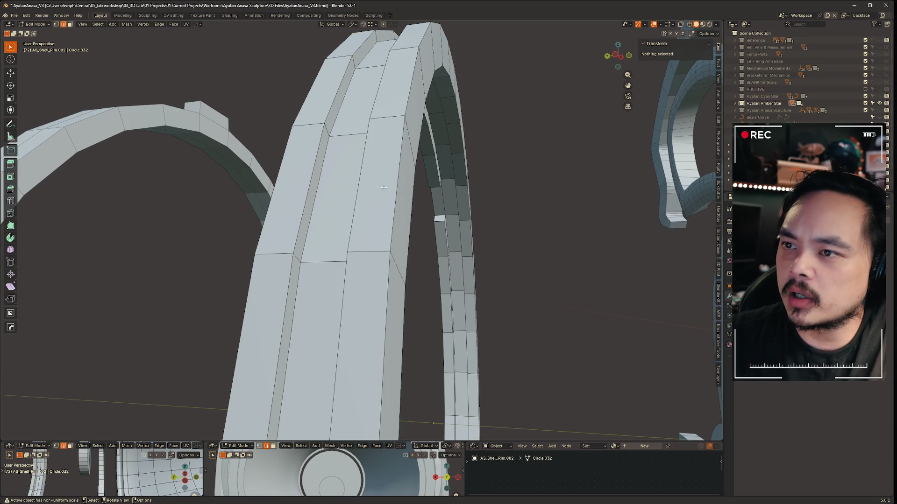
{"action": "key", "text": "shift+e"}
{"action": "left_click", "coordinate": [416, 213]}
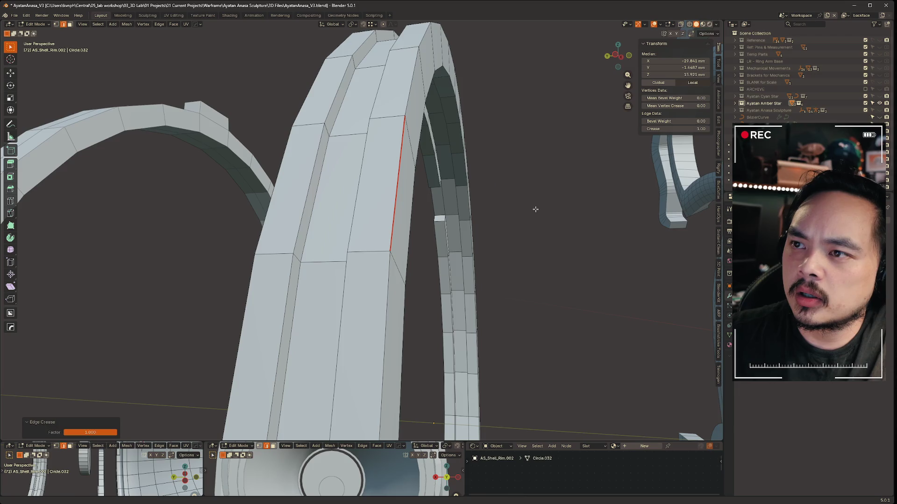
Try another crease adjustment, then undo back to the earlier edge loop selection.
{"action": "key", "text": "shift+e"}
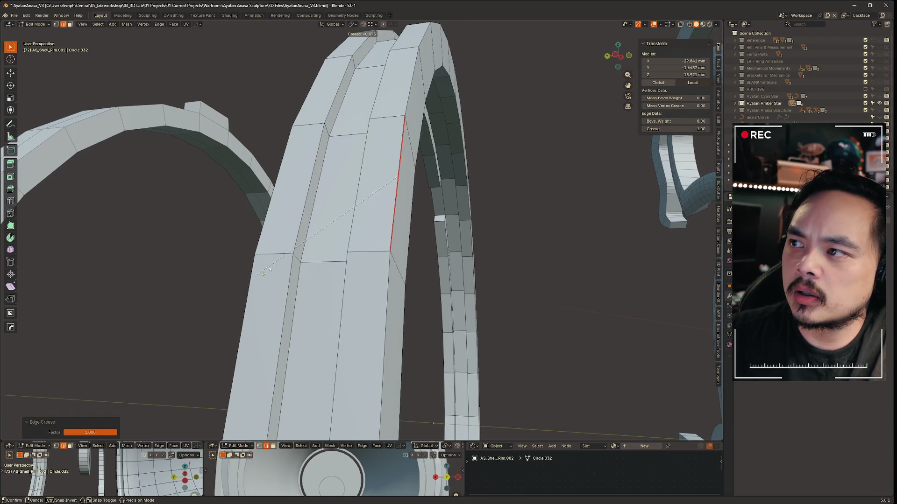
{"action": "left_click", "coordinate": [555, 202]}
{"action": "mouse_move", "coordinate": [544, 201]}
{"action": "middle_mouse_down"}
{"action": "mouse_move", "coordinate": [530, 203]}
{"action": "mouse_move", "coordinate": [556, 203]}
{"action": "middle_mouse_up"}
{"action": "left_click_drag", "start_coordinate": [696, 128], "coordinate": [702, 128]}
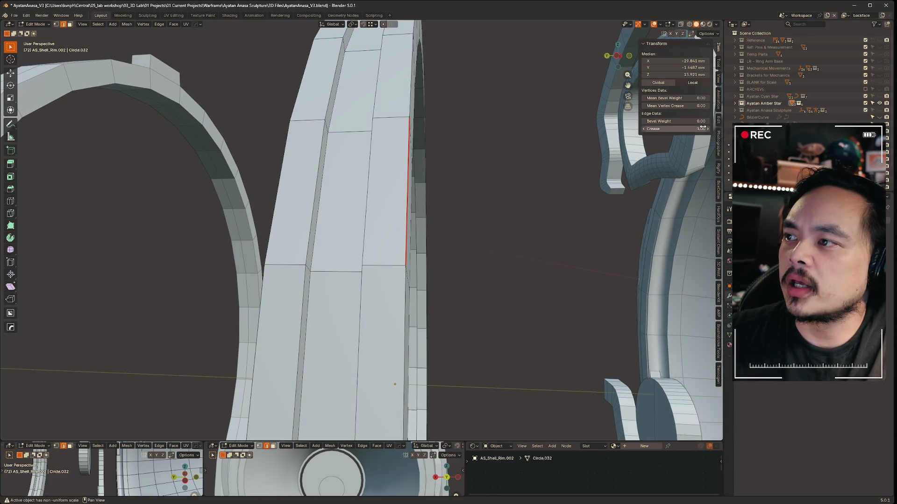
{"action": "key", "text": "ctrl+z"}
{"action": "key", "text": "ctrl+z"}
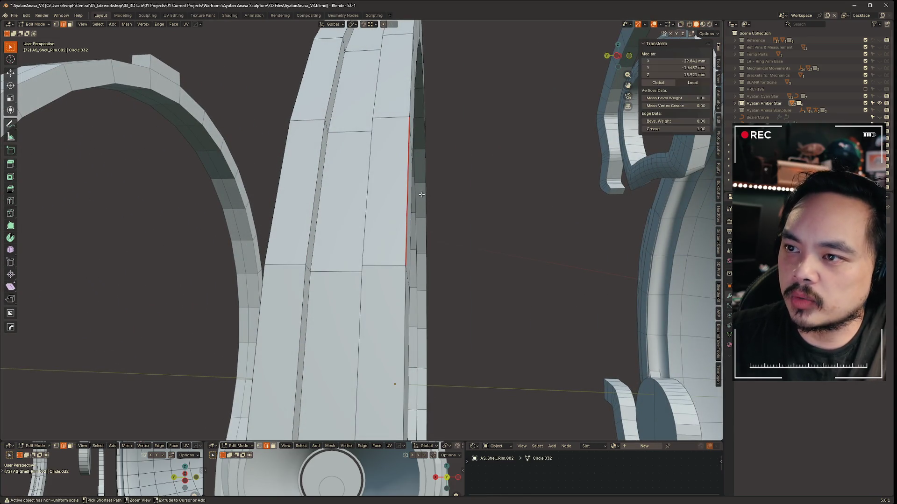
{"action": "key", "text": "ctrl+z"}
{"action": "key", "text": "ctrl+z"}
{"action": "key", "text": "ctrl+z"}
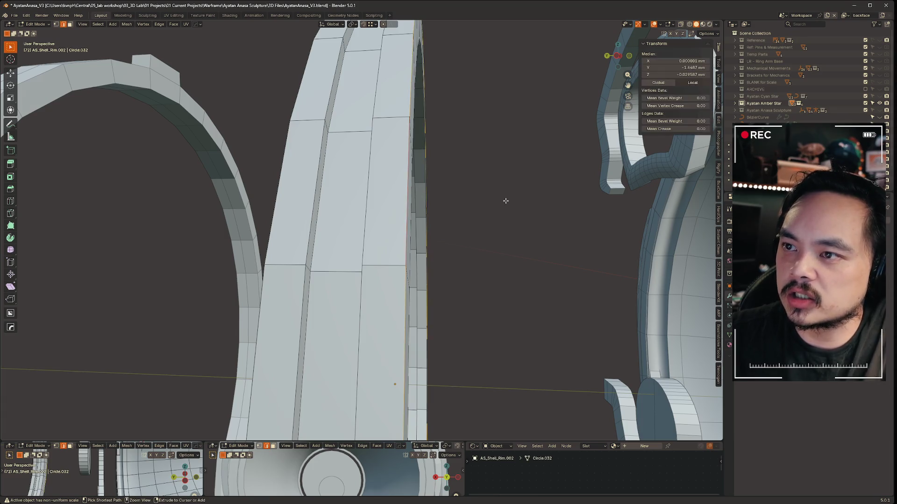
{"action": "key", "text": "ctrl+z"}
{"action": "key", "text": "ctrl+z"}
{"action": "mouse_move", "coordinate": [510, 198]}
{"action": "middle_mouse_down"}
{"action": "mouse_move", "coordinate": [488, 192]}
{"action": "mouse_move", "coordinate": [514, 192]}
{"action": "middle_mouse_up"}
Give the selected edge loops a partial crease, clear the selection and switch to Object Mode.
{"action": "key", "text": "shift+e"}
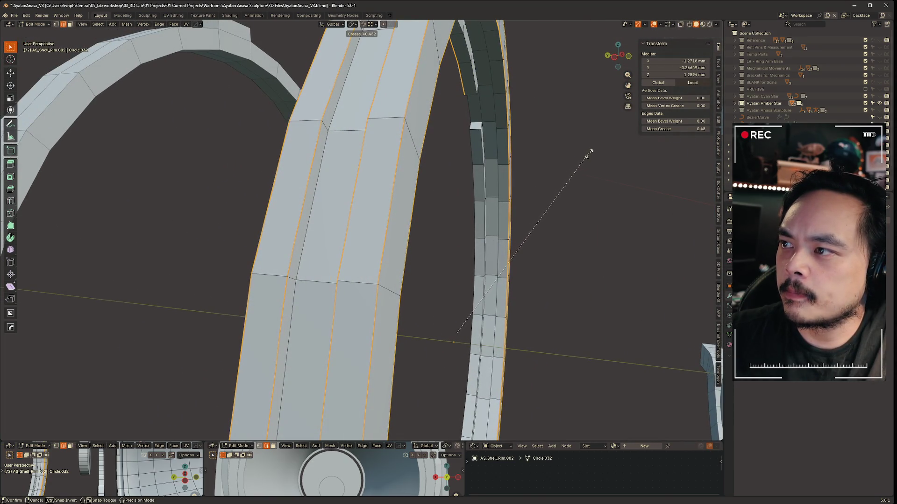
{"action": "left_click", "coordinate": [590, 153]}
{"action": "left_click", "coordinate": [542, 213]}
{"action": "middle_click_drag", "start_coordinate": [533, 208], "coordinate": [439, 186]}
{"action": "key", "text": "ctrl+Tab"}
{"action": "left_click", "coordinate": [320, 176]}
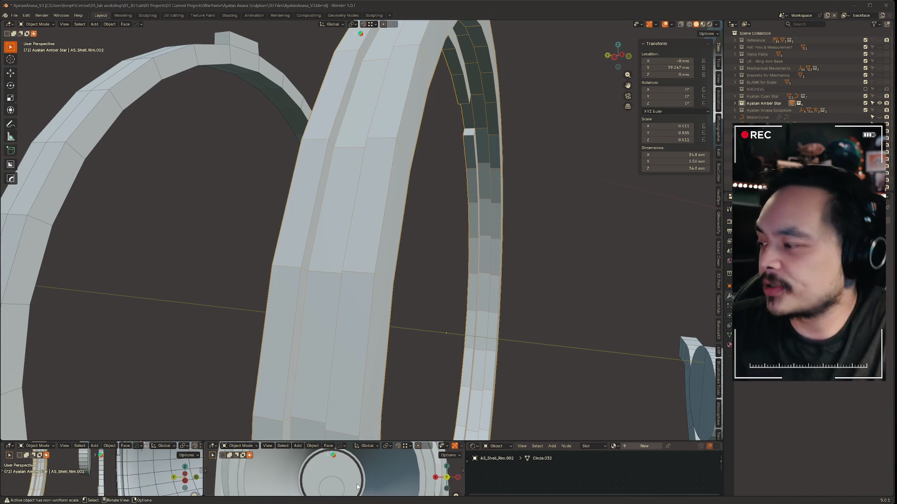
Select four edge loops on the rim ring in Edit Mode, then return to Object Mode.
{"action": "mouse_move", "coordinate": [545, 298]}
{"action": "middle_mouse_down"}
{"action": "mouse_move", "coordinate": [530, 238]}
{"action": "mouse_move", "coordinate": [506, 216]}
{"action": "mouse_move", "coordinate": [389, 174]}
{"action": "middle_mouse_up"}
{"action": "key", "text": "ctrl+Tab"}
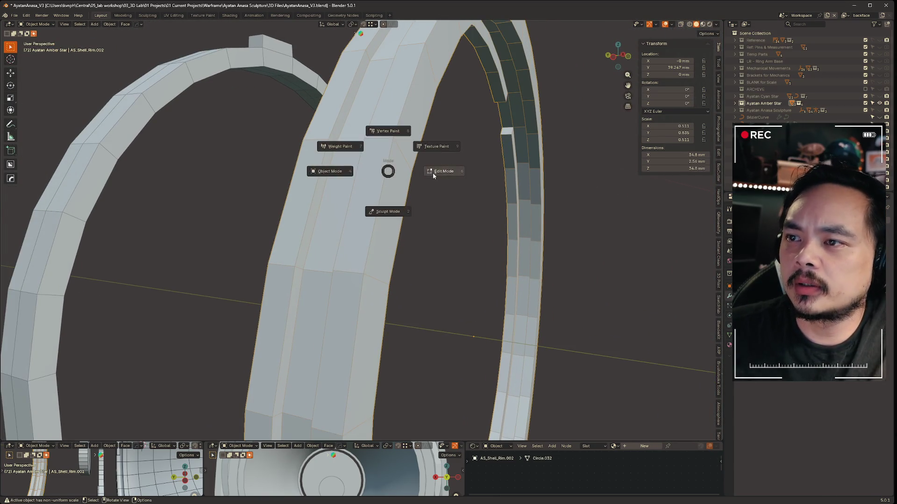
{"action": "left_click", "coordinate": [432, 173]}
{"action": "left_click", "coordinate": [314, 113], "text": "alt"}
{"action": "left_click", "coordinate": [347, 107], "text": "alt+shift"}
{"action": "left_click", "coordinate": [379, 101], "text": "alt+shift"}
{"action": "left_click", "coordinate": [409, 95], "text": "alt+shift"}
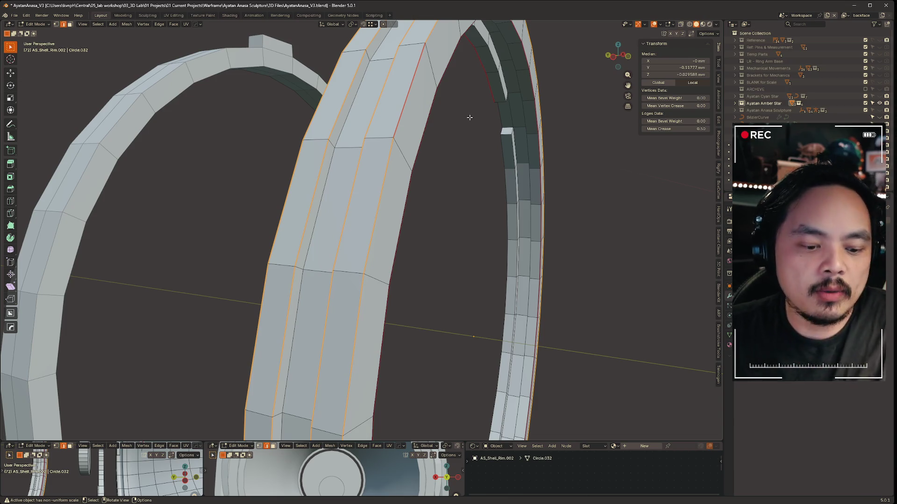
{"action": "key", "text": "alt+a"}
{"action": "key", "text": "1"}
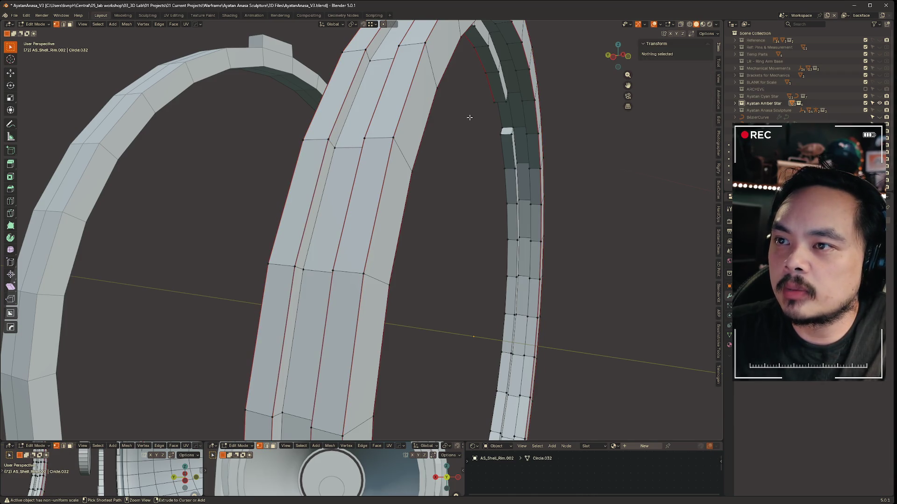
{"action": "key", "text": "ctrl+z"}
{"action": "key", "text": "ctrl+z"}
{"action": "middle_click_drag", "start_coordinate": [470, 116], "coordinate": [400, 122]}
{"action": "key", "text": "ctrl+Tab"}
{"action": "left_click", "coordinate": [362, 124]}
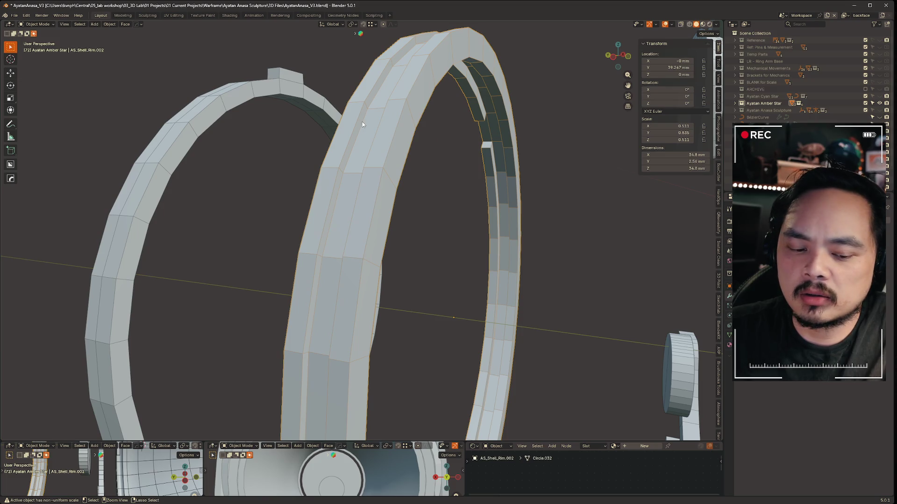
Add a Subdivision Surface to the rim with Ctrl+1, raise it to level 3, and enter Edit Mode.
{"action": "key", "text": "ctrl+1"}
{"action": "mouse_move", "coordinate": [366, 122]}
{"action": "middle_mouse_down"}
{"action": "mouse_move", "coordinate": [615, 120]}
{"action": "mouse_move", "coordinate": [522, 146]}
{"action": "mouse_move", "coordinate": [483, 137]}
{"action": "mouse_move", "coordinate": [499, 150]}
{"action": "mouse_move", "coordinate": [397, 142]}
{"action": "mouse_move", "coordinate": [452, 141]}
{"action": "mouse_move", "coordinate": [441, 147]}
{"action": "middle_mouse_up"}
{"action": "key", "text": "ctrl+2"}
{"action": "key", "text": "ctrl+3"}
{"action": "key", "text": "ctrl+Tab"}
{"action": "left_click", "coordinate": [524, 149]}
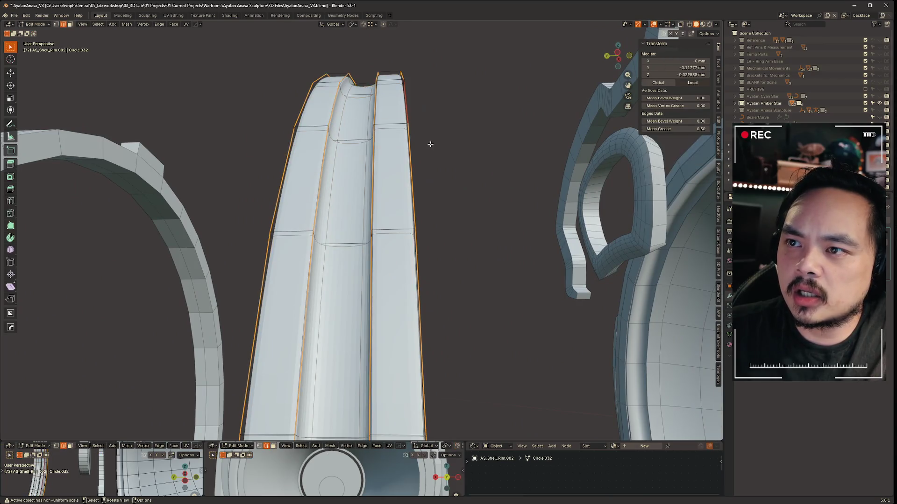
Select the edges lining the rim's central groove, framing the arch with see-through shading.
{"action": "middle_click_drag", "start_coordinate": [524, 150], "coordinate": [367, 143]}
{"action": "left_click", "coordinate": [368, 143]}
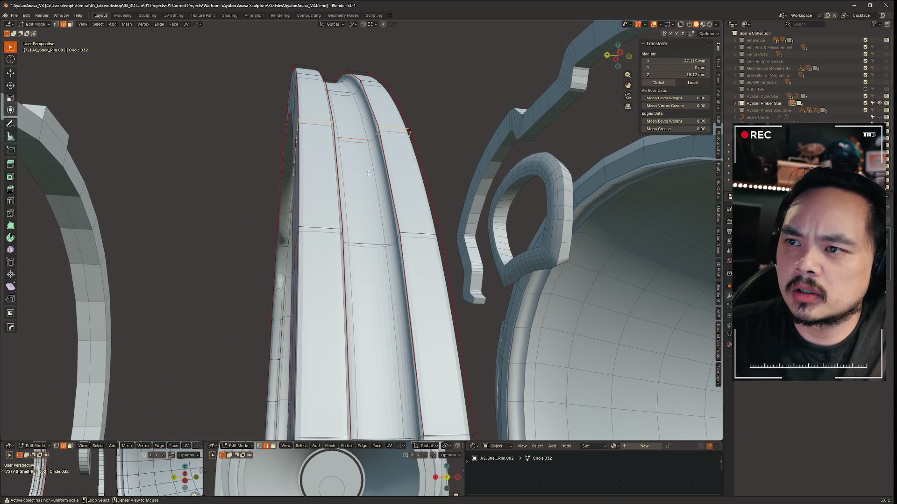
{"action": "key", "text": "alt+z"}
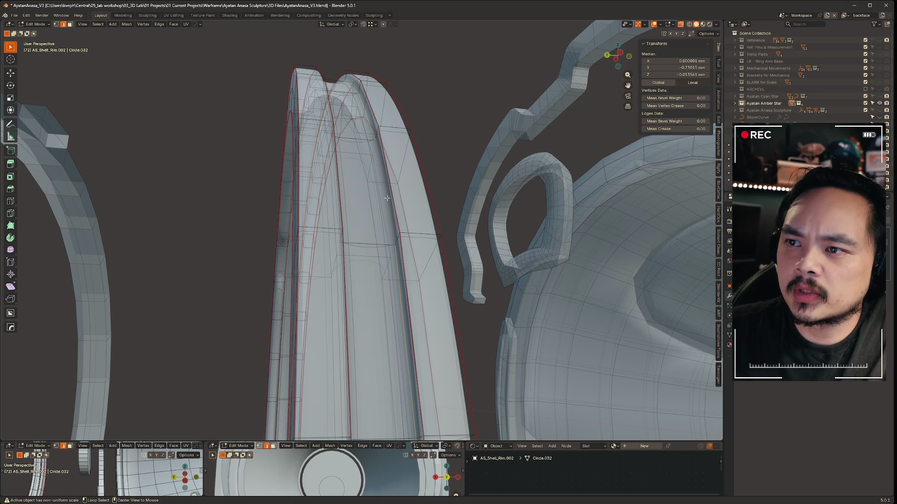
{"action": "key", "text": "KP_Decimal"}
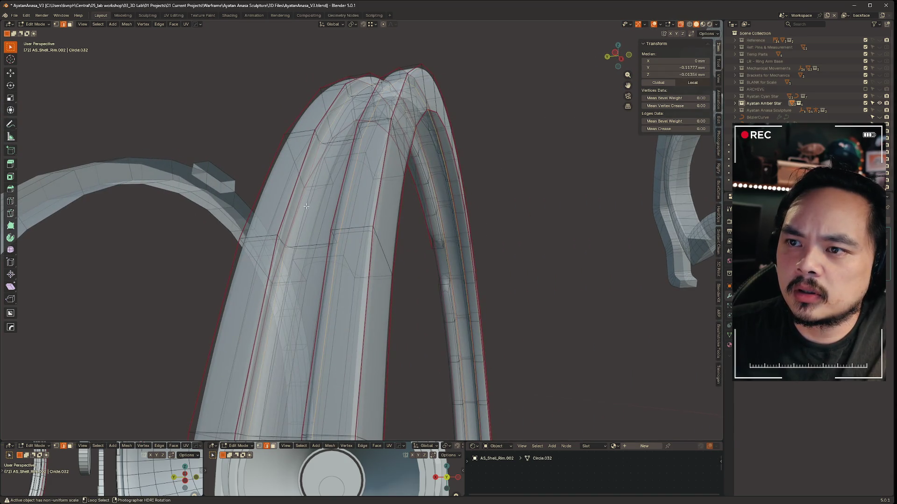
{"action": "scroll", "coordinate": [326, 205], "scroll_direction": "up", "scroll_amount": 5}
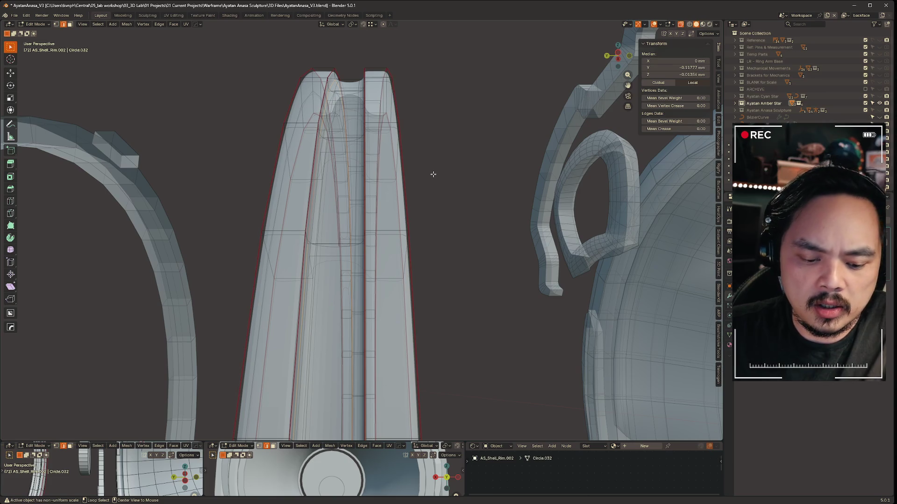
{"action": "key", "text": "alt+z"}
{"action": "middle_click_drag", "start_coordinate": [456, 161], "coordinate": [466, 158]}
Crease the groove edges, then lower their crease to about 0.05.
{"action": "key", "text": "shift+e"}
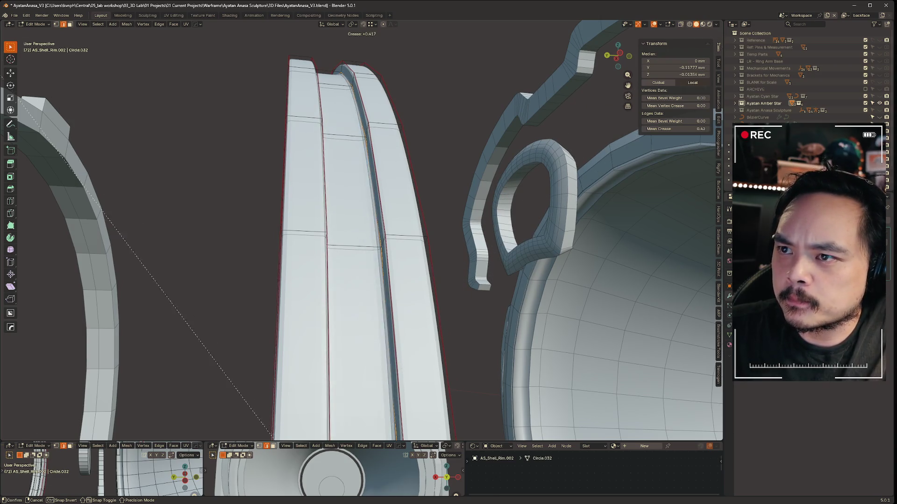
{"action": "left_click", "coordinate": [68, 85]}
{"action": "mouse_move", "coordinate": [67, 85]}
{"action": "middle_mouse_down"}
{"action": "mouse_move", "coordinate": [467, 125]}
{"action": "mouse_move", "coordinate": [502, 91]}
{"action": "mouse_move", "coordinate": [511, 94]}
{"action": "mouse_move", "coordinate": [507, 107]}
{"action": "middle_mouse_up"}
{"action": "key", "text": "shift+e"}
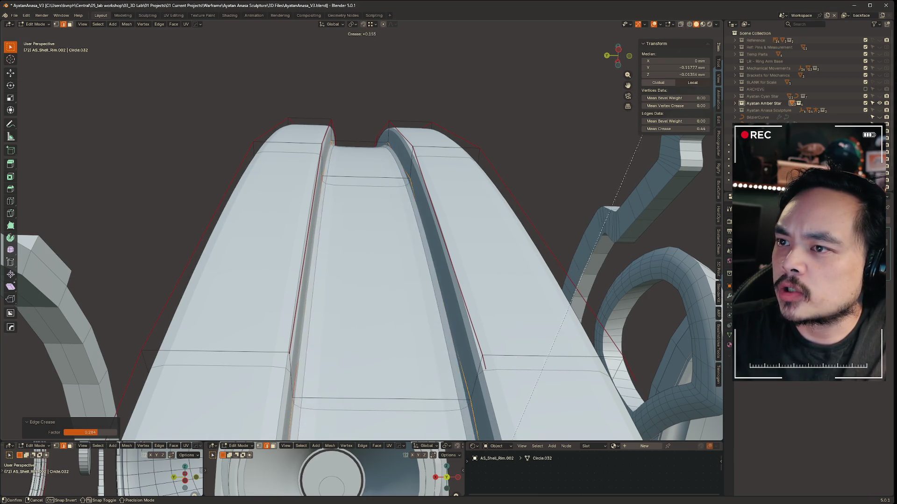
{"action": "left_click", "coordinate": [591, 94]}
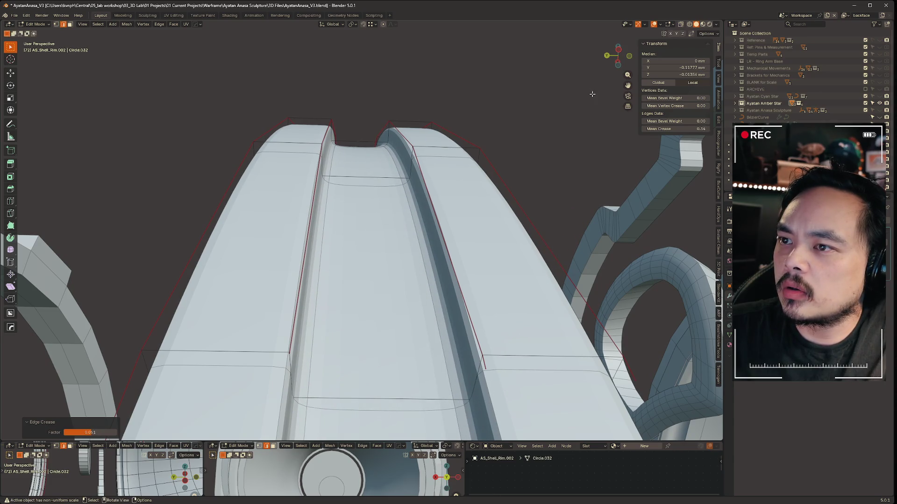
Select both ridge edge loops beside the rim groove and mark them sharp.
{"action": "left_click", "coordinate": [391, 133], "text": "alt"}
{"action": "right_click", "coordinate": [391, 133]}
{"action": "key", "text": "Escape"}
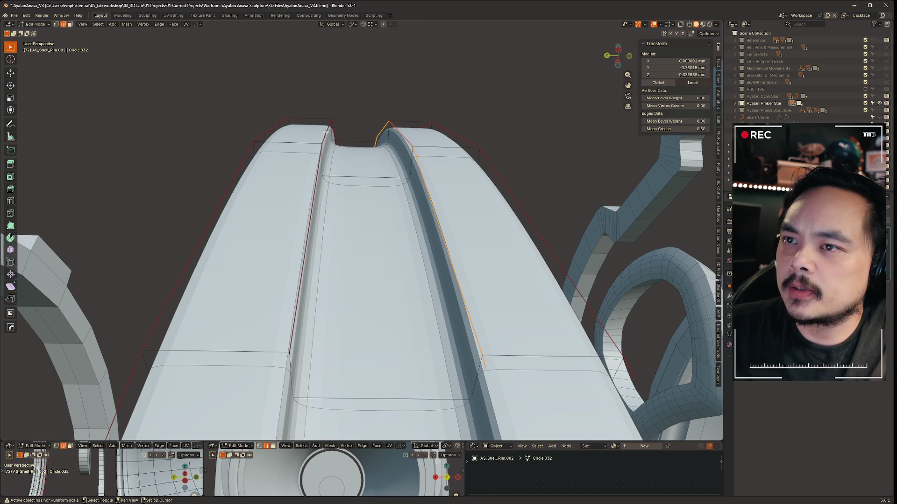
{"action": "left_click", "coordinate": [326, 131], "text": "alt+shift"}
{"action": "right_click", "coordinate": [326, 131]}
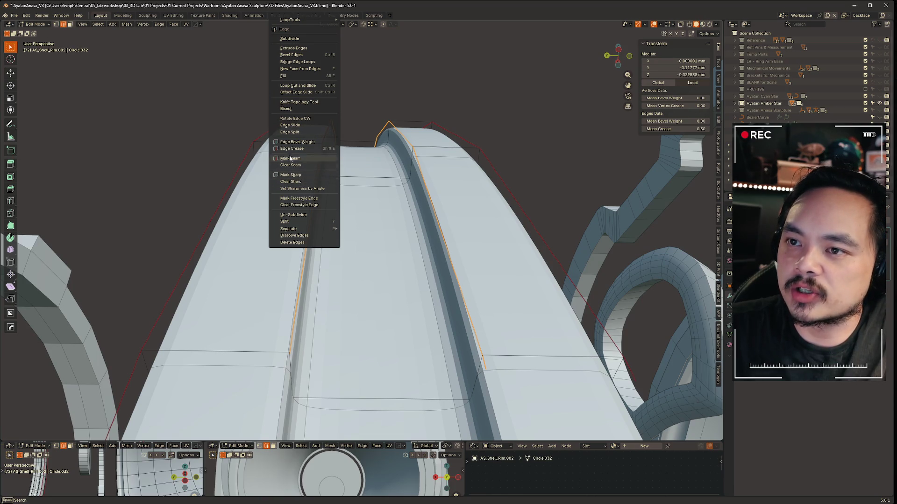
{"action": "left_click", "coordinate": [299, 164]}
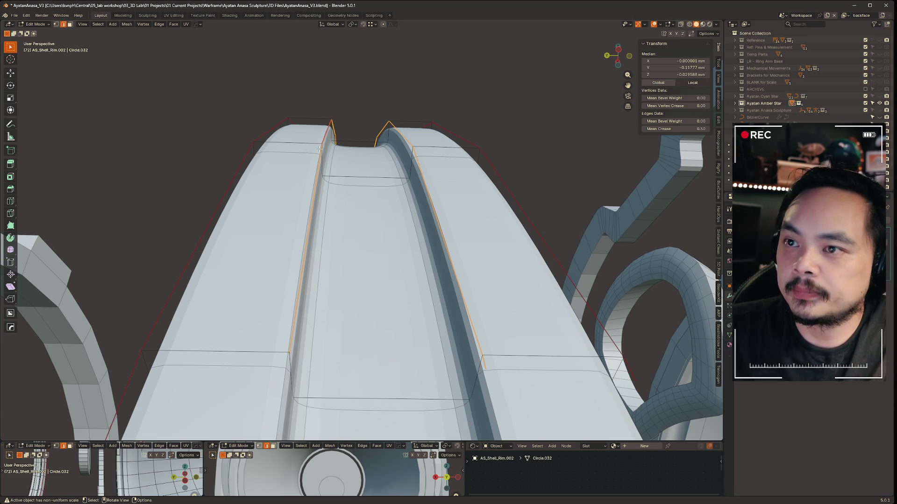
{"action": "key", "text": "ctrl+e"}
{"action": "left_click", "coordinate": [306, 176]}
{"action": "key", "text": "ctrl+e"}
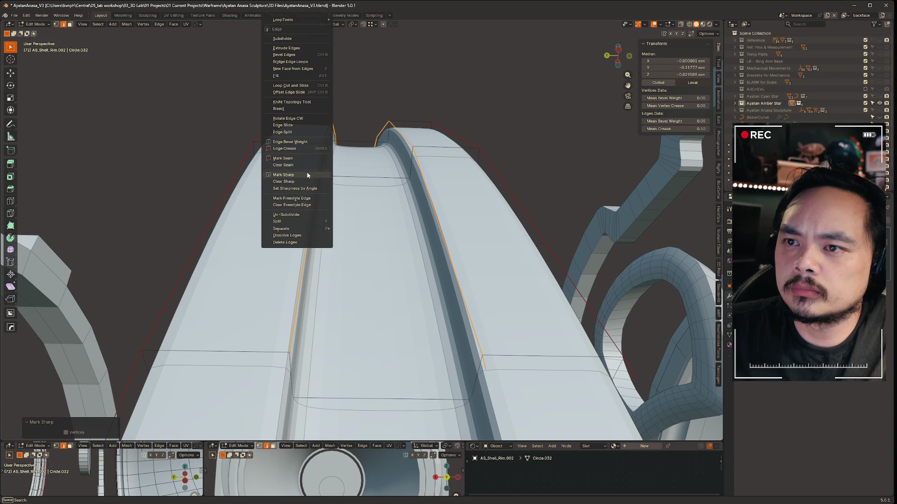
{"action": "mouse_move", "coordinate": [309, 204]}
{"action": "middle_mouse_down"}
{"action": "mouse_move", "coordinate": [355, 178]}
{"action": "mouse_move", "coordinate": [327, 140]}
{"action": "mouse_move", "coordinate": [382, 157]}
{"action": "mouse_move", "coordinate": [307, 140]}
{"action": "middle_mouse_up"}
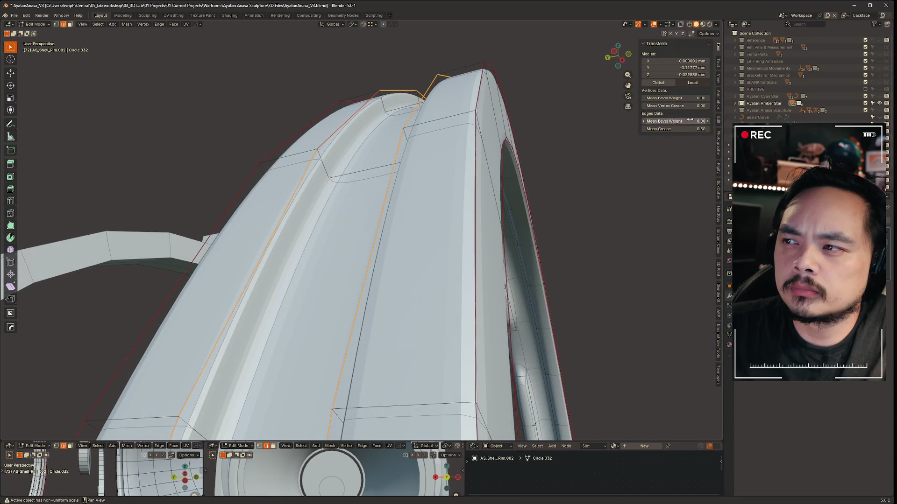
Give the ridge edge loops a mean bevel weight of 0.67, keeping vertex crease at 0.
{"action": "mouse_move", "coordinate": [695, 129]}
{"action": "left_mouse_down"}
{"action": "mouse_move", "coordinate": [714, 128]}
{"action": "mouse_move", "coordinate": [696, 129]}
{"action": "mouse_move", "coordinate": [683, 114]}
{"action": "mouse_move", "coordinate": [682, 129]}
{"action": "mouse_move", "coordinate": [663, 129]}
{"action": "mouse_move", "coordinate": [705, 122]}
{"action": "left_mouse_up"}
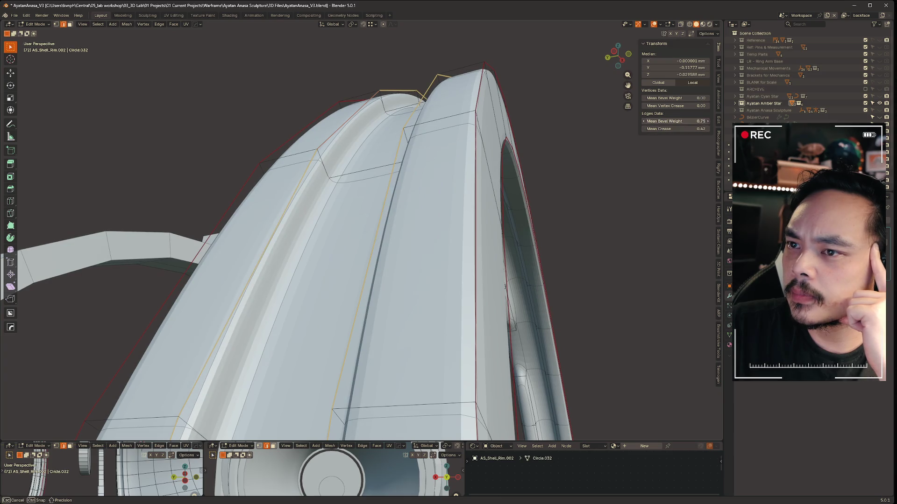
{"action": "key", "text": "Escape"}
{"action": "key", "text": "ctrl+z"}
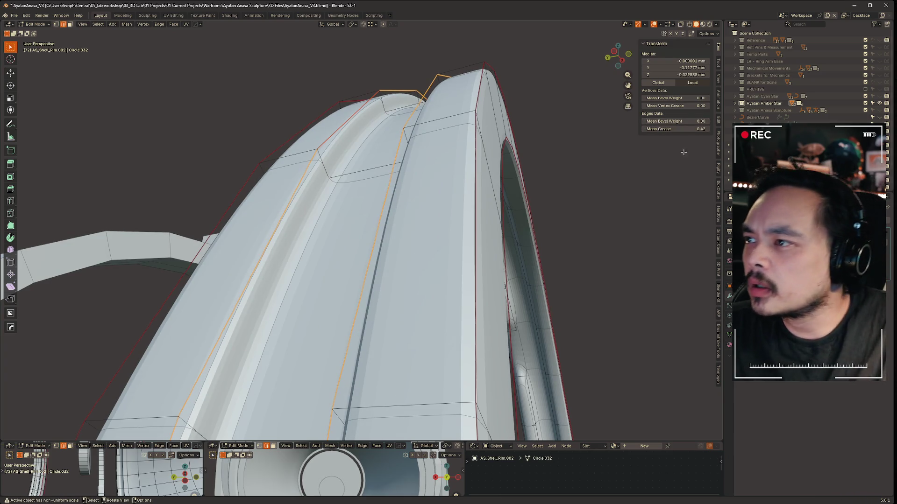
{"action": "left_click_drag", "start_coordinate": [690, 105], "coordinate": [708, 106]}
{"action": "mouse_move", "coordinate": [411, 253]}
{"action": "middle_mouse_down"}
{"action": "mouse_move", "coordinate": [400, 271]}
{"action": "mouse_move", "coordinate": [396, 265]}
{"action": "mouse_move", "coordinate": [728, 137]}
{"action": "middle_mouse_up"}
{"action": "key", "text": "ctrl+z"}
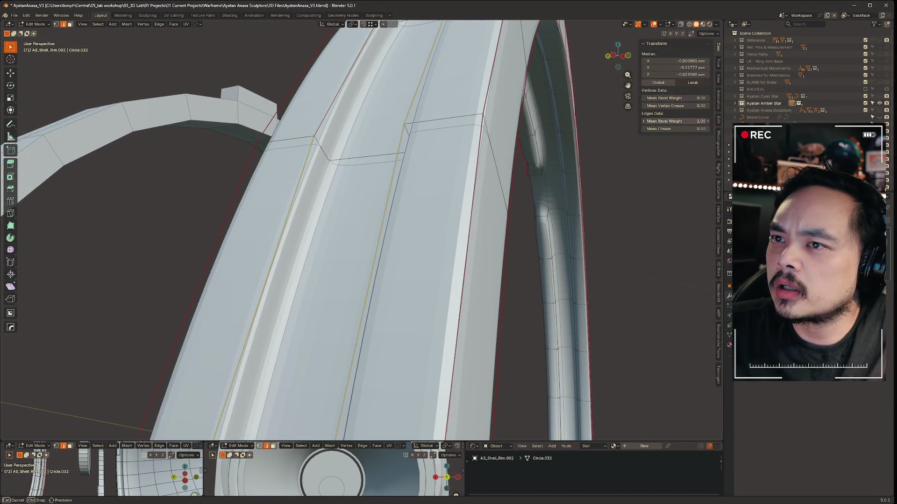
{"action": "mouse_move", "coordinate": [691, 98]}
{"action": "left_mouse_down"}
{"action": "mouse_move", "coordinate": [700, 98]}
{"action": "mouse_move", "coordinate": [687, 106]}
{"action": "mouse_move", "coordinate": [695, 106]}
{"action": "left_mouse_up"}
{"action": "key", "text": "Escape"}
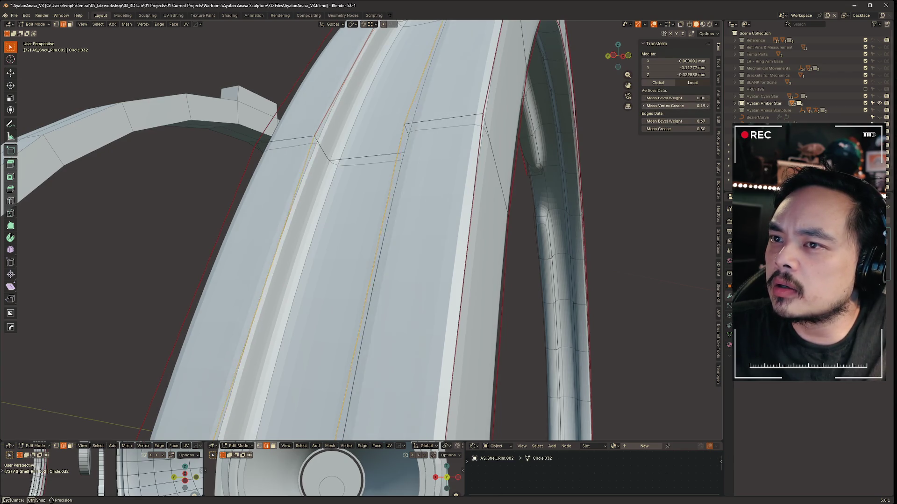
{"action": "key", "text": "Escape"}
{"action": "mouse_move", "coordinate": [607, 211]}
{"action": "middle_mouse_down"}
{"action": "mouse_move", "coordinate": [528, 224]}
{"action": "mouse_move", "coordinate": [542, 220]}
{"action": "middle_mouse_up"}
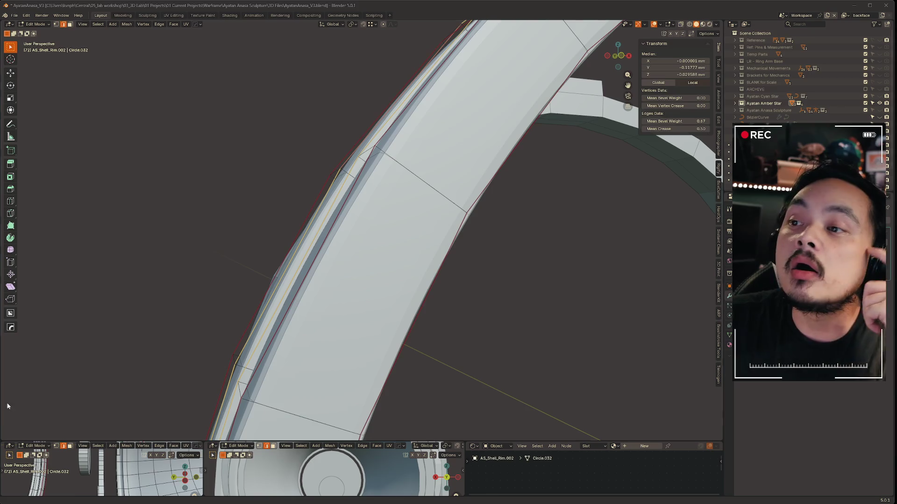
{"action": "scroll", "coordinate": [421, 290], "scroll_direction": "down", "scroll_amount": 5}
{"action": "mouse_move", "coordinate": [420, 290]}
{"action": "middle_mouse_down"}
{"action": "mouse_move", "coordinate": [454, 294]}
{"action": "mouse_move", "coordinate": [444, 279]}
{"action": "mouse_move", "coordinate": [531, 260]}
{"action": "mouse_move", "coordinate": [443, 280]}
{"action": "mouse_move", "coordinate": [414, 268]}
{"action": "mouse_move", "coordinate": [442, 280]}
{"action": "mouse_move", "coordinate": [122, 326]}
{"action": "mouse_move", "coordinate": [426, 233]}
{"action": "mouse_move", "coordinate": [401, 239]}
{"action": "middle_mouse_up"}
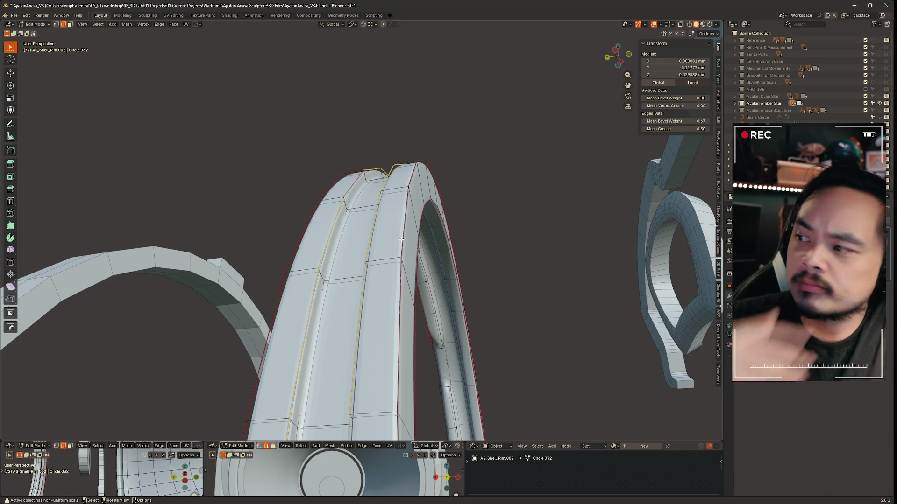
{"action": "middle_click_drag", "start_coordinate": [401, 239], "coordinate": [407, 234], "text": "shift"}
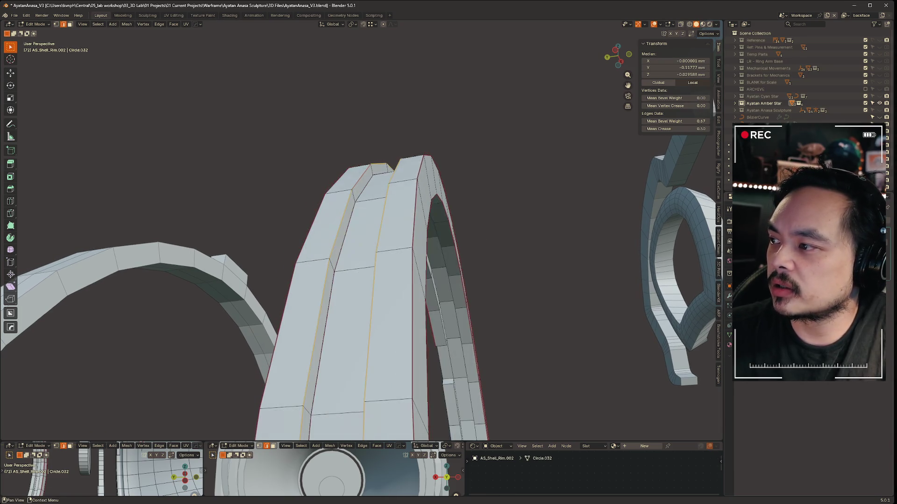
{"action": "mouse_move", "coordinate": [407, 234]}
{"action": "middle_mouse_down"}
{"action": "mouse_move", "coordinate": [452, 250]}
{"action": "mouse_move", "coordinate": [509, 329]}
{"action": "mouse_move", "coordinate": [702, 332]}
{"action": "middle_mouse_up"}
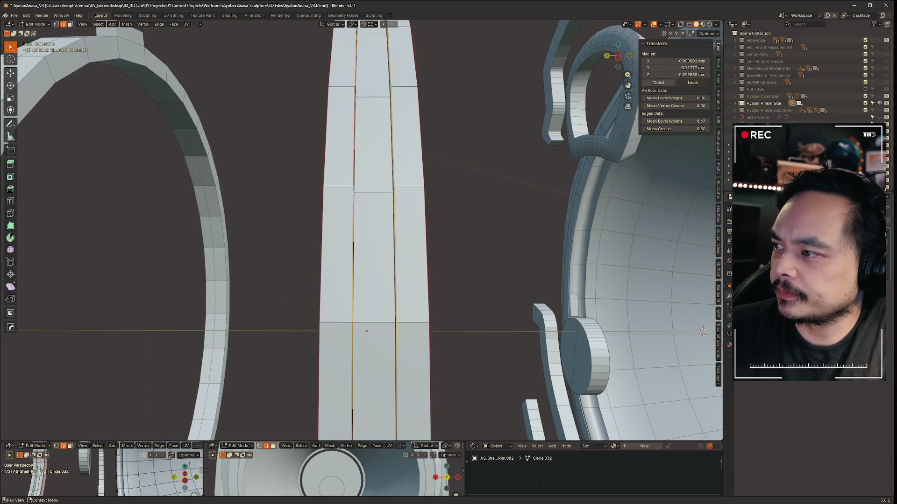
{"action": "key", "text": "alt+a"}
{"action": "key", "text": "ctrl+Tab"}
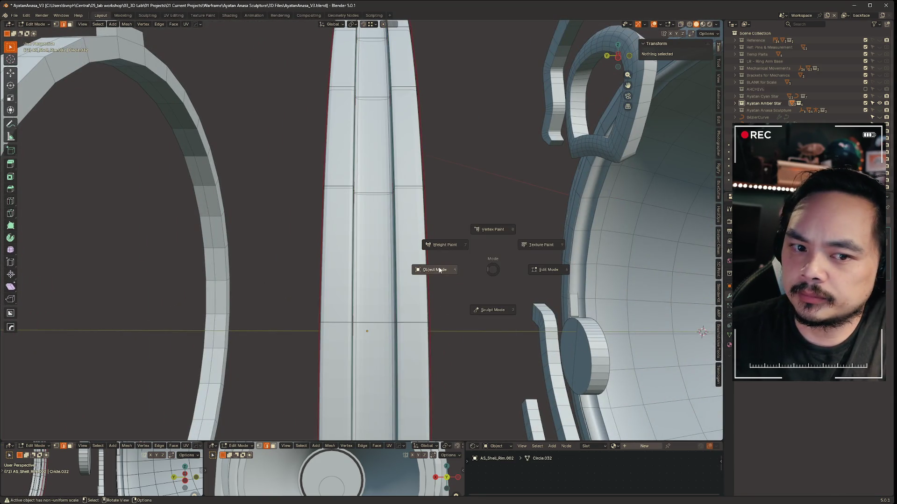
{"action": "key", "text": "Escape"}
{"action": "mouse_move", "coordinate": [489, 223]}
{"action": "middle_mouse_down"}
{"action": "mouse_move", "coordinate": [407, 238]}
{"action": "mouse_move", "coordinate": [410, 253]}
{"action": "middle_mouse_up"}
{"action": "middle_click_drag", "start_coordinate": [395, 283], "coordinate": [408, 263]}
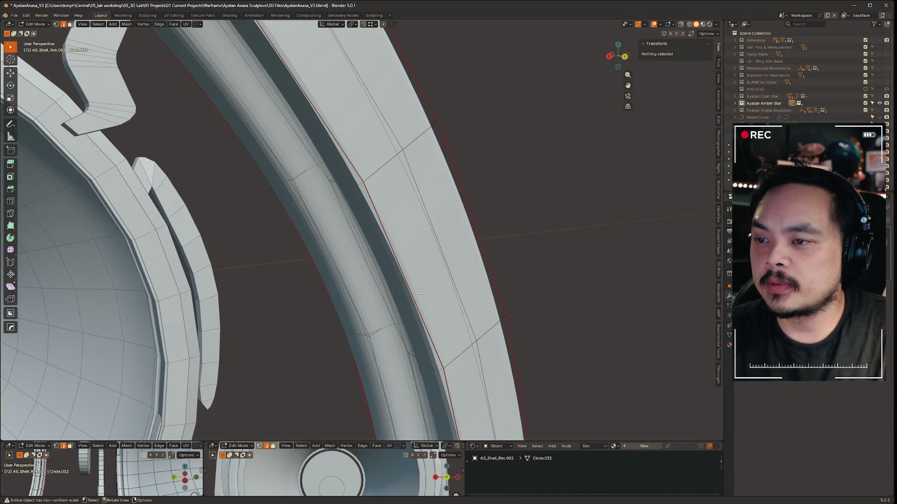
{"action": "middle_click_drag", "start_coordinate": [460, 236], "coordinate": [467, 248]}
Select the rim's ridge edge loops and set their mean crease to 0.75.
{"action": "left_click", "coordinate": [280, 252], "text": "alt"}
{"action": "mouse_move", "coordinate": [706, 129]}
{"action": "left_mouse_down"}
{"action": "mouse_move", "coordinate": [724, 129]}
{"action": "mouse_move", "coordinate": [716, 129]}
{"action": "left_mouse_up"}
{"action": "left_click", "coordinate": [701, 129]}
{"action": "type", "text": ".75"}
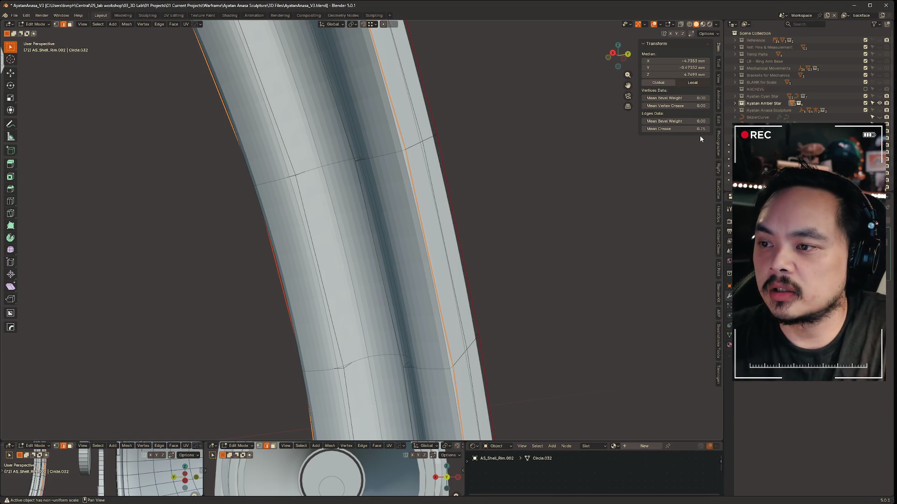
{"action": "key", "text": "Return"}
{"action": "mouse_move", "coordinate": [421, 234]}
{"action": "middle_mouse_down"}
{"action": "mouse_move", "coordinate": [377, 238]}
{"action": "mouse_move", "coordinate": [507, 216]}
{"action": "mouse_move", "coordinate": [477, 230]}
{"action": "mouse_move", "coordinate": [432, 204]}
{"action": "middle_mouse_up"}
Crease further rim edge loops at 0.75, then return to Object Mode.
{"action": "left_click", "coordinate": [432, 204], "text": "alt"}
{"action": "mouse_move", "coordinate": [481, 169]}
{"action": "middle_mouse_down"}
{"action": "mouse_move", "coordinate": [326, 154]}
{"action": "mouse_move", "coordinate": [422, 169]}
{"action": "middle_mouse_up"}
{"action": "left_click", "coordinate": [335, 146], "text": "alt+shift"}
{"action": "left_click", "coordinate": [421, 168], "text": "alt+shift"}
{"action": "left_click", "coordinate": [421, 168], "text": "alt+shift"}
{"action": "double_click", "coordinate": [704, 131]}
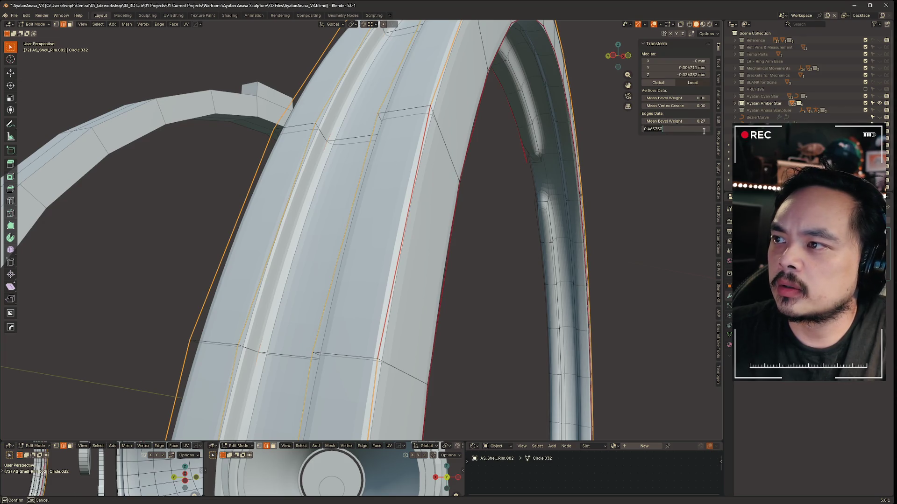
{"action": "type", "text": "0.75"}
{"action": "key", "text": "Return"}
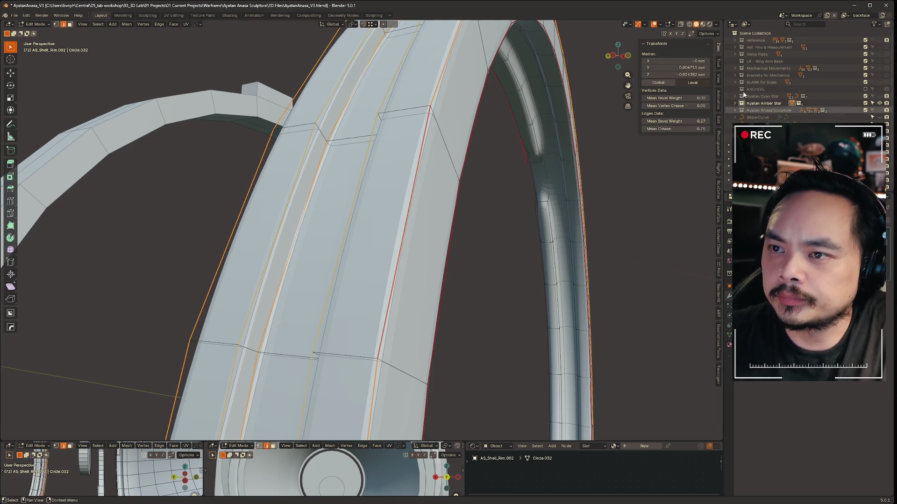
{"action": "mouse_move", "coordinate": [286, 139]}
{"action": "middle_mouse_down"}
{"action": "mouse_move", "coordinate": [262, 146]}
{"action": "mouse_move", "coordinate": [270, 176]}
{"action": "mouse_move", "coordinate": [285, 154]}
{"action": "mouse_move", "coordinate": [351, 122]}
{"action": "middle_mouse_up"}
{"action": "key", "text": "ctrl+Tab"}
{"action": "left_click", "coordinate": [339, 121]}
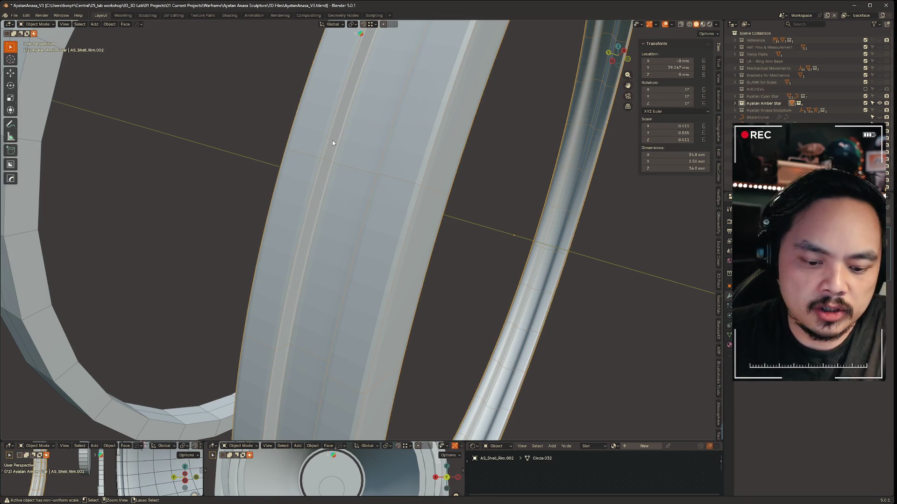
Add a level-3 Subdivision Surface to the rim after comparing level 5, and inspect it.
{"action": "key", "text": "ctrl+3"}
{"action": "mouse_move", "coordinate": [329, 161]}
{"action": "middle_mouse_down"}
{"action": "mouse_move", "coordinate": [345, 169]}
{"action": "mouse_move", "coordinate": [438, 149]}
{"action": "mouse_move", "coordinate": [487, 185]}
{"action": "mouse_move", "coordinate": [526, 184]}
{"action": "mouse_move", "coordinate": [376, 179]}
{"action": "mouse_move", "coordinate": [449, 180]}
{"action": "mouse_move", "coordinate": [458, 166]}
{"action": "mouse_move", "coordinate": [507, 158]}
{"action": "mouse_move", "coordinate": [484, 160]}
{"action": "mouse_move", "coordinate": [466, 241]}
{"action": "mouse_move", "coordinate": [456, 205]}
{"action": "mouse_move", "coordinate": [445, 226]}
{"action": "mouse_move", "coordinate": [542, 249]}
{"action": "middle_mouse_up"}
{"action": "key", "text": "ctrl+5"}
{"action": "key", "text": "ctrl+3"}
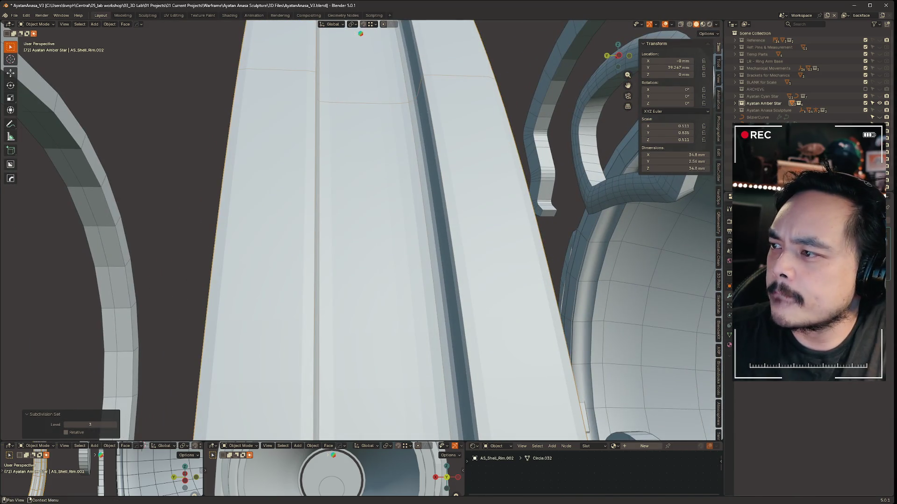
{"action": "key", "text": "ctrl+z"}
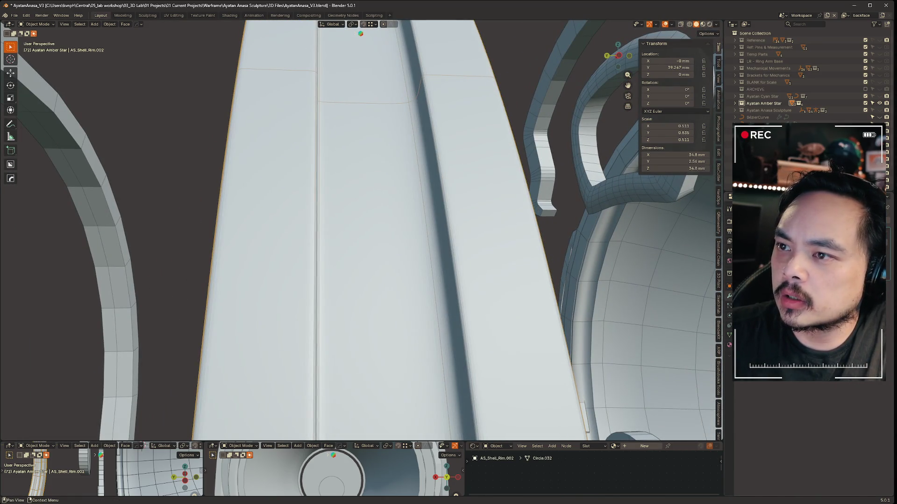
{"action": "scroll", "coordinate": [275, 187], "scroll_direction": "down", "scroll_amount": 5}
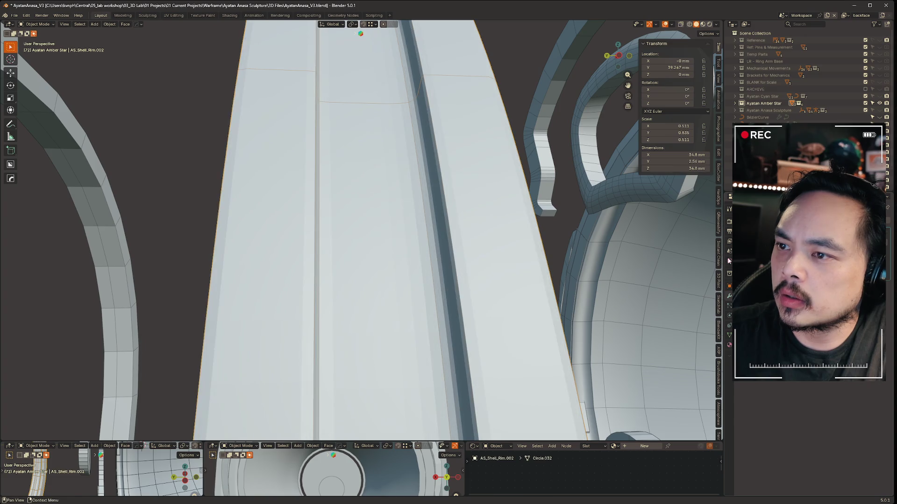
{"action": "mouse_move", "coordinate": [282, 169]}
{"action": "middle_mouse_down"}
{"action": "mouse_move", "coordinate": [271, 215]}
{"action": "mouse_move", "coordinate": [304, 201]}
{"action": "middle_mouse_up"}
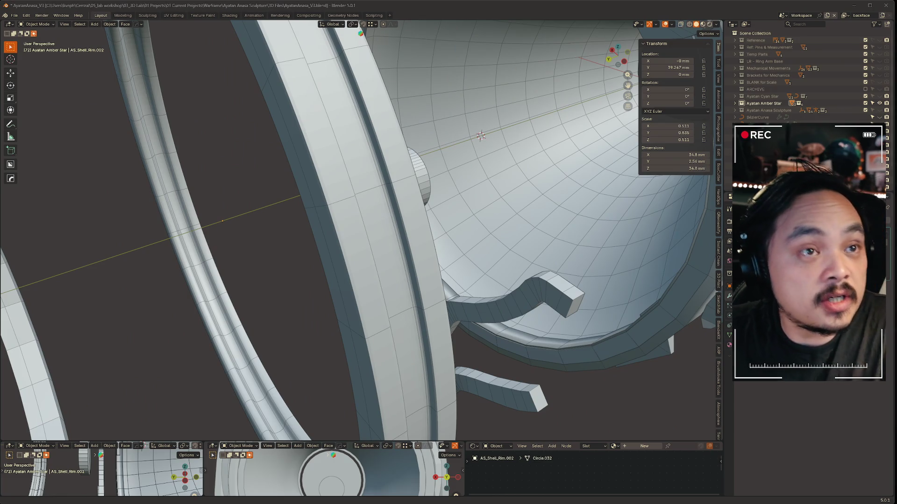
{"action": "mouse_move", "coordinate": [273, 273]}
{"action": "middle_mouse_down"}
{"action": "mouse_move", "coordinate": [527, 366]}
{"action": "mouse_move", "coordinate": [560, 320]}
{"action": "mouse_move", "coordinate": [519, 337]}
{"action": "middle_mouse_up"}
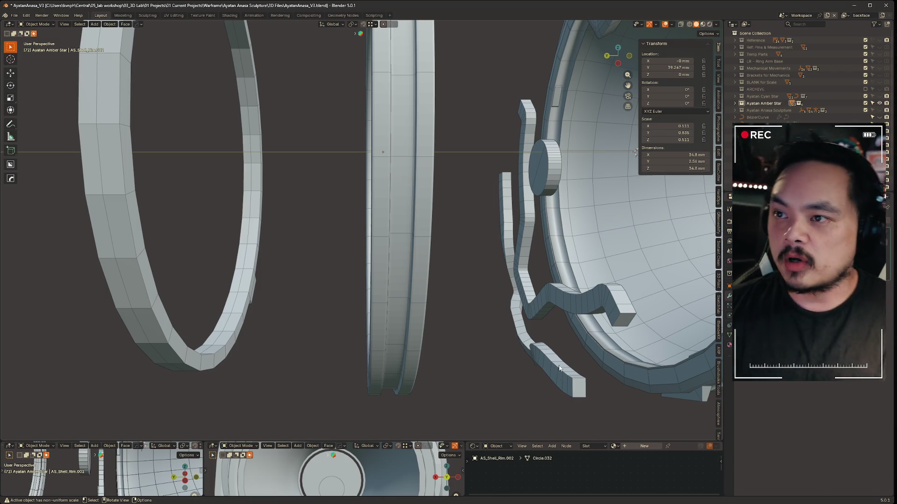
{"action": "mouse_move", "coordinate": [445, 302]}
{"action": "middle_mouse_down"}
{"action": "mouse_move", "coordinate": [471, 254]}
{"action": "mouse_move", "coordinate": [593, 322]}
{"action": "mouse_move", "coordinate": [452, 332]}
{"action": "mouse_move", "coordinate": [463, 337]}
{"action": "mouse_move", "coordinate": [277, 317]}
{"action": "mouse_move", "coordinate": [355, 305]}
{"action": "middle_mouse_up"}
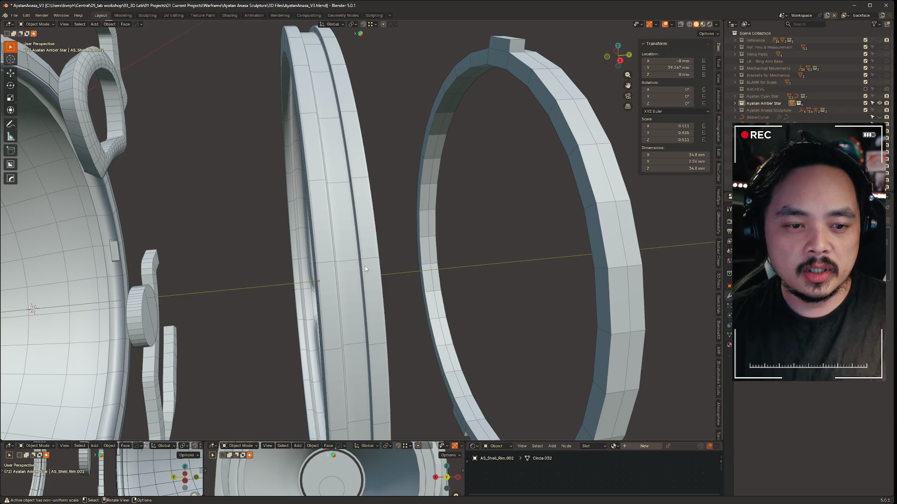
{"action": "right_click", "coordinate": [307, 152]}
Select the middle ring AS_Shell_Rim.002 and apply Shade Auto Smooth to it.
{"action": "left_click", "coordinate": [318, 147]}
{"action": "left_click", "coordinate": [430, 118]}
{"action": "mouse_move", "coordinate": [430, 118]}
{"action": "middle_mouse_down"}
{"action": "mouse_move", "coordinate": [346, 149]}
{"action": "mouse_move", "coordinate": [274, 148]}
{"action": "middle_mouse_up"}
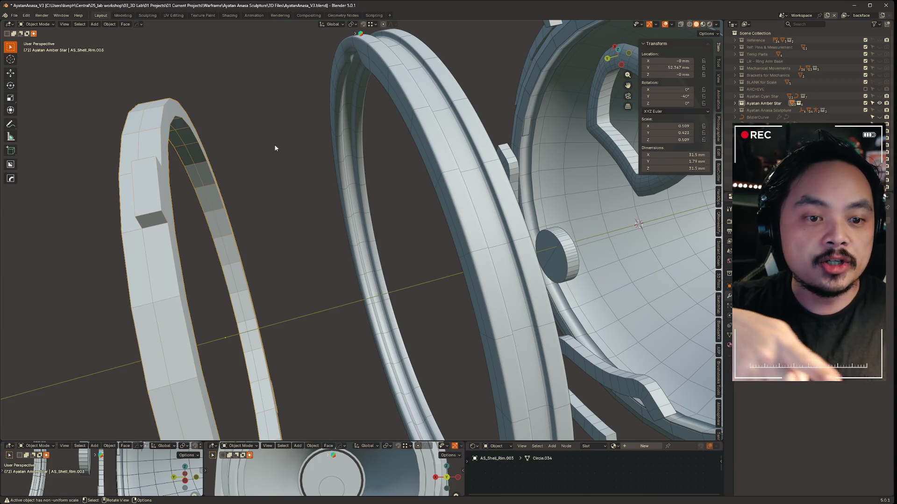
{"action": "right_click", "coordinate": [448, 93]}
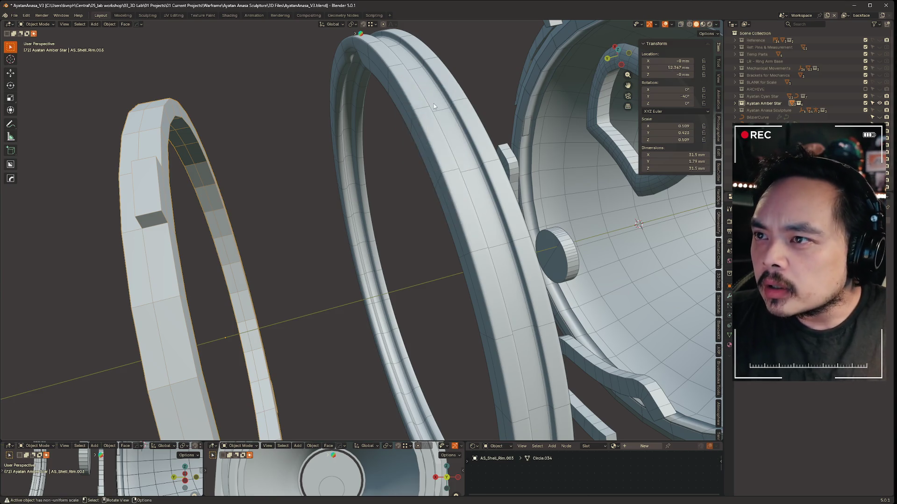
{"action": "left_click", "coordinate": [433, 102]}
{"action": "right_click", "coordinate": [433, 102]}
{"action": "left_click", "coordinate": [416, 110]}
{"action": "mouse_move", "coordinate": [498, 61]}
{"action": "middle_mouse_down"}
{"action": "mouse_move", "coordinate": [451, 74]}
{"action": "mouse_move", "coordinate": [498, 73]}
{"action": "mouse_move", "coordinate": [281, 186]}
{"action": "mouse_move", "coordinate": [266, 132]}
{"action": "mouse_move", "coordinate": [357, 199]}
{"action": "mouse_move", "coordinate": [355, 172]}
{"action": "mouse_move", "coordinate": [324, 158]}
{"action": "middle_mouse_up"}
Compare Shade Auto Smooth and Shade Smooth on the rim object.
{"action": "right_click", "coordinate": [323, 159]}
{"action": "left_click", "coordinate": [321, 159]}
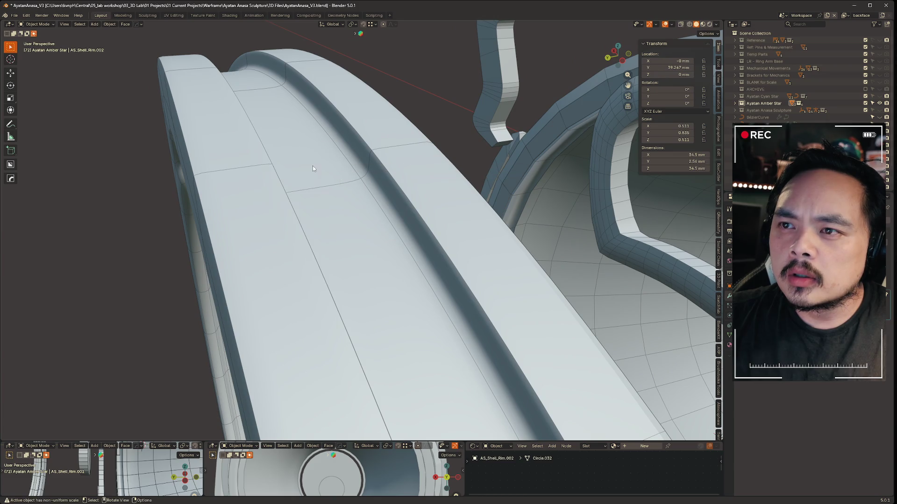
{"action": "left_click", "coordinate": [305, 143]}
{"action": "right_click", "coordinate": [307, 154]}
{"action": "left_click", "coordinate": [288, 157]}
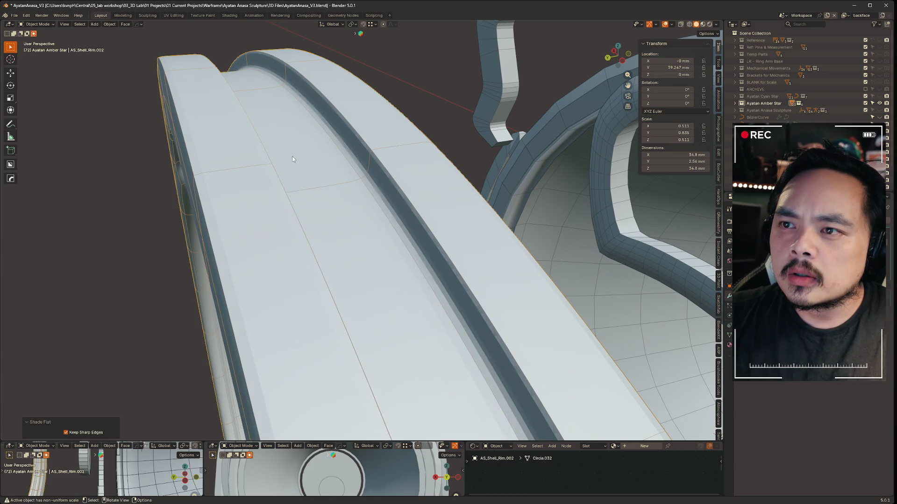
{"action": "right_click", "coordinate": [284, 141]}
{"action": "left_click", "coordinate": [277, 128]}
{"action": "mouse_move", "coordinate": [212, 154]}
{"action": "middle_mouse_down"}
{"action": "mouse_move", "coordinate": [360, 136]}
{"action": "mouse_move", "coordinate": [348, 144]}
{"action": "mouse_move", "coordinate": [358, 145]}
{"action": "middle_mouse_up"}
Cycle the rim through flat, smooth and auto smooth, finishing on Auto Smooth at 30°.
{"action": "right_click", "coordinate": [357, 142]}
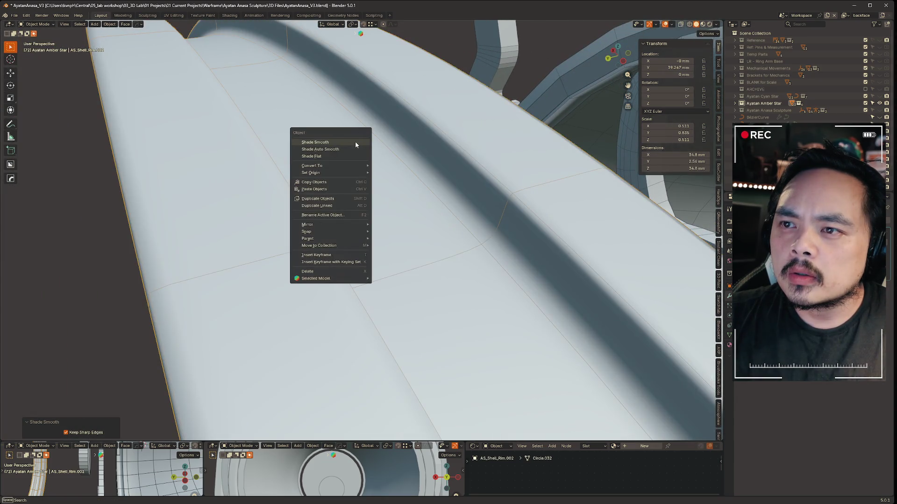
{"action": "left_click", "coordinate": [336, 157]}
{"action": "right_click", "coordinate": [351, 148]}
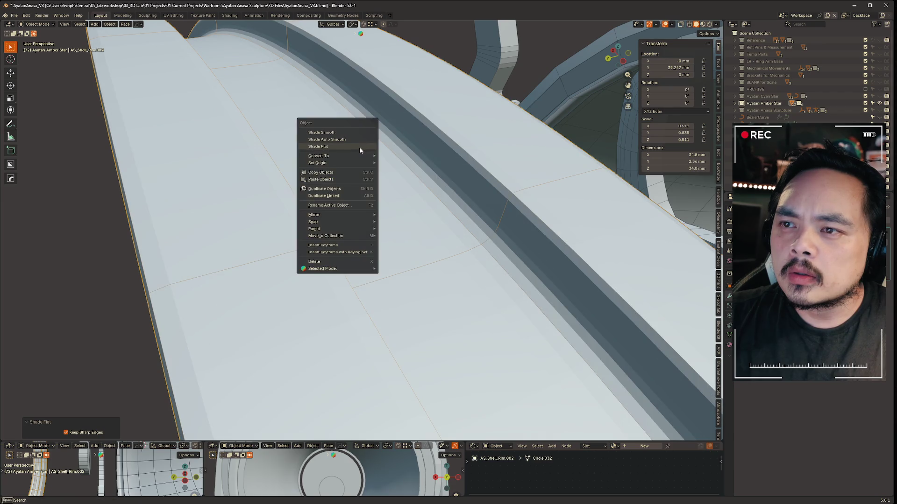
{"action": "left_click", "coordinate": [355, 141]}
{"action": "right_click", "coordinate": [351, 141]}
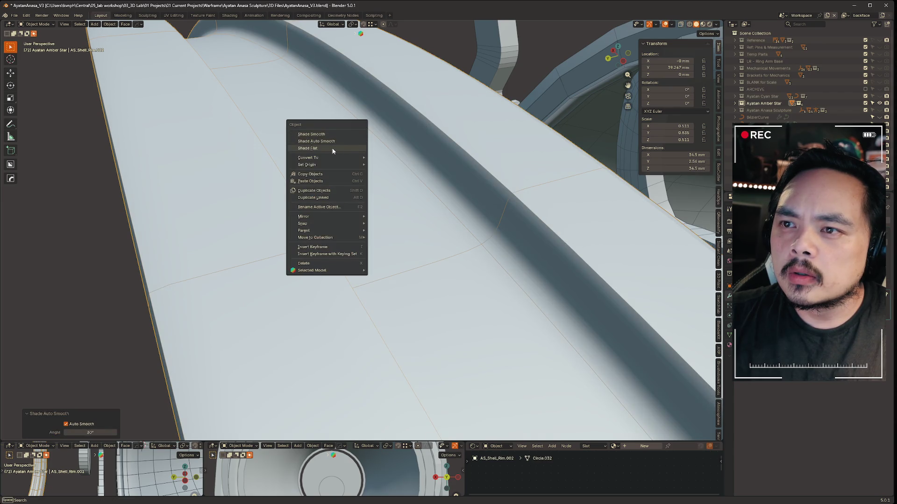
{"action": "left_click", "coordinate": [332, 148]}
{"action": "right_click", "coordinate": [336, 135]}
{"action": "left_click", "coordinate": [335, 123]}
{"action": "right_click", "coordinate": [335, 118]}
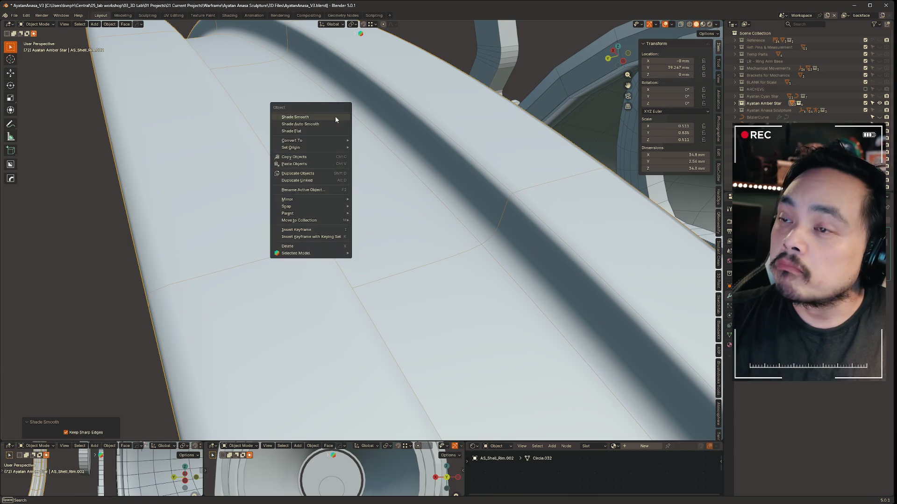
{"action": "left_click", "coordinate": [322, 132]}
{"action": "right_click", "coordinate": [318, 124]}
{"action": "left_click", "coordinate": [312, 119]}
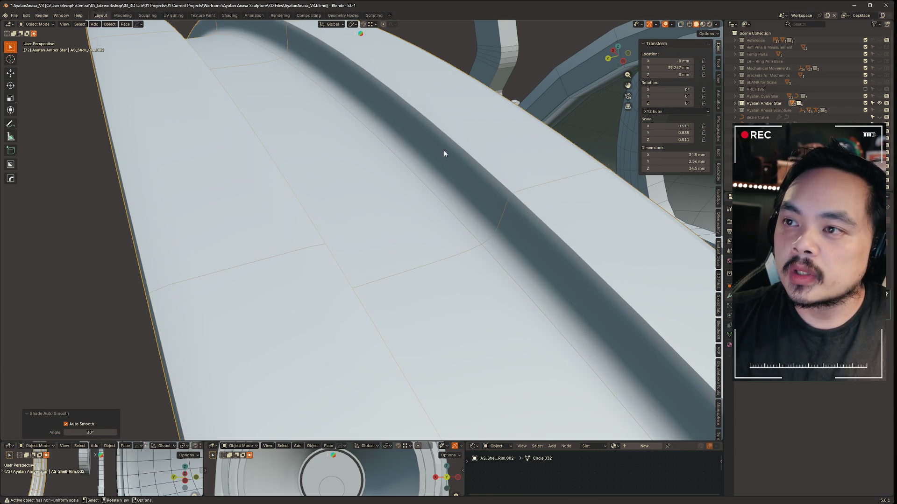
{"action": "scroll", "coordinate": [309, 157], "scroll_direction": "down", "scroll_amount": 5}
{"action": "mouse_move", "coordinate": [309, 158]}
{"action": "middle_mouse_down"}
{"action": "mouse_move", "coordinate": [411, 94]}
{"action": "mouse_move", "coordinate": [382, 112]}
{"action": "middle_mouse_up"}
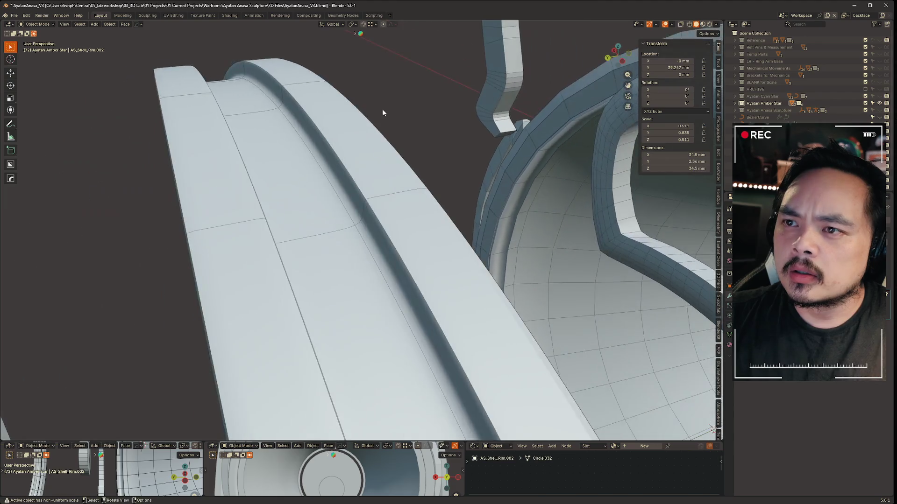
{"action": "scroll", "coordinate": [354, 100], "scroll_direction": "up", "scroll_amount": 8}
{"action": "scroll", "coordinate": [354, 100], "scroll_direction": "down", "scroll_amount": 3}
In Edit Mode, select the rim channel edge loops and set their Mean Crease to 0.65.
{"action": "key", "text": "ctrl+Tab"}
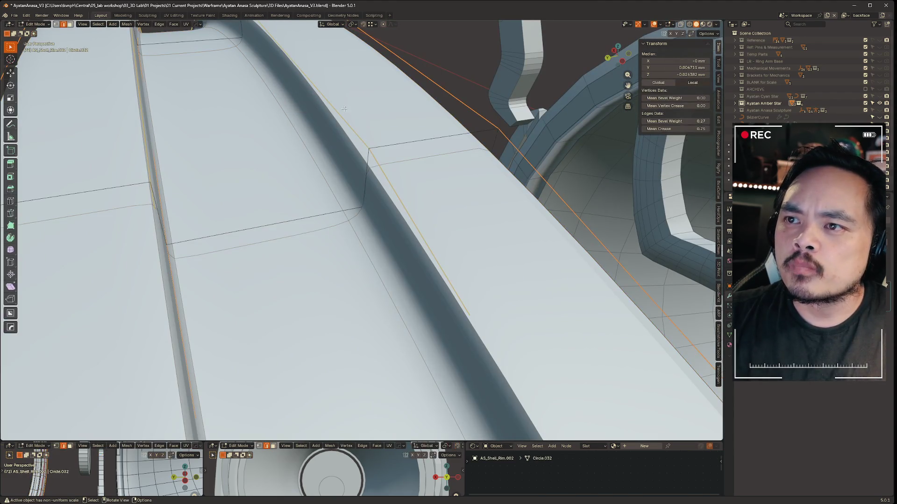
{"action": "middle_click_drag", "start_coordinate": [170, 119], "coordinate": [249, 122]}
{"action": "left_click", "coordinate": [327, 113], "text": "alt+shift"}
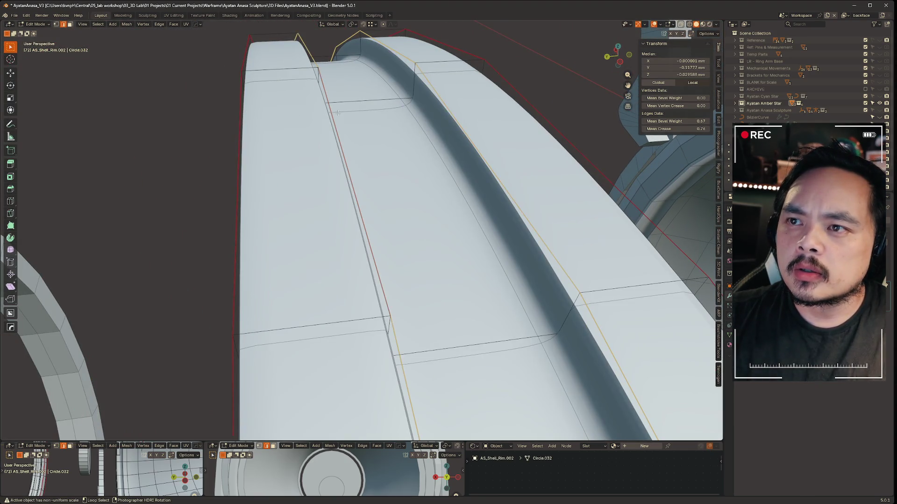
{"action": "left_click", "coordinate": [693, 127]}
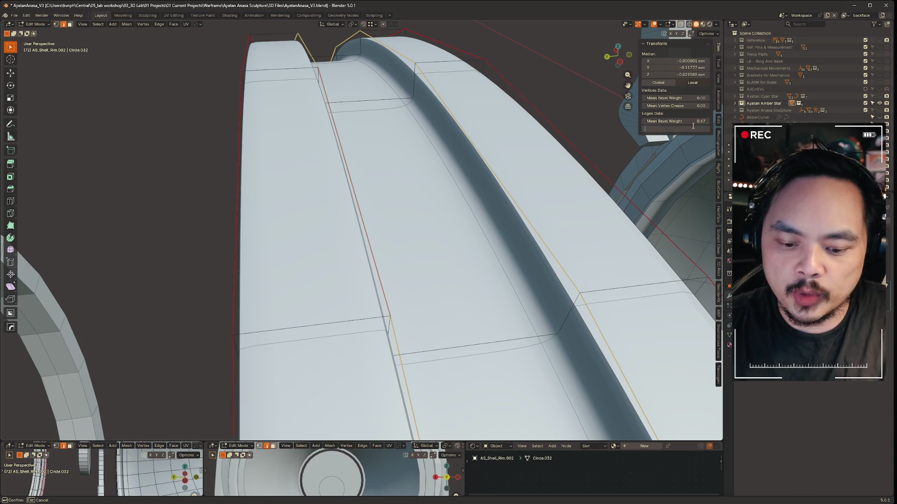
{"action": "key", "text": "BackSpace"}
{"action": "key", "text": "BackSpace"}
{"action": "key", "text": "BackSpace"}
{"action": "type", "text": "0.7"}
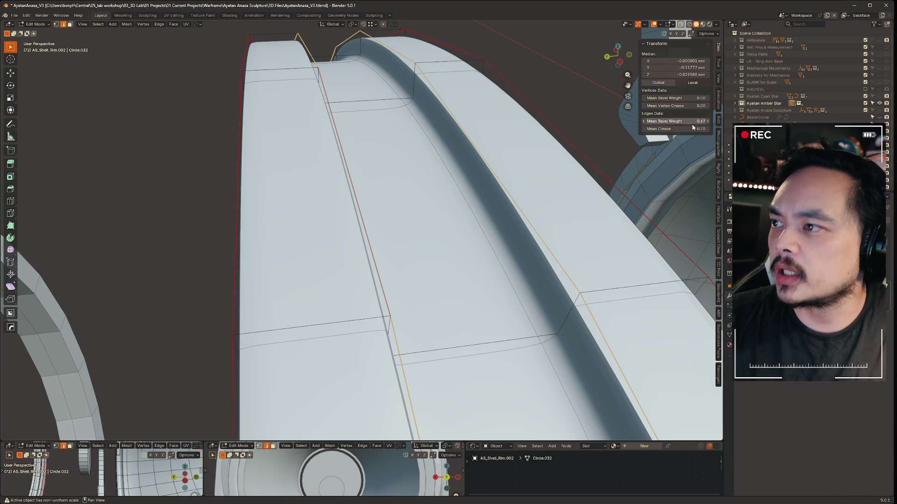
{"action": "key", "text": "BackSpace"}
{"action": "key", "text": "BackSpace"}
{"action": "key", "text": "BackSpace"}
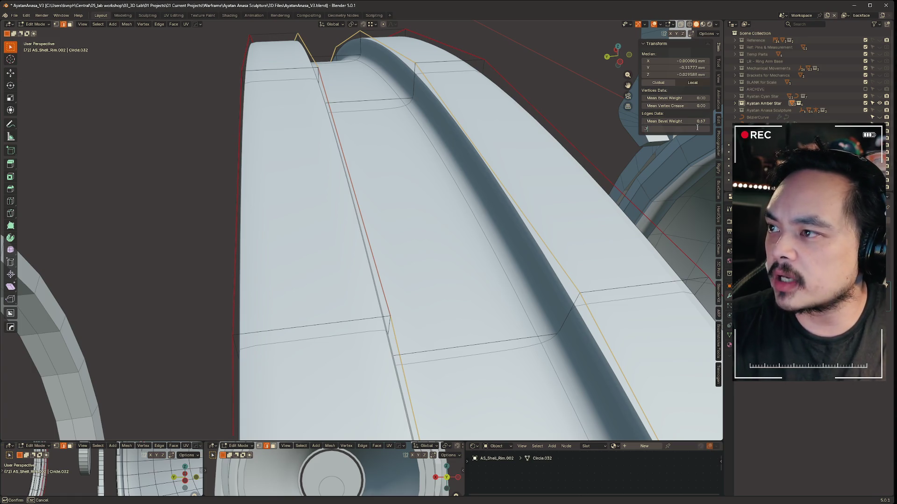
{"action": "type", "text": ".65"}
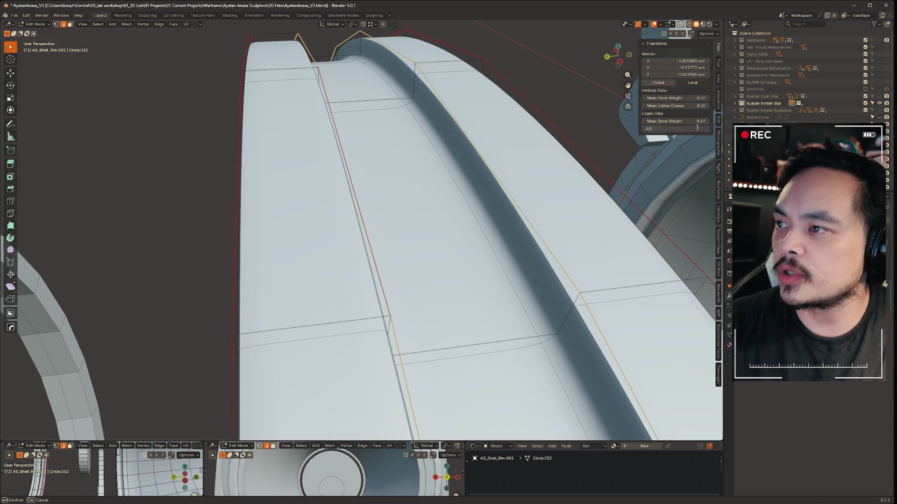
{"action": "key", "text": "Return"}
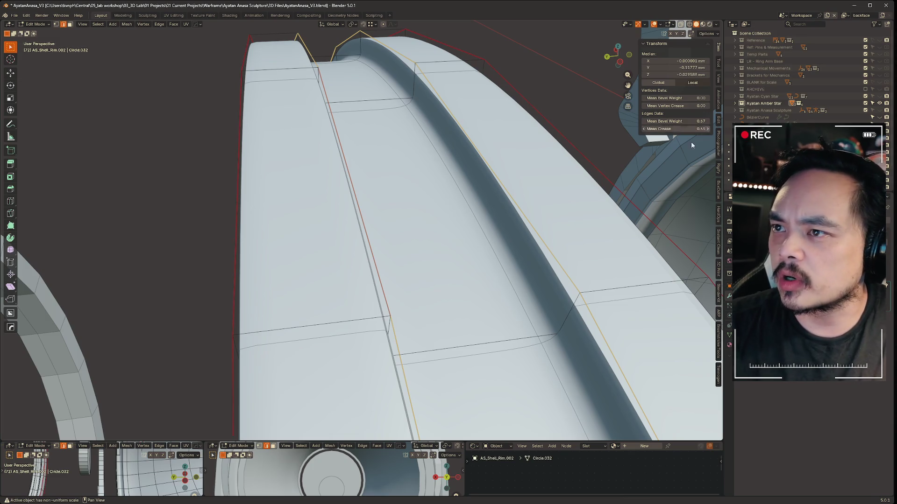
{"action": "key", "text": "alt+a"}
{"action": "mouse_move", "coordinate": [294, 176]}
{"action": "middle_mouse_down"}
{"action": "mouse_move", "coordinate": [280, 178]}
{"action": "mouse_move", "coordinate": [288, 185]}
{"action": "mouse_move", "coordinate": [315, 169]}
{"action": "middle_mouse_up"}
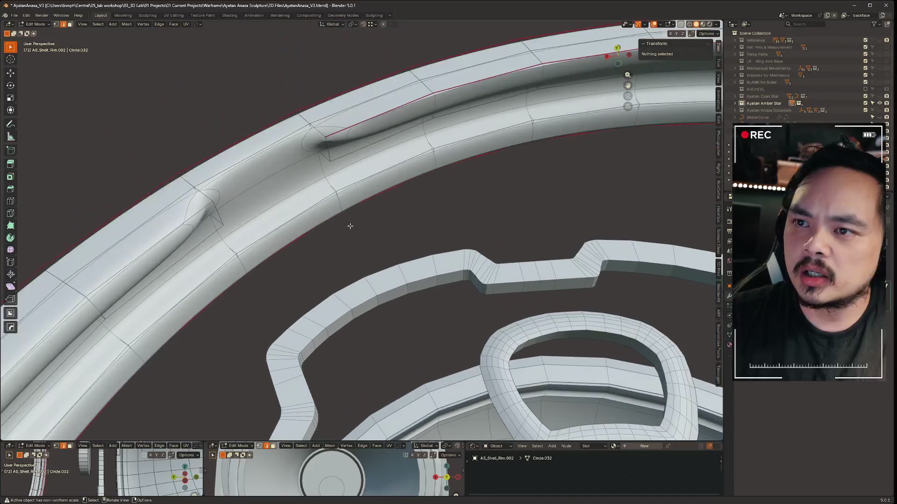
With X-ray on, select the groove-end edges and crease them to about 0.80.
{"action": "key", "text": "z"}
{"action": "key", "text": "alt+z"}
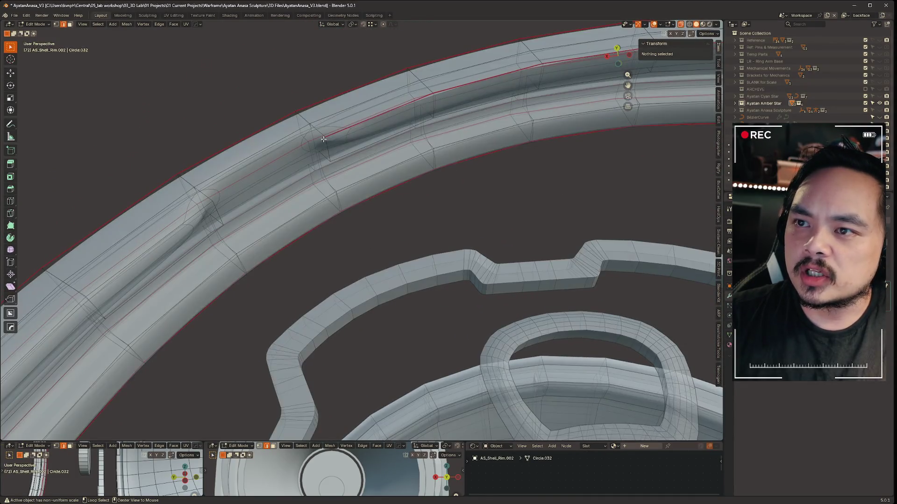
{"action": "left_click", "coordinate": [321, 133]}
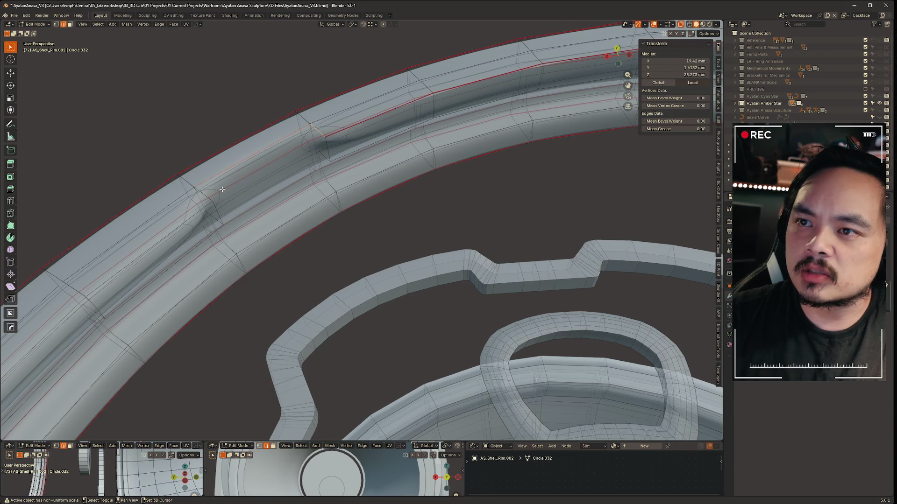
{"action": "left_click", "coordinate": [206, 196]}
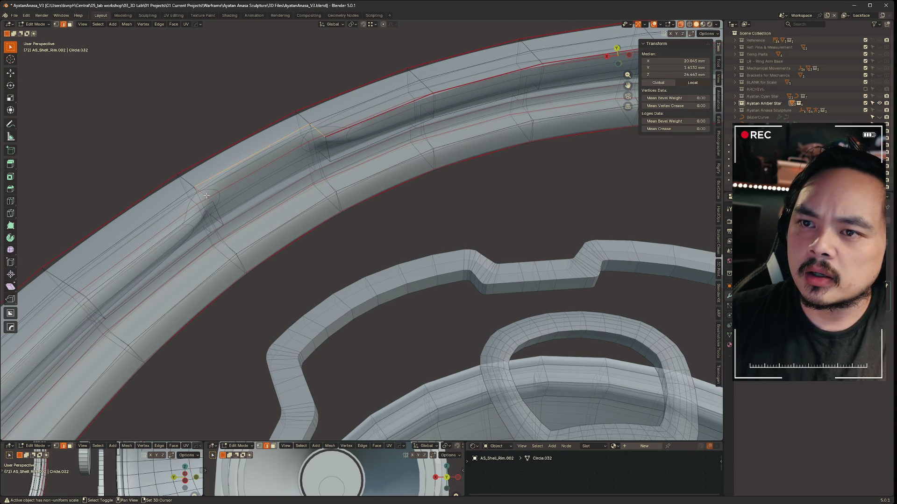
{"action": "left_click", "coordinate": [329, 150], "text": "ctrl"}
{"action": "mouse_move", "coordinate": [346, 166]}
{"action": "middle_mouse_down"}
{"action": "mouse_move", "coordinate": [364, 210]}
{"action": "mouse_move", "coordinate": [332, 204]}
{"action": "mouse_move", "coordinate": [368, 181]}
{"action": "middle_mouse_up"}
{"action": "key", "text": "ctrl+e"}
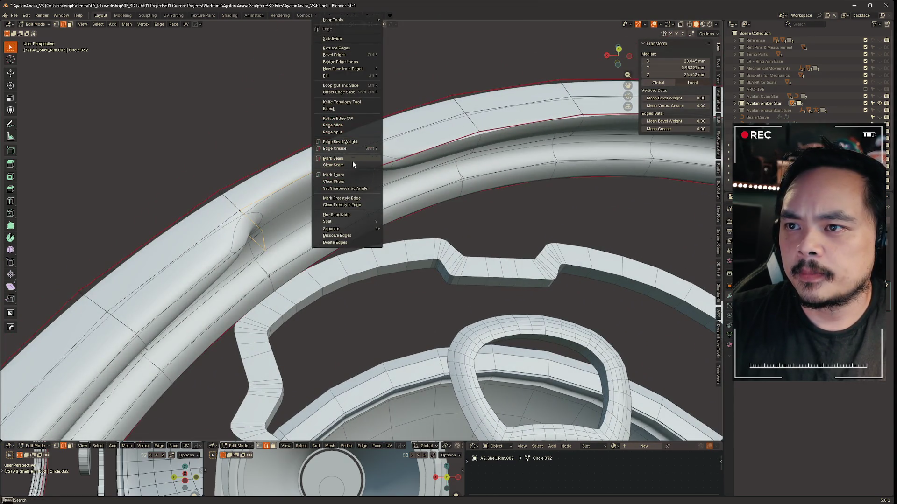
{"action": "left_click", "coordinate": [352, 148]}
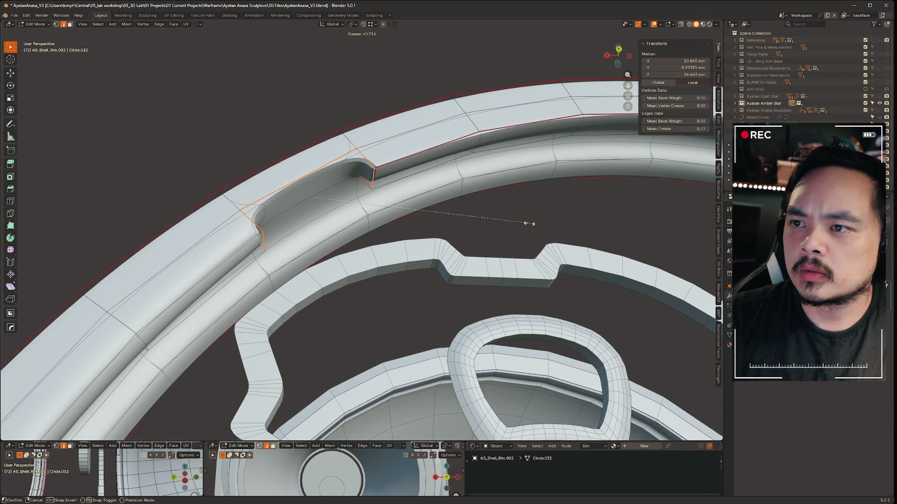
{"action": "left_click", "coordinate": [541, 223]}
{"action": "mouse_move", "coordinate": [482, 226]}
{"action": "middle_mouse_down"}
{"action": "mouse_move", "coordinate": [466, 248]}
{"action": "mouse_move", "coordinate": [450, 224]}
{"action": "middle_mouse_up"}
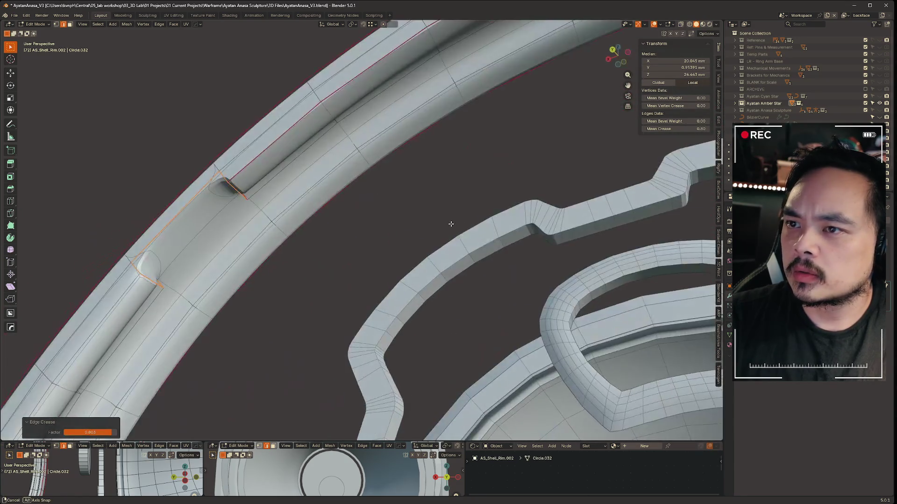
{"action": "scroll", "coordinate": [450, 224], "scroll_direction": "down", "scroll_amount": 4}
{"action": "scroll", "coordinate": [344, 261], "scroll_direction": "up", "scroll_amount": 4}
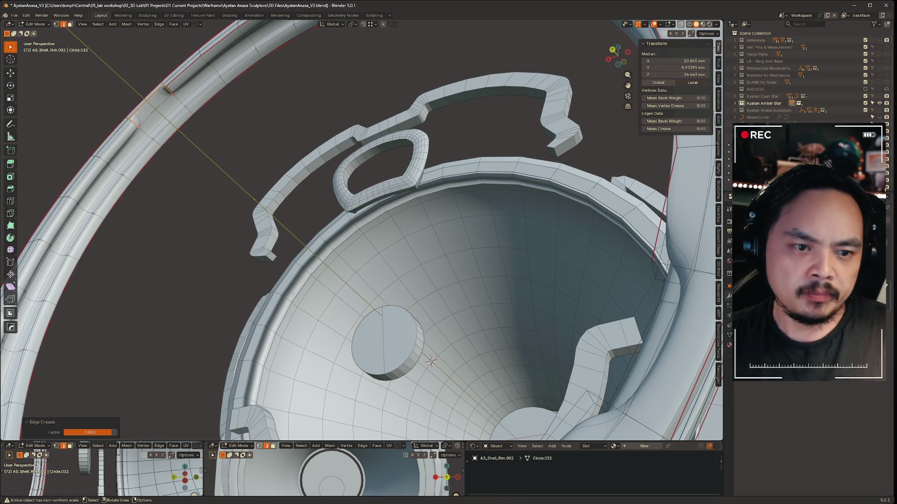
{"action": "middle_click_drag", "start_coordinate": [360, 295], "coordinate": [567, 243]}
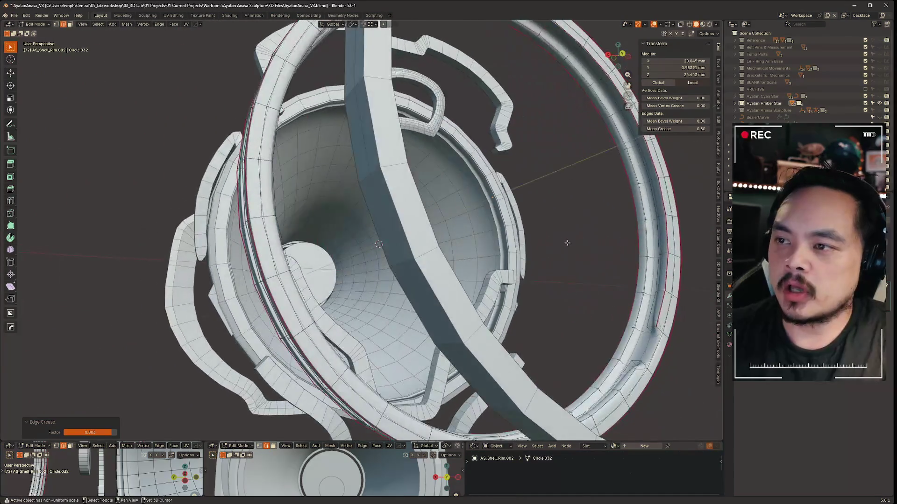
{"action": "scroll", "coordinate": [566, 243], "scroll_direction": "up", "scroll_amount": 8}
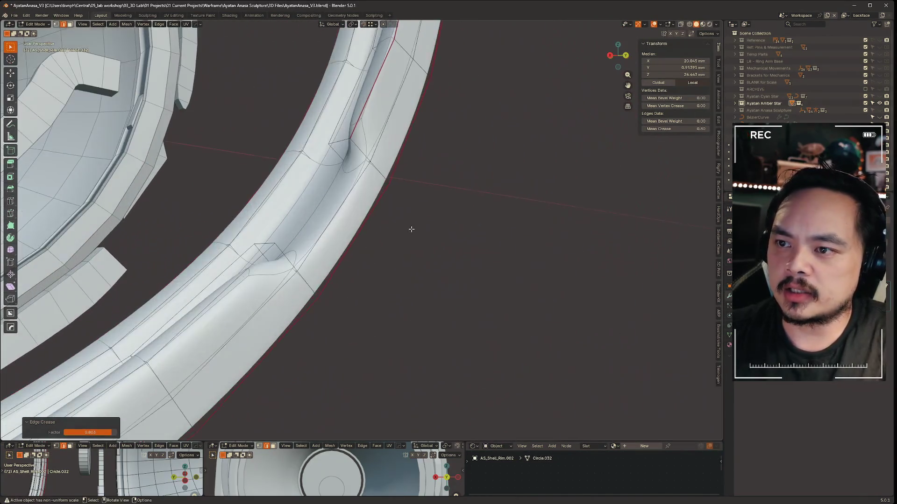
{"action": "mouse_move", "coordinate": [410, 228]}
{"action": "middle_mouse_down"}
{"action": "mouse_move", "coordinate": [352, 207]}
{"action": "mouse_move", "coordinate": [346, 173]}
{"action": "middle_mouse_up"}
{"action": "left_click", "coordinate": [346, 173]}
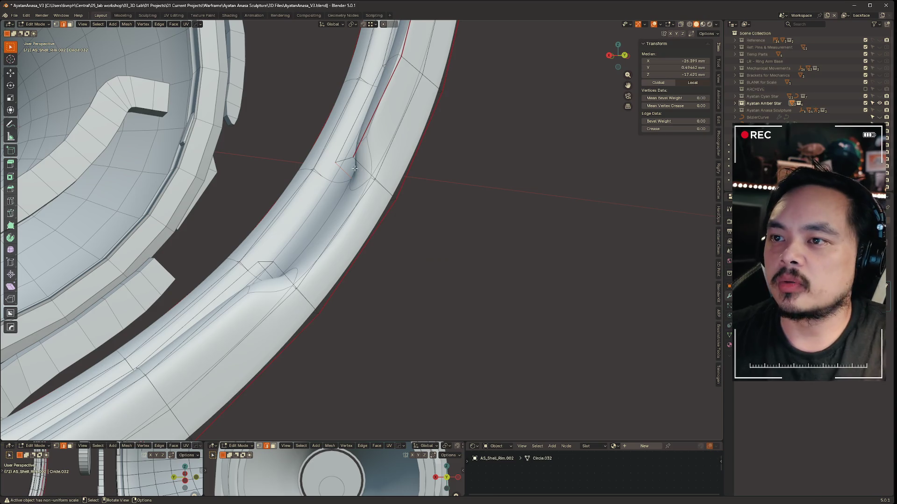
{"action": "key", "text": "ctrl+e"}
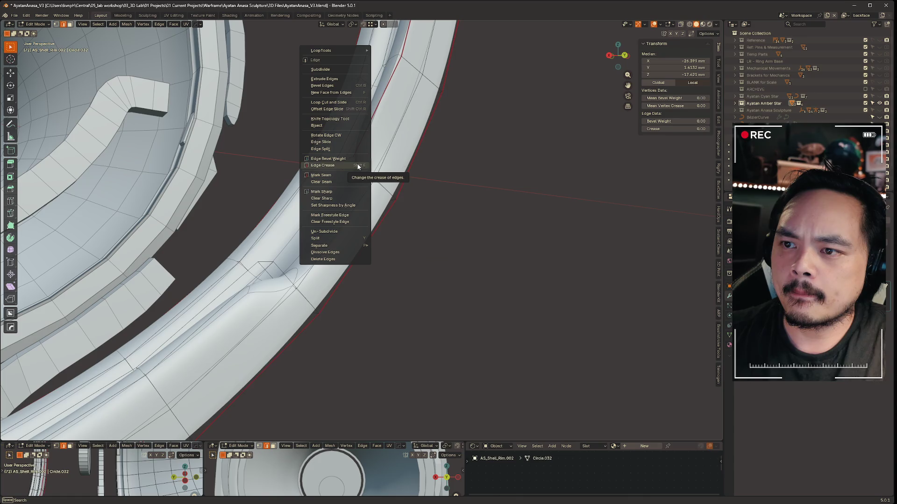
Crease the second groove-end edge and select all edges with similar sharpness.
{"action": "left_click", "coordinate": [358, 167]}
{"action": "left_click", "coordinate": [98, 24]}
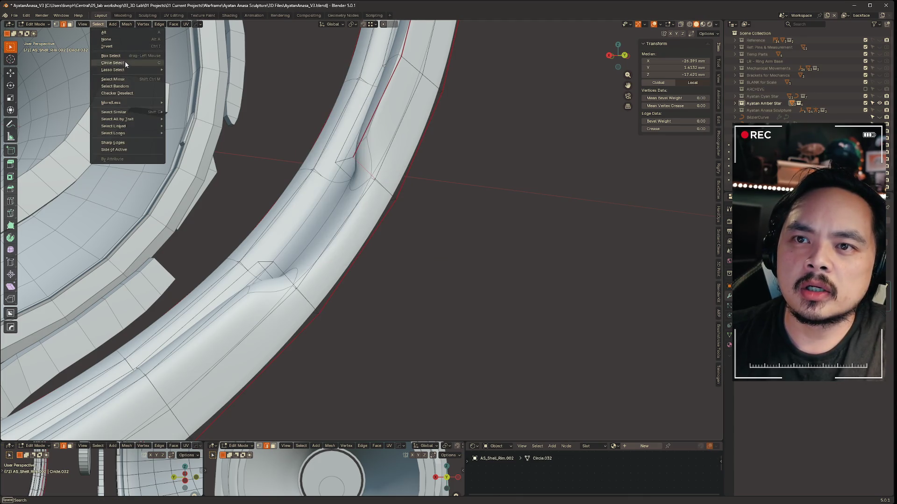
{"action": "mouse_move", "coordinate": [145, 114]}
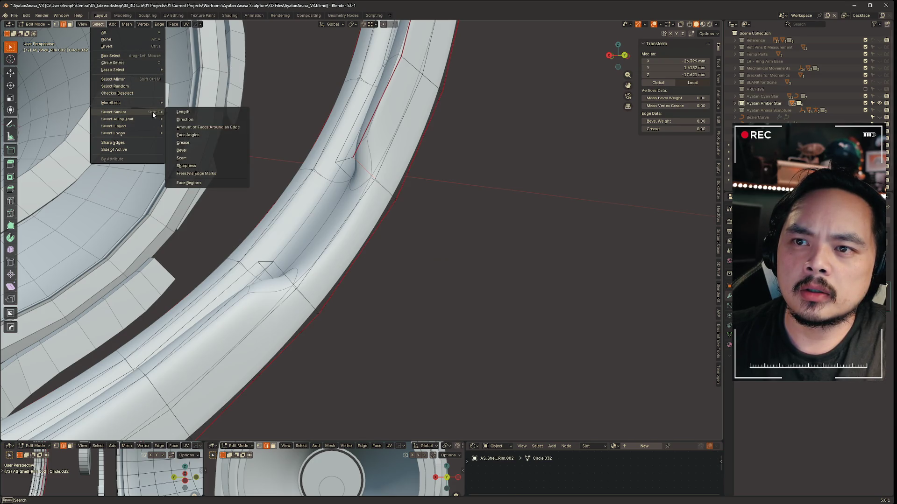
{"action": "left_click", "coordinate": [202, 162]}
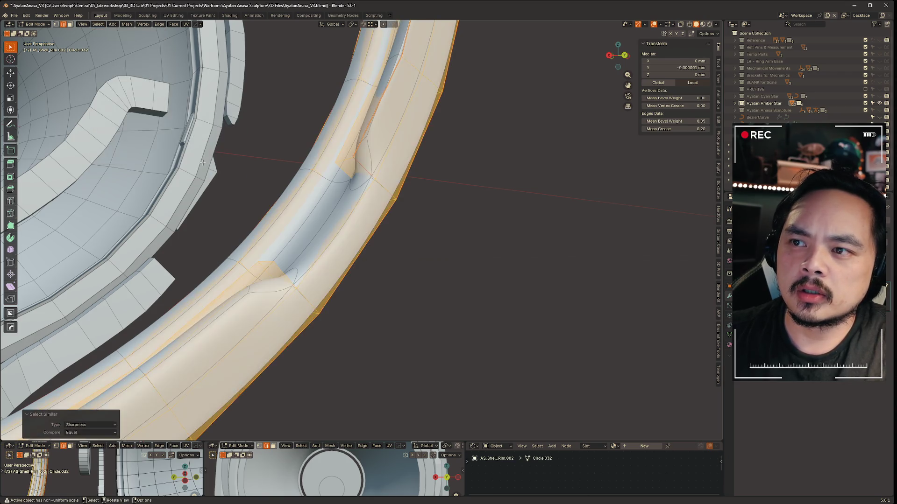
Zoom out to view the whole assembly and select a single edge in the rim groove.
{"action": "scroll", "coordinate": [491, 196], "scroll_direction": "down", "scroll_amount": 5}
{"action": "mouse_move", "coordinate": [490, 196]}
{"action": "middle_mouse_down"}
{"action": "mouse_move", "coordinate": [308, 184]}
{"action": "mouse_move", "coordinate": [430, 191]}
{"action": "middle_mouse_up"}
{"action": "scroll", "coordinate": [430, 192], "scroll_direction": "up", "scroll_amount": 10}
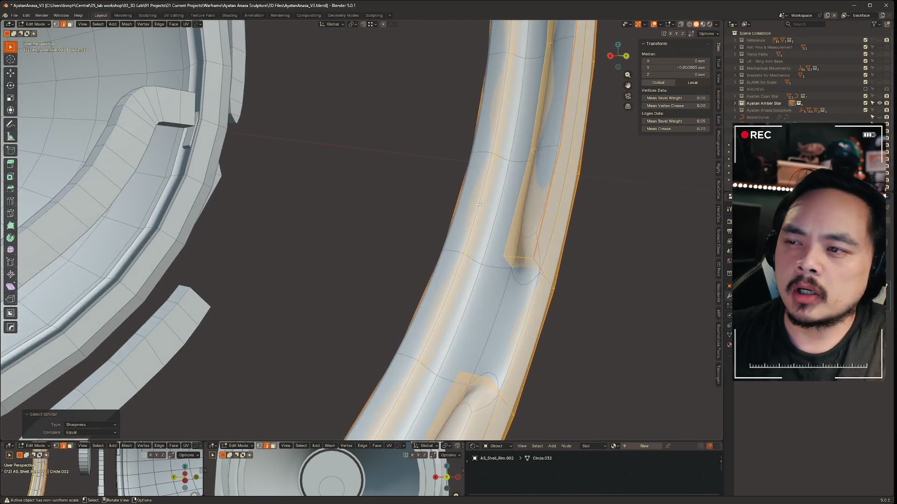
{"action": "scroll", "coordinate": [520, 194], "scroll_direction": "down", "scroll_amount": 2}
{"action": "scroll", "coordinate": [430, 202], "scroll_direction": "up", "scroll_amount": 4}
{"action": "left_click", "coordinate": [374, 218]}
{"action": "scroll", "coordinate": [374, 218], "scroll_direction": "up", "scroll_amount": 2}
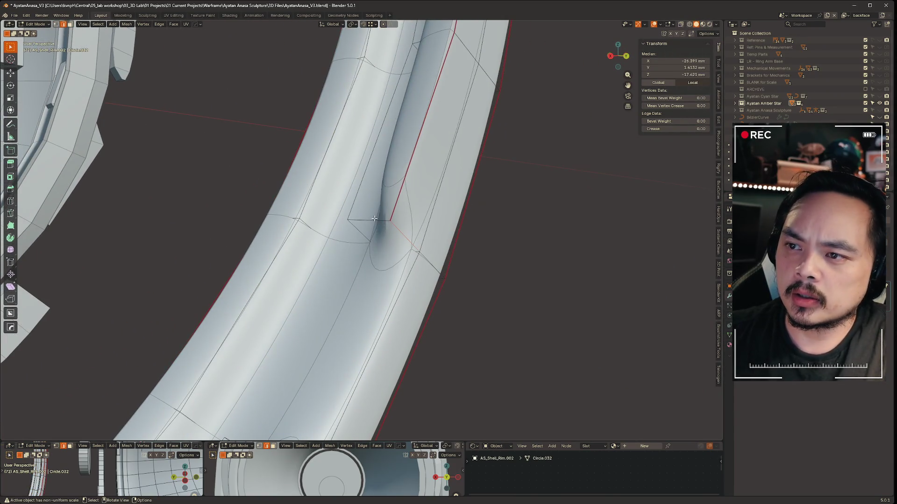
{"action": "right_click", "coordinate": [374, 218]}
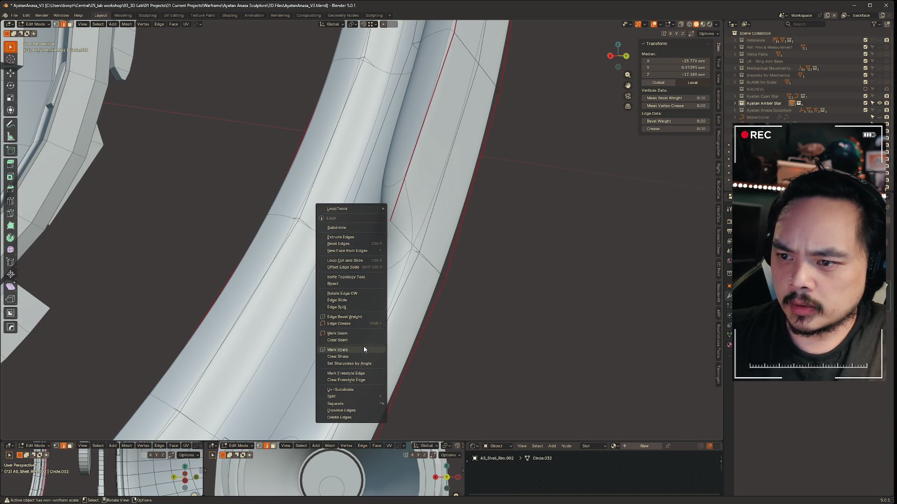
{"action": "left_click", "coordinate": [172, 24]}
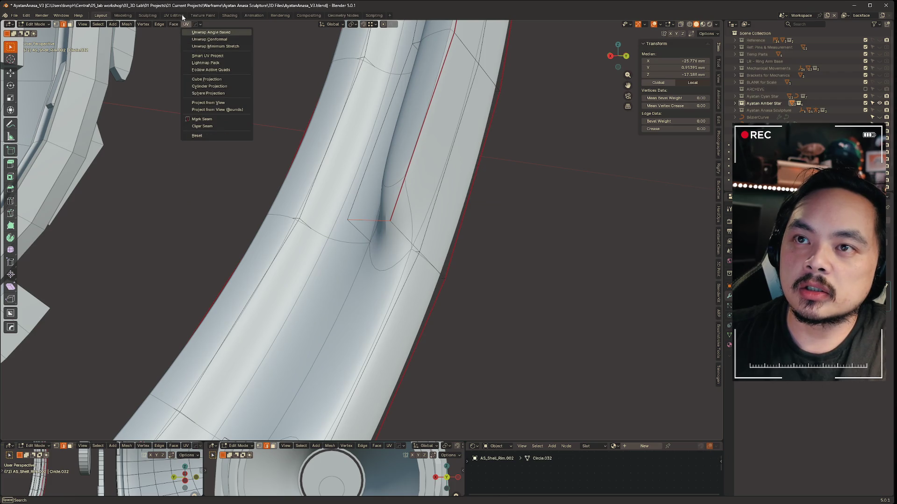
{"action": "left_click", "coordinate": [176, 22]}
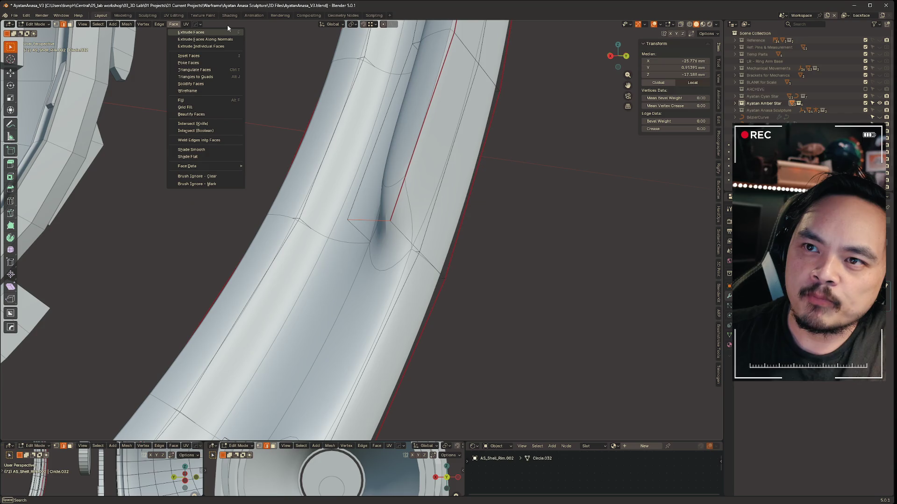
{"action": "right_click", "coordinate": [374, 220]}
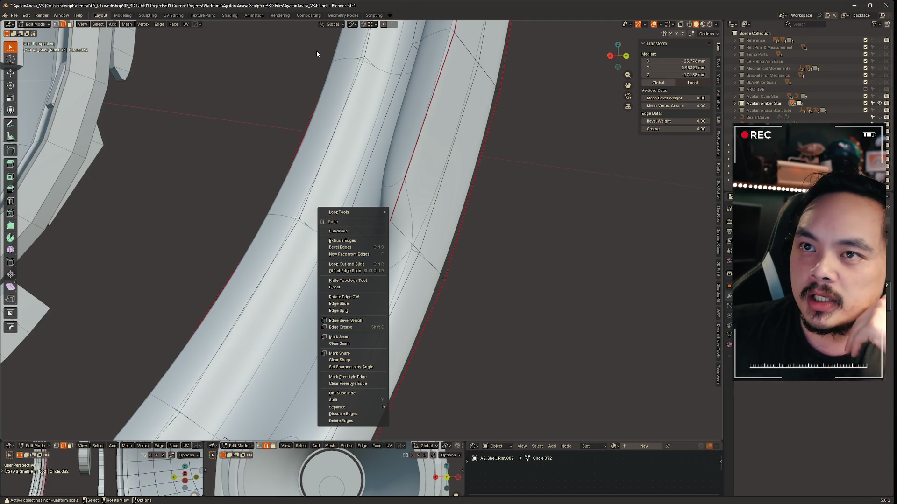
{"action": "left_click", "coordinate": [173, 24]}
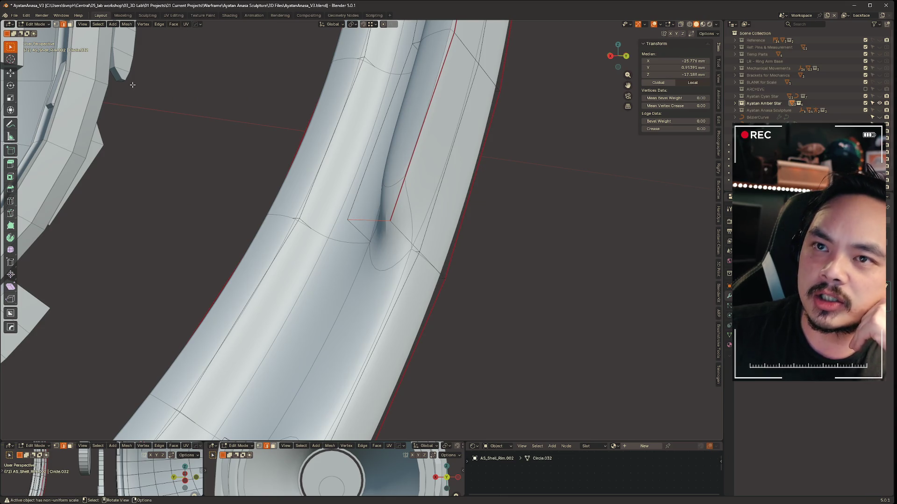
{"action": "left_click", "coordinate": [100, 27]}
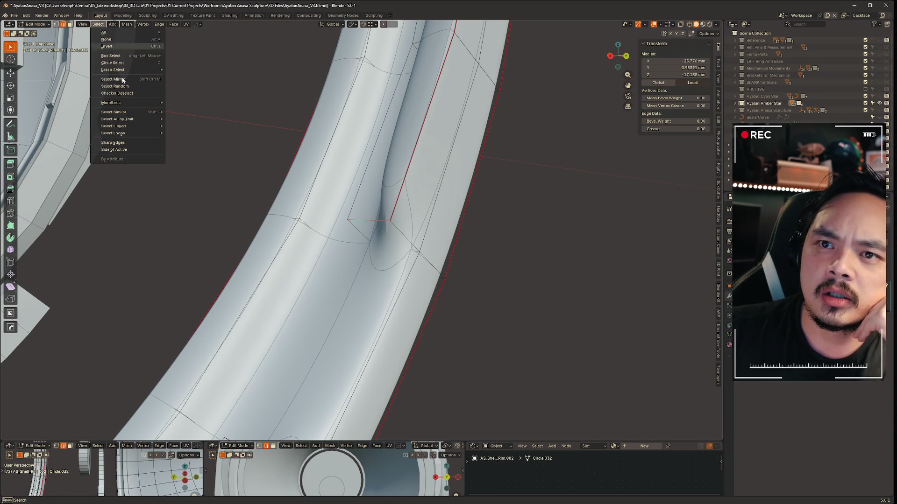
Select all sharp edges by Edge Sharpness and isolate the ring in local view.
{"action": "mouse_move", "coordinate": [142, 117]}
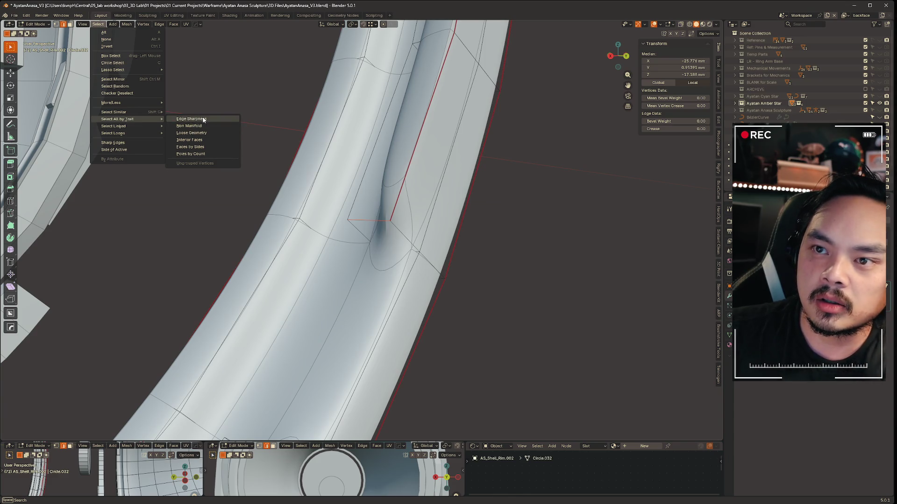
{"action": "left_click", "coordinate": [203, 120]}
{"action": "scroll", "coordinate": [436, 162], "scroll_direction": "down", "scroll_amount": 10}
{"action": "mouse_move", "coordinate": [501, 226]}
{"action": "middle_mouse_down"}
{"action": "mouse_move", "coordinate": [297, 185]}
{"action": "mouse_move", "coordinate": [398, 187]}
{"action": "mouse_move", "coordinate": [327, 177]}
{"action": "mouse_move", "coordinate": [431, 207]}
{"action": "mouse_move", "coordinate": [481, 208]}
{"action": "middle_mouse_up"}
{"action": "scroll", "coordinate": [398, 186], "scroll_direction": "up", "scroll_amount": 8}
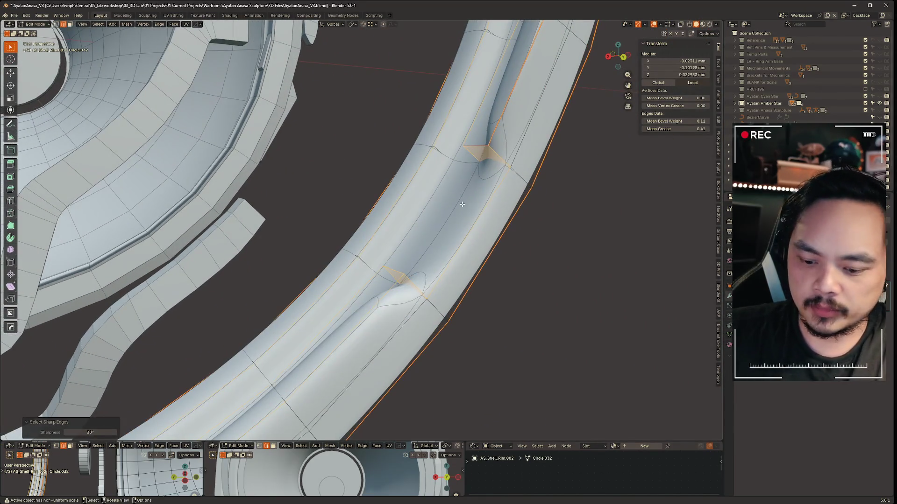
{"action": "key", "text": "KP_Divide"}
Frame the rim notch faces, then reselect all sharp edges on the ring.
{"action": "scroll", "coordinate": [500, 280], "scroll_direction": "up", "scroll_amount": 6}
{"action": "scroll", "coordinate": [375, 205], "scroll_direction": "up", "scroll_amount": 2}
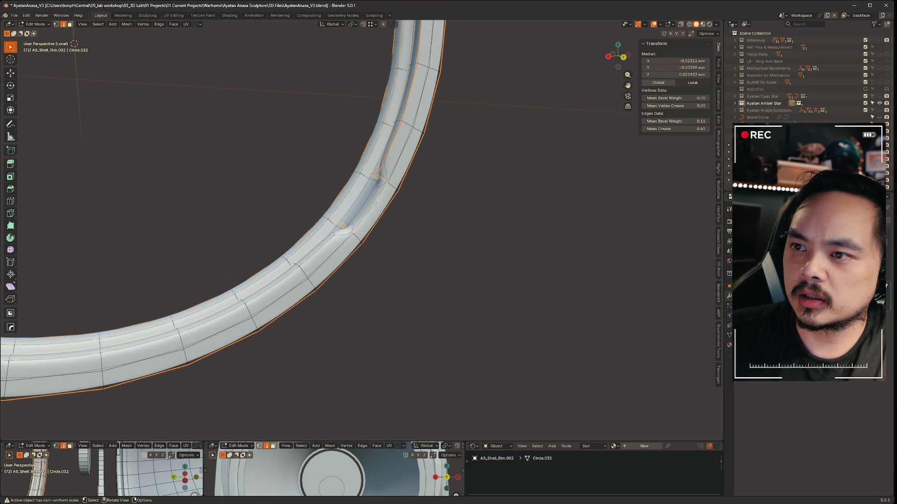
{"action": "left_click", "coordinate": [371, 205]}
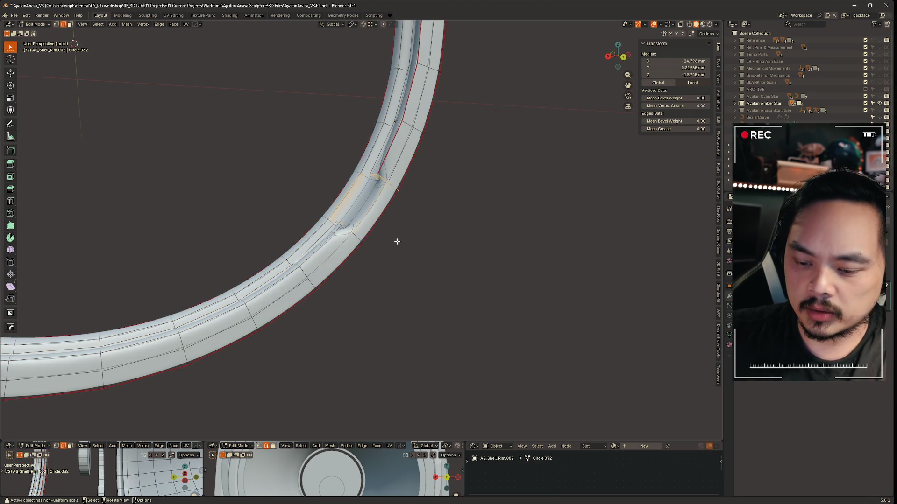
{"action": "key", "text": "Home"}
{"action": "key", "text": "KP_Decimal"}
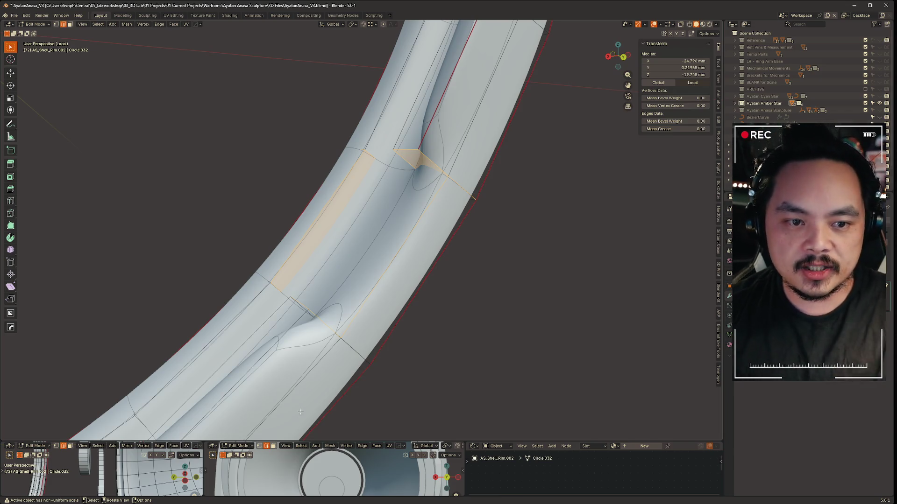
{"action": "left_click", "coordinate": [421, 155]}
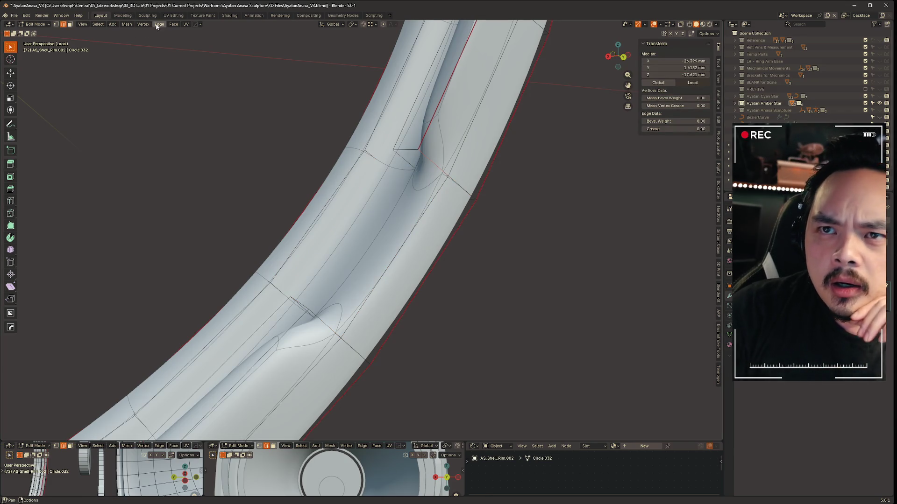
{"action": "left_click", "coordinate": [99, 25]}
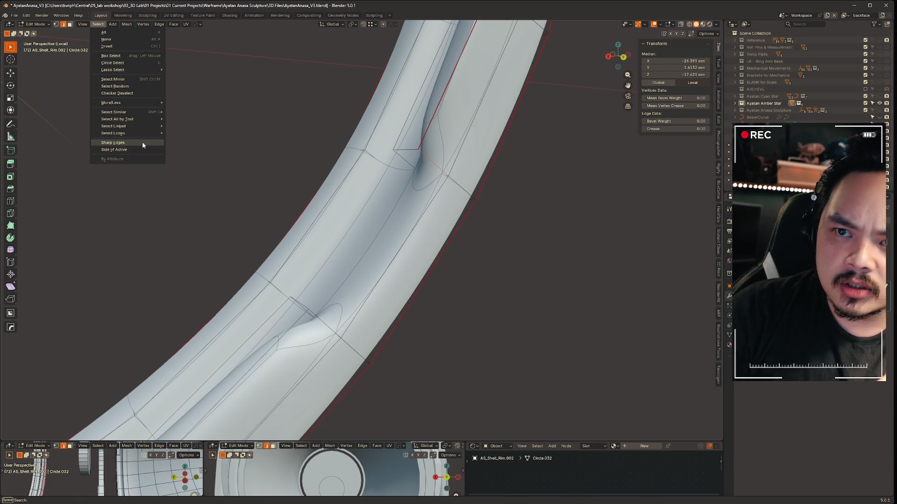
{"action": "left_click", "coordinate": [143, 143]}
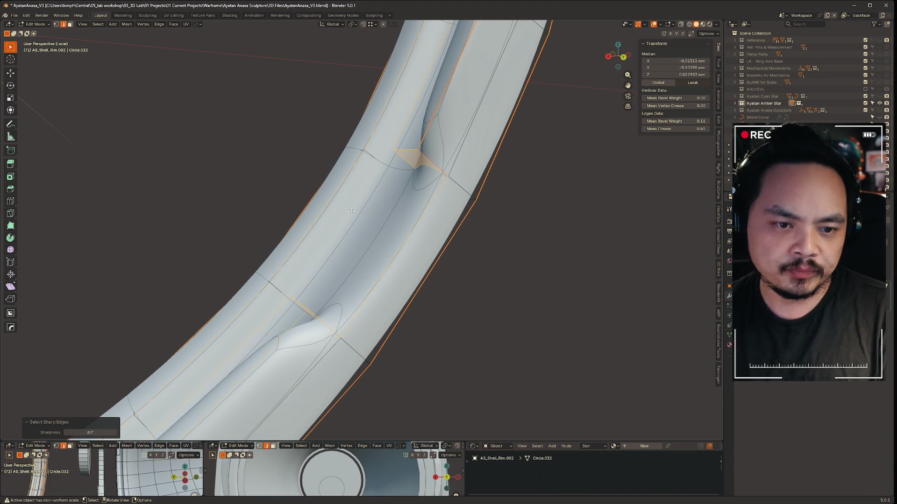
Raise the crease on the selected sharp edges to a mean of 0.75.
{"action": "mouse_move", "coordinate": [593, 232]}
{"action": "middle_mouse_down"}
{"action": "mouse_move", "coordinate": [586, 217]}
{"action": "mouse_move", "coordinate": [526, 196]}
{"action": "mouse_move", "coordinate": [475, 161]}
{"action": "mouse_move", "coordinate": [422, 252]}
{"action": "mouse_move", "coordinate": [351, 251]}
{"action": "mouse_move", "coordinate": [473, 252]}
{"action": "mouse_move", "coordinate": [412, 162]}
{"action": "middle_mouse_up"}
{"action": "mouse_move", "coordinate": [419, 70]}
{"action": "middle_mouse_down"}
{"action": "mouse_move", "coordinate": [481, 176]}
{"action": "mouse_move", "coordinate": [552, 168]}
{"action": "mouse_move", "coordinate": [507, 179]}
{"action": "middle_mouse_up"}
{"action": "key", "text": "shift+e"}
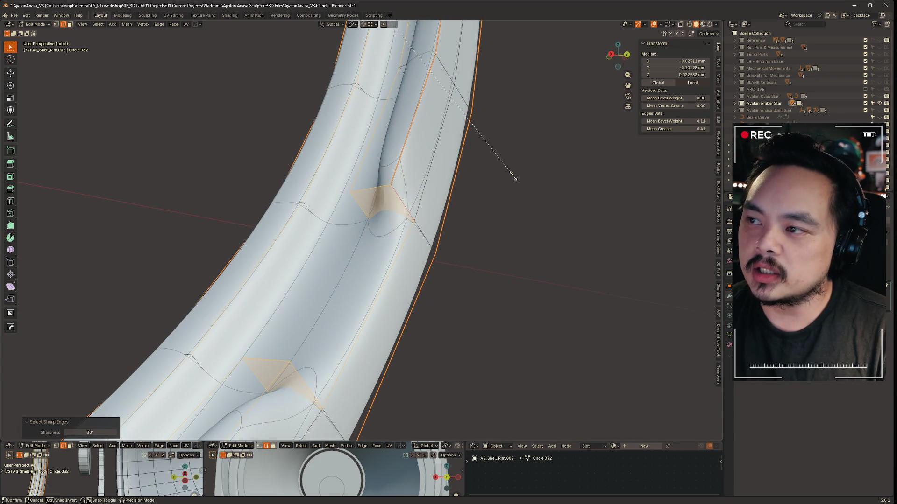
{"action": "left_click", "coordinate": [552, 199]}
{"action": "mouse_move", "coordinate": [552, 199]}
{"action": "middle_mouse_down"}
{"action": "mouse_move", "coordinate": [482, 190]}
{"action": "mouse_move", "coordinate": [240, 239]}
{"action": "middle_mouse_up"}
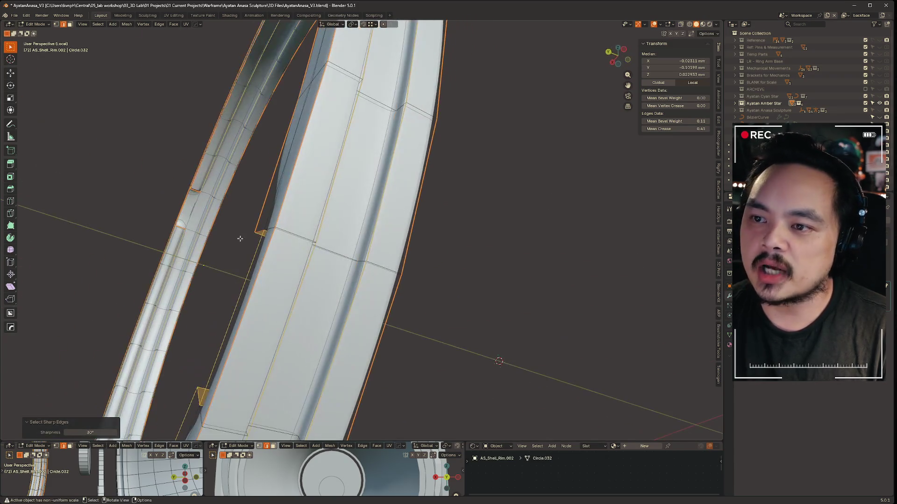
{"action": "middle_click_drag", "start_coordinate": [295, 235], "coordinate": [330, 299]}
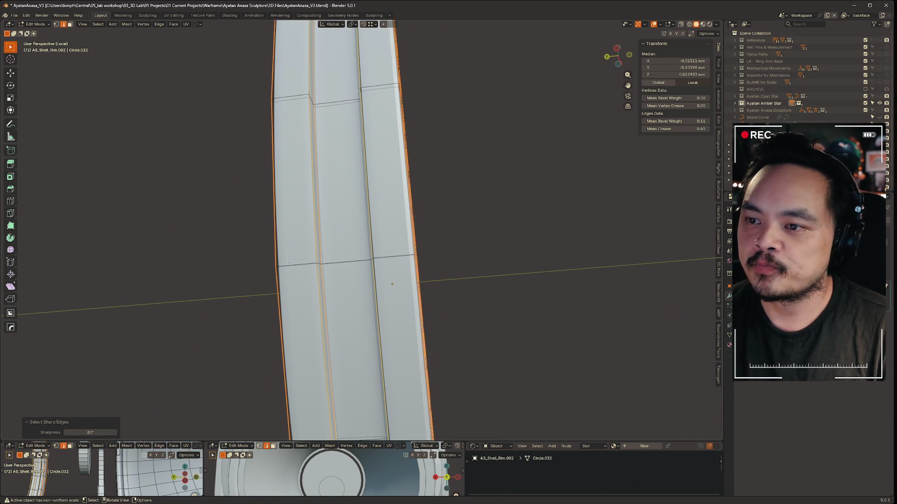
{"action": "middle_click_drag", "start_coordinate": [407, 259], "coordinate": [308, 193]}
{"action": "mouse_move", "coordinate": [367, 219]}
{"action": "middle_mouse_down"}
{"action": "mouse_move", "coordinate": [429, 248]}
{"action": "mouse_move", "coordinate": [426, 256]}
{"action": "mouse_move", "coordinate": [449, 243]}
{"action": "mouse_move", "coordinate": [543, 236]}
{"action": "middle_mouse_up"}
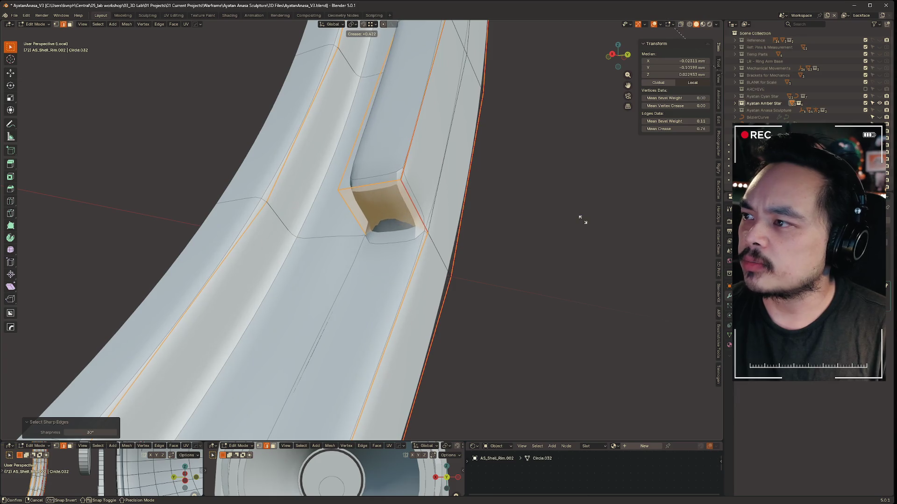
{"action": "left_click", "coordinate": [555, 203]}
Deselect everything and return the isolated ring to Object Mode.
{"action": "scroll", "coordinate": [545, 220], "scroll_direction": "down", "scroll_amount": 5}
{"action": "left_click", "coordinate": [544, 224]}
{"action": "mouse_move", "coordinate": [545, 224]}
{"action": "middle_mouse_down"}
{"action": "mouse_move", "coordinate": [519, 242]}
{"action": "mouse_move", "coordinate": [441, 256]}
{"action": "mouse_move", "coordinate": [466, 258]}
{"action": "mouse_move", "coordinate": [441, 237]}
{"action": "mouse_move", "coordinate": [497, 268]}
{"action": "mouse_move", "coordinate": [497, 231]}
{"action": "middle_mouse_up"}
{"action": "key", "text": "Tab"}
{"action": "left_click", "coordinate": [492, 187]}
{"action": "mouse_move", "coordinate": [492, 185]}
{"action": "middle_mouse_down"}
{"action": "mouse_move", "coordinate": [264, 173]}
{"action": "mouse_move", "coordinate": [405, 208]}
{"action": "mouse_move", "coordinate": [404, 232]}
{"action": "mouse_move", "coordinate": [374, 223]}
{"action": "mouse_move", "coordinate": [392, 233]}
{"action": "mouse_move", "coordinate": [281, 232]}
{"action": "mouse_move", "coordinate": [407, 224]}
{"action": "mouse_move", "coordinate": [333, 199]}
{"action": "mouse_move", "coordinate": [403, 204]}
{"action": "mouse_move", "coordinate": [411, 191]}
{"action": "middle_mouse_up"}
{"action": "scroll", "coordinate": [463, 180], "scroll_direction": "up", "scroll_amount": 4}
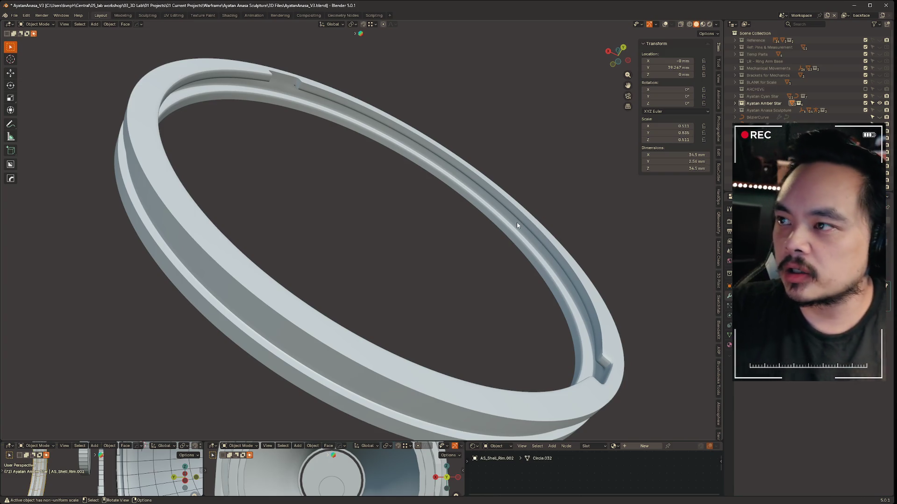
Orbit around the isolated ring to inspect the creased rim up close.
{"action": "mouse_move", "coordinate": [557, 206]}
{"action": "middle_mouse_down"}
{"action": "mouse_move", "coordinate": [522, 244]}
{"action": "mouse_move", "coordinate": [594, 226]}
{"action": "middle_mouse_up"}
{"action": "scroll", "coordinate": [535, 236], "scroll_direction": "up", "scroll_amount": 4}
{"action": "scroll", "coordinate": [430, 194], "scroll_direction": "down", "scroll_amount": 5}
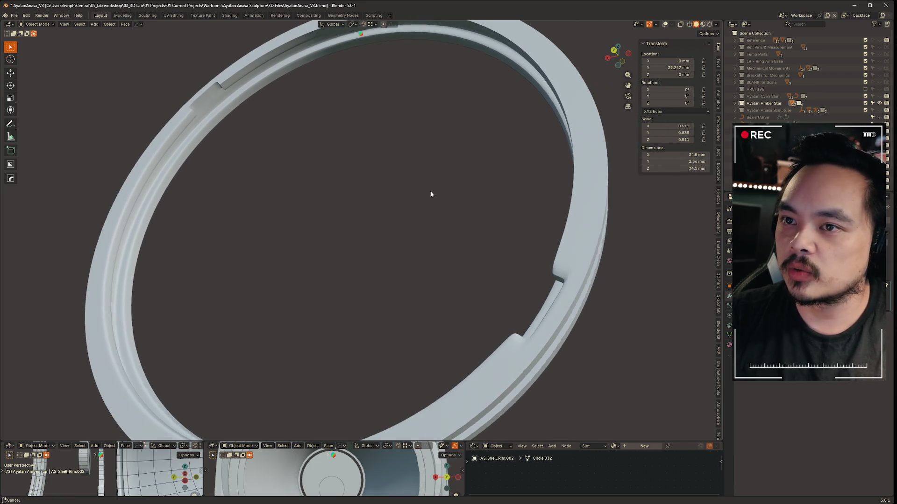
{"action": "mouse_move", "coordinate": [559, 150]}
{"action": "middle_mouse_down"}
{"action": "mouse_move", "coordinate": [472, 182]}
{"action": "mouse_move", "coordinate": [345, 174]}
{"action": "mouse_move", "coordinate": [445, 188]}
{"action": "mouse_move", "coordinate": [472, 181]}
{"action": "middle_mouse_up"}
{"action": "key", "text": "z"}
{"action": "scroll", "coordinate": [543, 158], "scroll_direction": "down", "scroll_amount": 2}
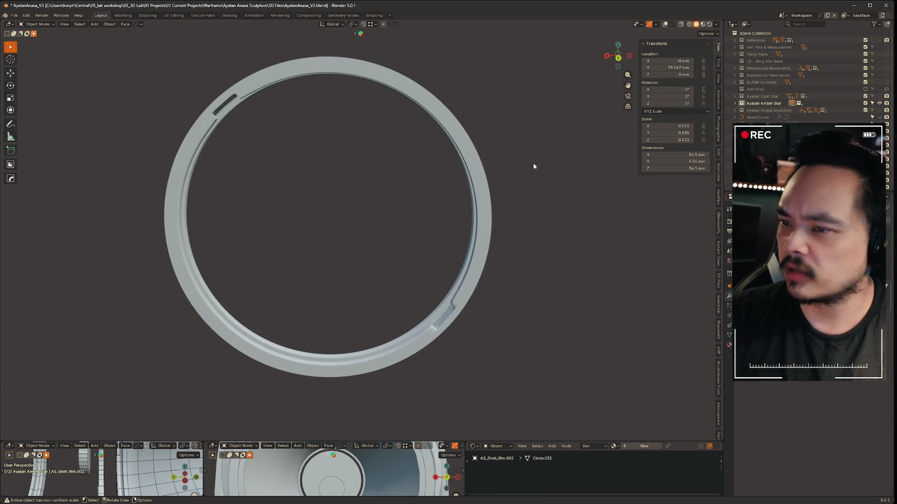
{"action": "mouse_move", "coordinate": [552, 211]}
{"action": "middle_mouse_down"}
{"action": "mouse_move", "coordinate": [514, 186]}
{"action": "mouse_move", "coordinate": [589, 272]}
{"action": "mouse_move", "coordinate": [293, 243]}
{"action": "middle_mouse_up"}
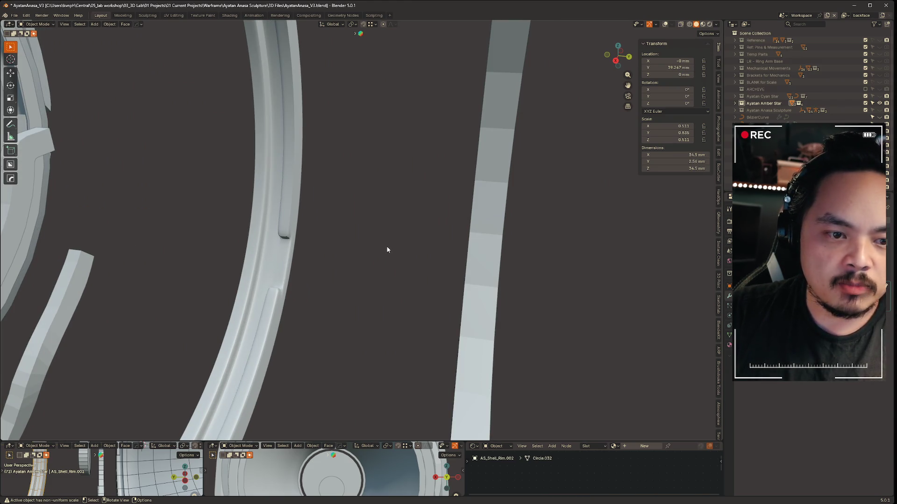
{"action": "mouse_move", "coordinate": [388, 243]}
{"action": "middle_mouse_down"}
{"action": "mouse_move", "coordinate": [421, 254]}
{"action": "mouse_move", "coordinate": [369, 237]}
{"action": "middle_mouse_up"}
Toggle the ring into Edit Mode and back to Object Mode.
{"action": "key", "text": "Tab"}
{"action": "scroll", "coordinate": [390, 234], "scroll_direction": "up", "scroll_amount": 5}
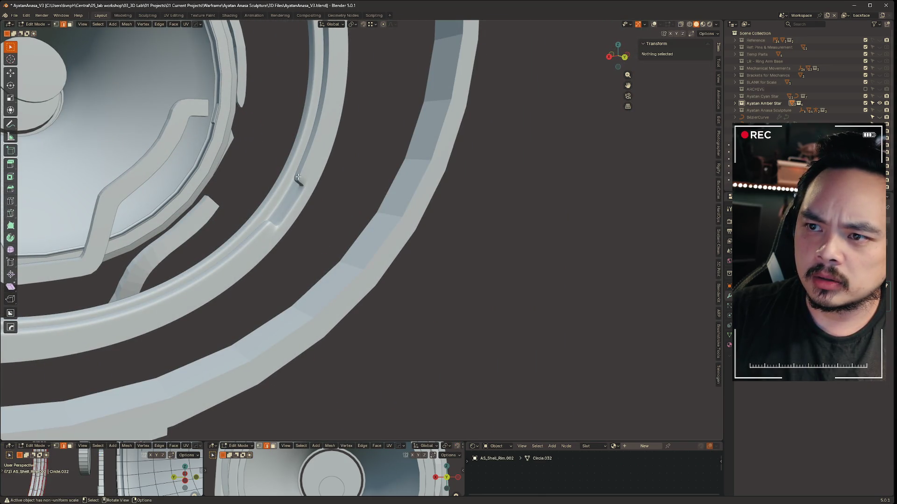
{"action": "key", "text": "ctrl+Tab"}
{"action": "left_click", "coordinate": [200, 241]}
View the whole assembly, reopen the ring in Edit Mode, and enable X-ray.
{"action": "scroll", "coordinate": [233, 243], "scroll_direction": "down", "scroll_amount": 10}
{"action": "mouse_move", "coordinate": [233, 253]}
{"action": "middle_mouse_down"}
{"action": "mouse_move", "coordinate": [277, 282]}
{"action": "mouse_move", "coordinate": [316, 166]}
{"action": "middle_mouse_up"}
{"action": "scroll", "coordinate": [289, 212], "scroll_direction": "up", "scroll_amount": 8}
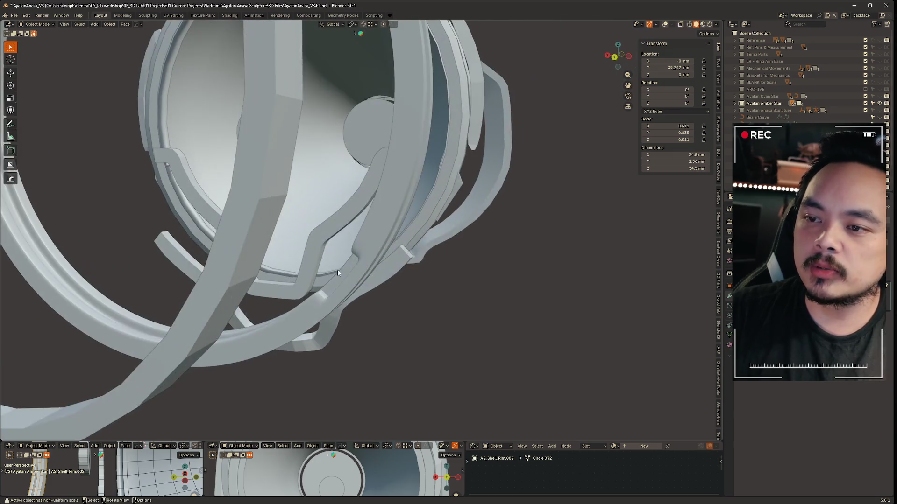
{"action": "mouse_move", "coordinate": [355, 265]}
{"action": "middle_mouse_down"}
{"action": "mouse_move", "coordinate": [353, 292]}
{"action": "mouse_move", "coordinate": [354, 205]}
{"action": "middle_mouse_up"}
{"action": "key", "text": "ctrl+Tab"}
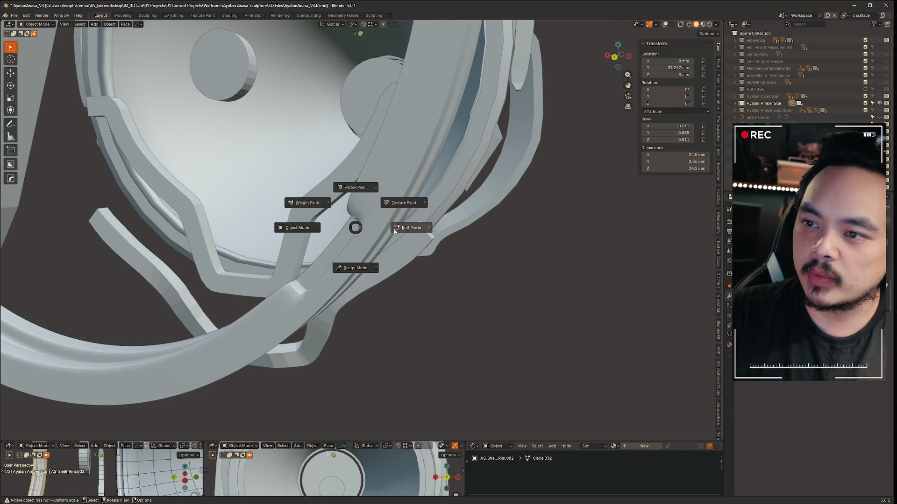
{"action": "left_click", "coordinate": [378, 224]}
{"action": "key", "text": "alt+z"}
{"action": "key", "text": "alt+z"}
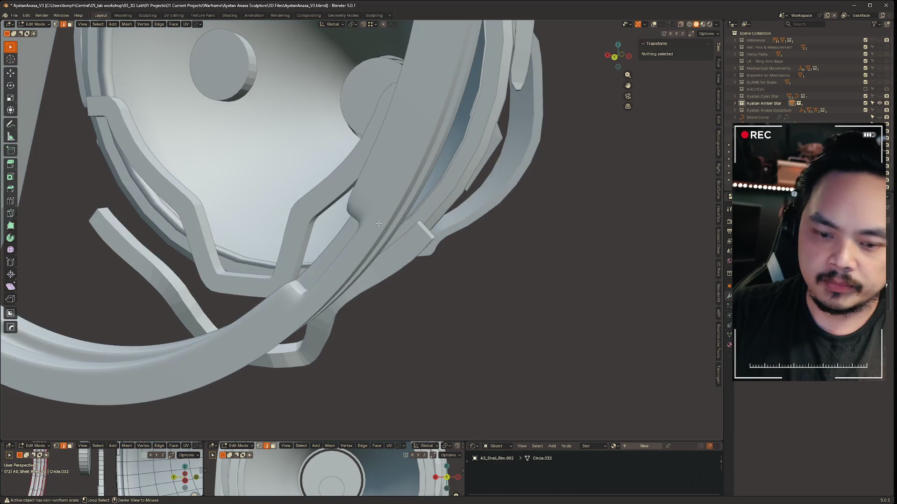
Select a vertex and a creased edge at the rim notch.
{"action": "scroll", "coordinate": [383, 226], "scroll_direction": "up", "scroll_amount": 3}
{"action": "middle_click_drag", "start_coordinate": [388, 229], "coordinate": [405, 232]}
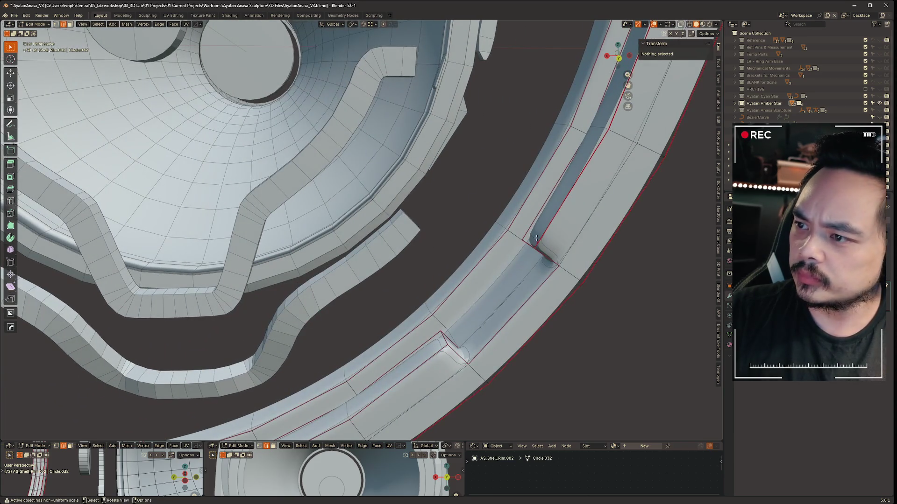
{"action": "mouse_move", "coordinate": [549, 298]}
{"action": "middle_mouse_down"}
{"action": "mouse_move", "coordinate": [446, 216]}
{"action": "mouse_move", "coordinate": [324, 184]}
{"action": "middle_mouse_up"}
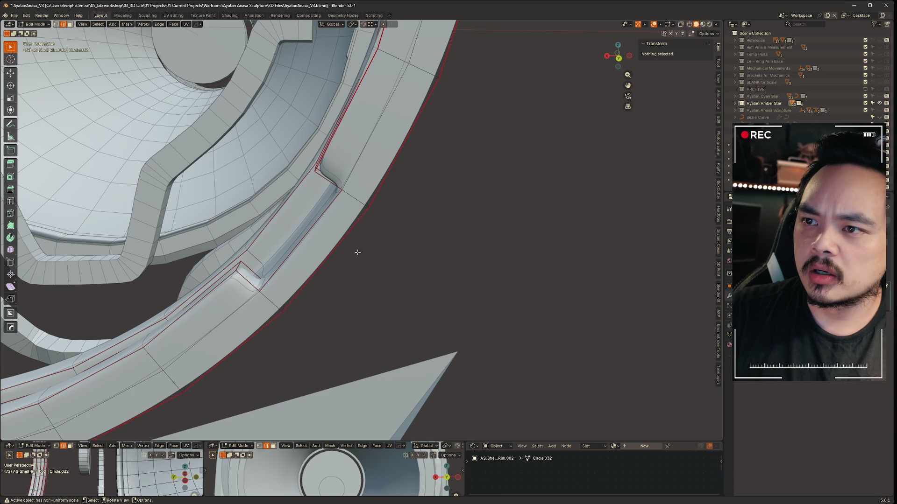
{"action": "scroll", "coordinate": [451, 305], "scroll_direction": "down", "scroll_amount": 5}
{"action": "mouse_move", "coordinate": [450, 304]}
{"action": "middle_mouse_down"}
{"action": "mouse_move", "coordinate": [360, 270]}
{"action": "mouse_move", "coordinate": [391, 257]}
{"action": "mouse_move", "coordinate": [460, 271]}
{"action": "mouse_move", "coordinate": [478, 276]}
{"action": "mouse_move", "coordinate": [450, 296]}
{"action": "mouse_move", "coordinate": [481, 296]}
{"action": "mouse_move", "coordinate": [476, 234]}
{"action": "mouse_move", "coordinate": [475, 252]}
{"action": "mouse_move", "coordinate": [461, 233]}
{"action": "middle_mouse_up"}
{"action": "left_click", "coordinate": [552, 114]}
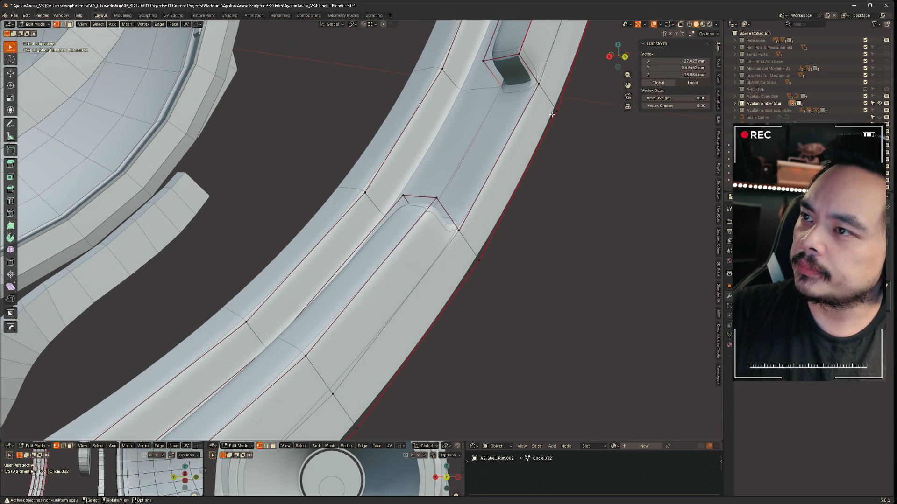
{"action": "left_click", "coordinate": [539, 88], "text": "alt"}
{"action": "mouse_move", "coordinate": [567, 120]}
{"action": "middle_mouse_down"}
{"action": "mouse_move", "coordinate": [493, 207]}
{"action": "mouse_move", "coordinate": [507, 230]}
{"action": "middle_mouse_up"}
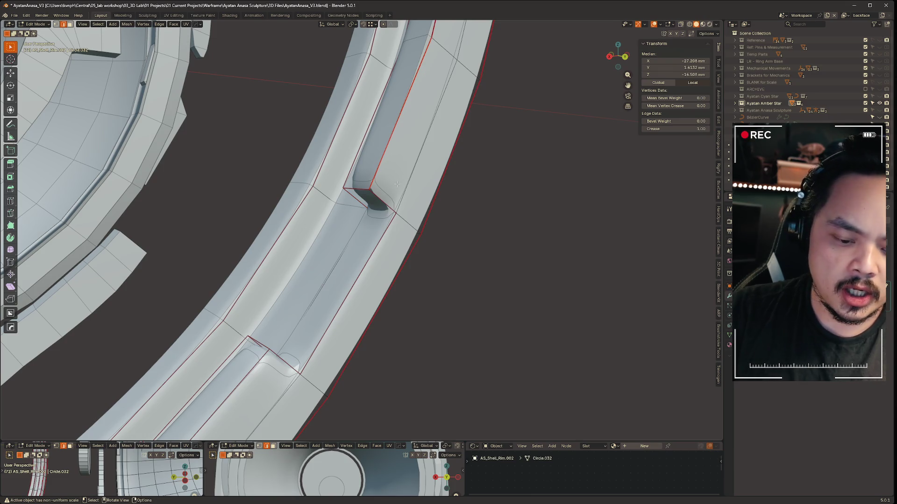
Add centred loop cuts across the rim beside the recessed panel, then clear the selection.
{"action": "key", "text": "ctrl+r"}
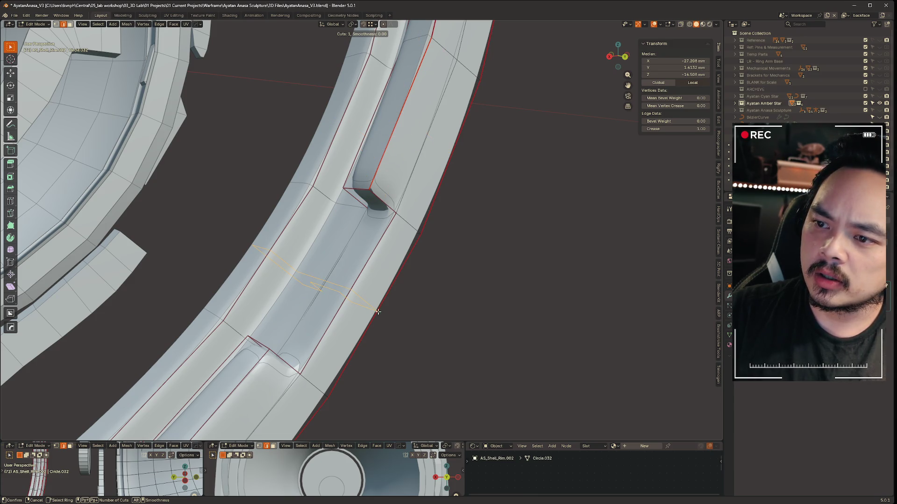
{"action": "left_click", "coordinate": [386, 197]}
{"action": "right_click", "coordinate": [386, 197]}
{"action": "mouse_move", "coordinate": [488, 304]}
{"action": "middle_mouse_down"}
{"action": "mouse_move", "coordinate": [469, 285]}
{"action": "mouse_move", "coordinate": [320, 297]}
{"action": "middle_mouse_up"}
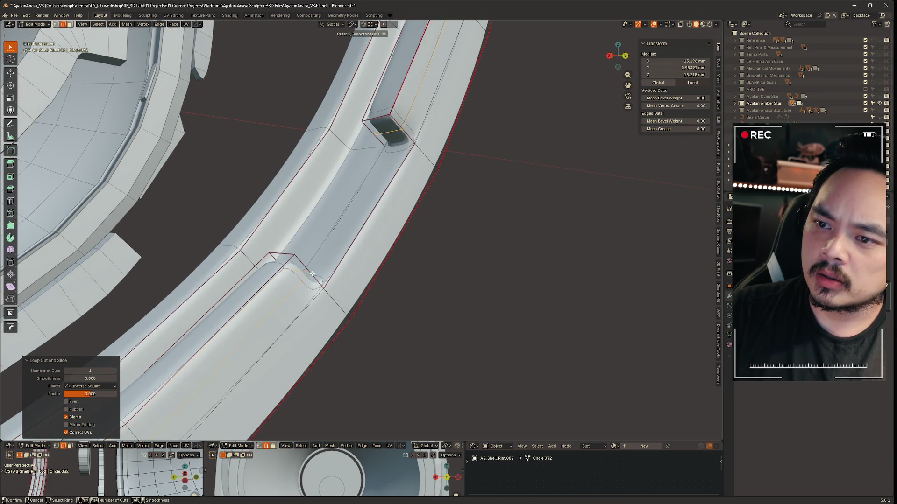
{"action": "left_click", "coordinate": [491, 317]}
{"action": "mouse_move", "coordinate": [490, 316]}
{"action": "middle_mouse_down"}
{"action": "mouse_move", "coordinate": [472, 320]}
{"action": "mouse_move", "coordinate": [482, 321]}
{"action": "middle_mouse_up"}
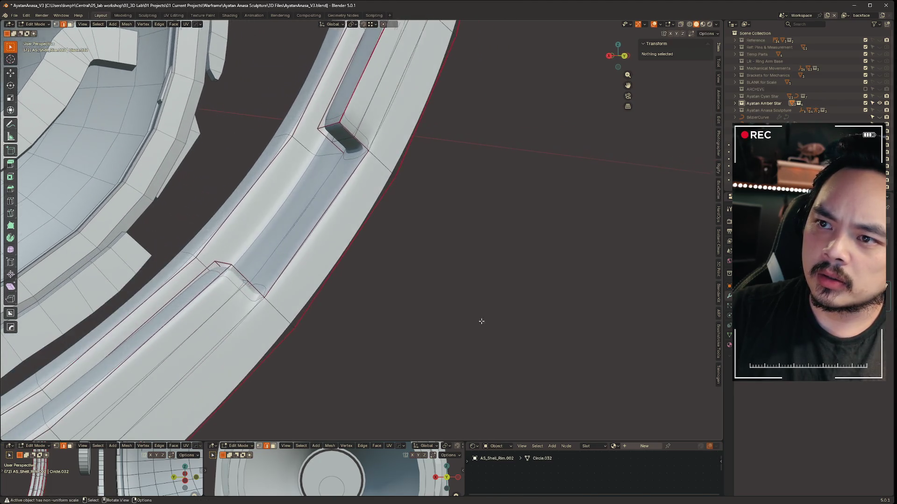
{"action": "left_click", "coordinate": [315, 228]}
{"action": "left_click", "coordinate": [441, 283]}
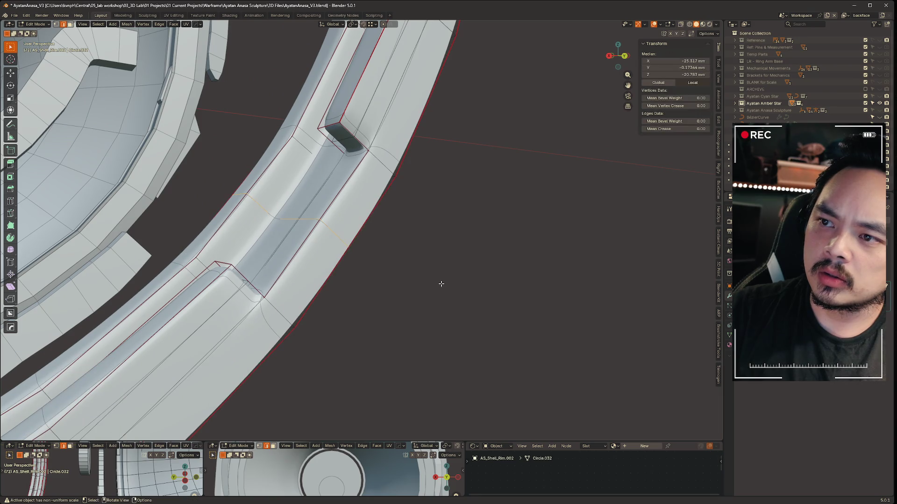
{"action": "key", "text": "ctrl+z"}
{"action": "mouse_move", "coordinate": [440, 282]}
{"action": "middle_mouse_down"}
{"action": "mouse_move", "coordinate": [434, 276]}
{"action": "mouse_move", "coordinate": [453, 266]}
{"action": "mouse_move", "coordinate": [448, 272]}
{"action": "mouse_move", "coordinate": [474, 275]}
{"action": "mouse_move", "coordinate": [452, 276]}
{"action": "mouse_move", "coordinate": [457, 271]}
{"action": "mouse_move", "coordinate": [359, 337]}
{"action": "mouse_move", "coordinate": [397, 212]}
{"action": "mouse_move", "coordinate": [386, 218]}
{"action": "mouse_move", "coordinate": [397, 233]}
{"action": "mouse_move", "coordinate": [500, 266]}
{"action": "mouse_move", "coordinate": [413, 226]}
{"action": "mouse_move", "coordinate": [406, 160]}
{"action": "mouse_move", "coordinate": [354, 184]}
{"action": "mouse_move", "coordinate": [320, 150]}
{"action": "mouse_move", "coordinate": [332, 154]}
{"action": "mouse_move", "coordinate": [329, 134]}
{"action": "middle_mouse_up"}
{"action": "left_click", "coordinate": [464, 269]}
Hide overlays and zoom around the rim to judge its shading.
{"action": "scroll", "coordinate": [457, 271], "scroll_direction": "down", "scroll_amount": 8}
{"action": "scroll", "coordinate": [359, 338], "scroll_direction": "up", "scroll_amount": 5}
{"action": "scroll", "coordinate": [341, 218], "scroll_direction": "down", "scroll_amount": 6}
{"action": "key", "text": "shift+alt+z"}
{"action": "scroll", "coordinate": [508, 271], "scroll_direction": "up", "scroll_amount": 5}
{"action": "scroll", "coordinate": [334, 154], "scroll_direction": "up", "scroll_amount": 6}
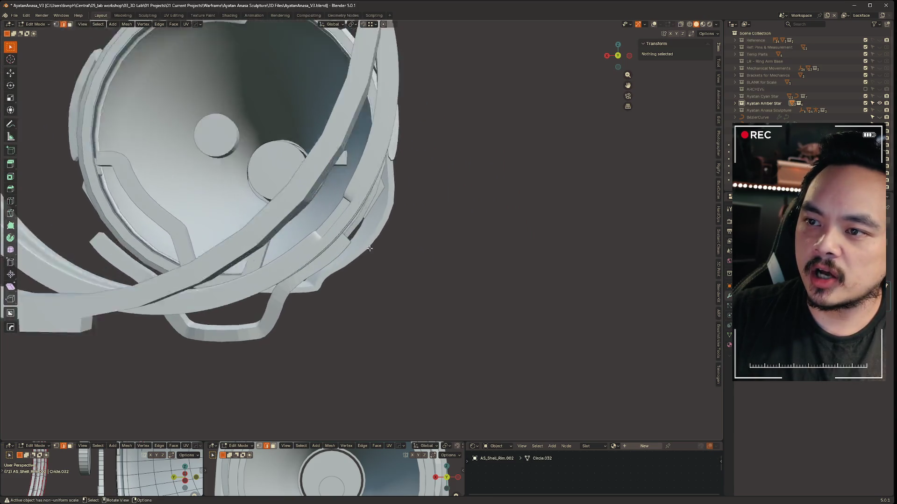
Edge-slide a rim edge loop toward the panel corner and check the shading.
{"action": "middle_click_drag", "start_coordinate": [341, 170], "coordinate": [344, 189]}
{"action": "key", "text": "shift+alt+z"}
{"action": "left_click", "coordinate": [324, 182], "text": "alt"}
{"action": "key", "text": "g"}
{"action": "key", "text": "g"}
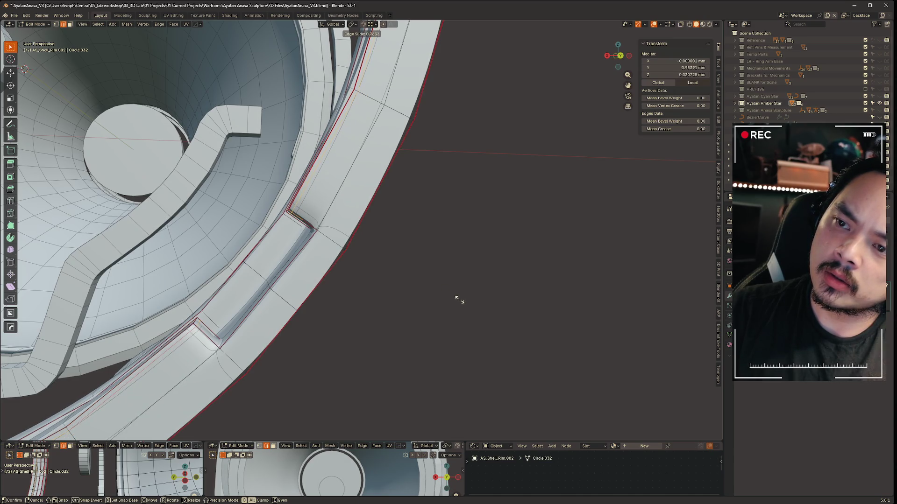
{"action": "left_click", "coordinate": [459, 300]}
{"action": "mouse_move", "coordinate": [393, 284]}
{"action": "middle_mouse_down"}
{"action": "mouse_move", "coordinate": [407, 248]}
{"action": "mouse_move", "coordinate": [398, 260]}
{"action": "mouse_move", "coordinate": [436, 260]}
{"action": "mouse_move", "coordinate": [474, 243]}
{"action": "mouse_move", "coordinate": [313, 252]}
{"action": "mouse_move", "coordinate": [411, 254]}
{"action": "middle_mouse_up"}
{"action": "key", "text": "alt+z"}
{"action": "key", "text": "alt+z"}
{"action": "key", "text": "shift+alt+z"}
{"action": "key", "text": "shift+alt+z"}
Slide a second rim edge loop along the rim and deselect it.
{"action": "mouse_move", "coordinate": [530, 253]}
{"action": "middle_mouse_down"}
{"action": "mouse_move", "coordinate": [450, 246]}
{"action": "mouse_move", "coordinate": [411, 231]}
{"action": "middle_mouse_up"}
{"action": "key", "text": "g"}
{"action": "key", "text": "g"}
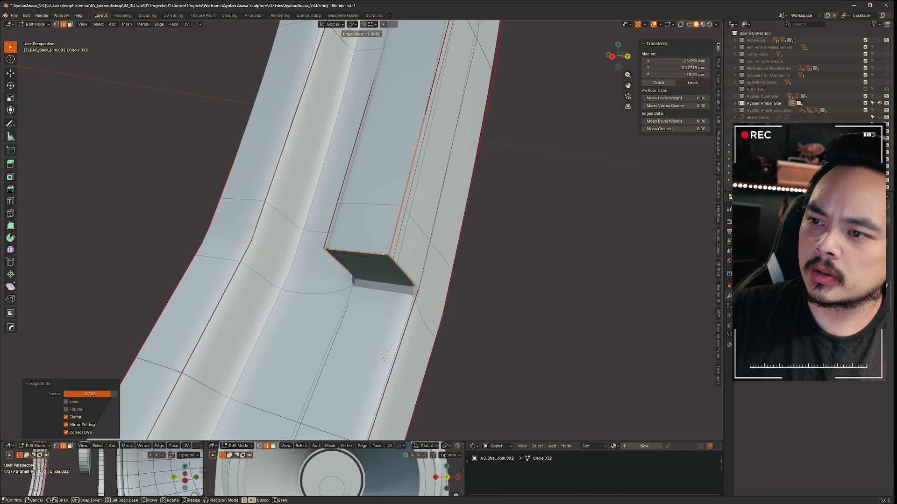
{"action": "left_click", "coordinate": [443, 327]}
{"action": "left_click", "coordinate": [470, 311]}
{"action": "mouse_move", "coordinate": [471, 311]}
{"action": "middle_mouse_down"}
{"action": "mouse_move", "coordinate": [476, 320]}
{"action": "mouse_move", "coordinate": [445, 289]}
{"action": "middle_mouse_up"}
{"action": "middle_click_drag", "start_coordinate": [232, 290], "coordinate": [317, 230]}
Add another rim loop cut slid to factor 0.633, then view the assembly from the side.
{"action": "left_click", "coordinate": [284, 219]}
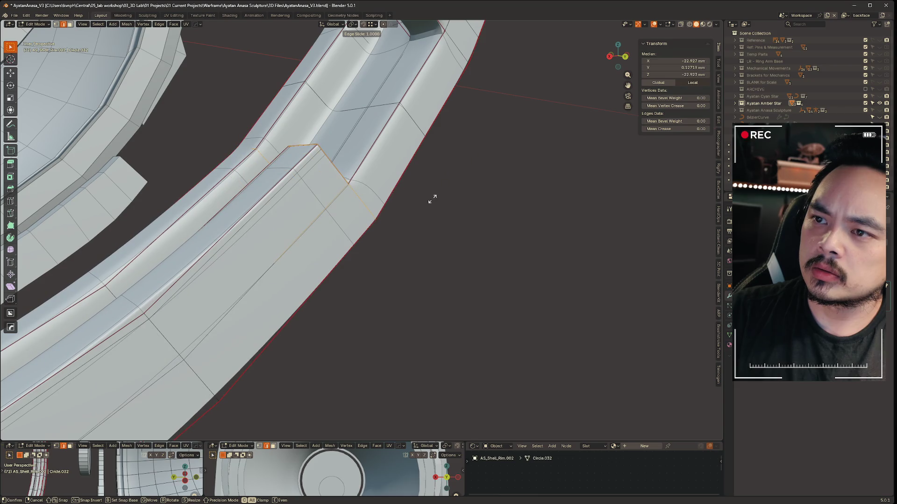
{"action": "left_click", "coordinate": [373, 264]}
{"action": "middle_click_drag", "start_coordinate": [398, 254], "coordinate": [442, 256]}
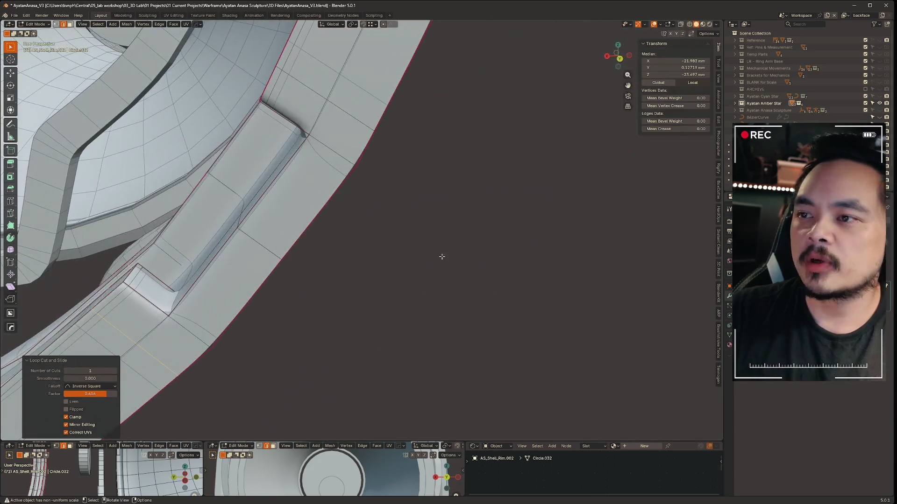
{"action": "mouse_move", "coordinate": [252, 212]}
{"action": "middle_mouse_down"}
{"action": "mouse_move", "coordinate": [356, 322]}
{"action": "mouse_move", "coordinate": [468, 269]}
{"action": "mouse_move", "coordinate": [411, 238]}
{"action": "mouse_move", "coordinate": [301, 248]}
{"action": "mouse_move", "coordinate": [322, 219]}
{"action": "middle_mouse_up"}
{"action": "scroll", "coordinate": [513, 263], "scroll_direction": "down", "scroll_amount": 5}
{"action": "scroll", "coordinate": [430, 250], "scroll_direction": "down", "scroll_amount": 2}
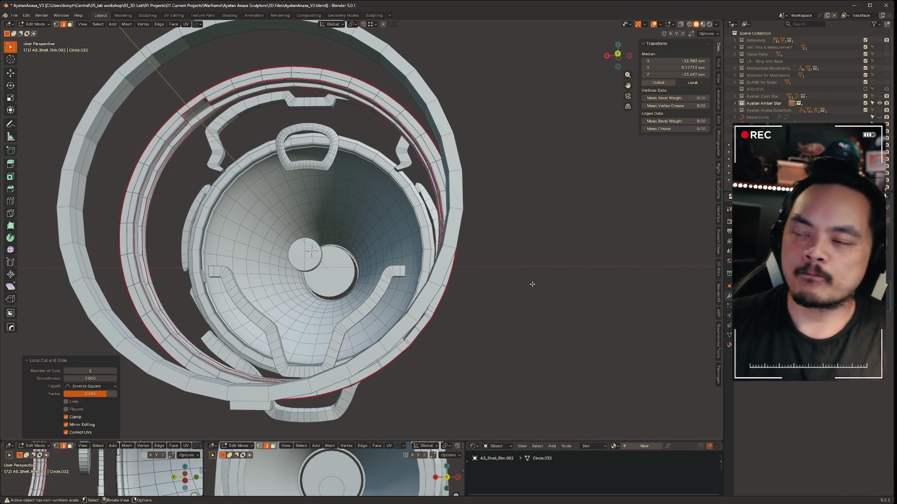
{"action": "scroll", "coordinate": [516, 240], "scroll_direction": "down", "scroll_amount": 3}
{"action": "mouse_move", "coordinate": [522, 224]}
{"action": "middle_mouse_down"}
{"action": "mouse_move", "coordinate": [476, 206]}
{"action": "mouse_move", "coordinate": [403, 227]}
{"action": "middle_mouse_up"}
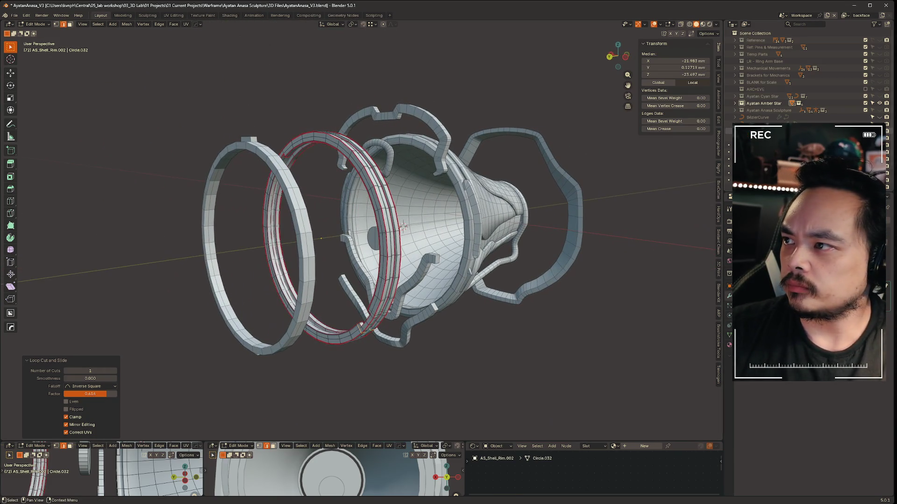
Toggle collection visibility and switch the viewport to Material Preview to inspect the cone.
{"action": "left_click", "coordinate": [877, 111]}
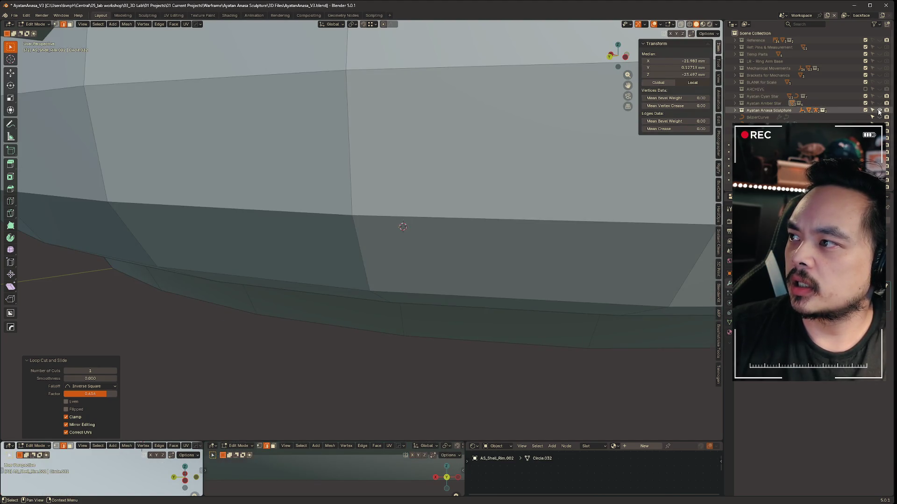
{"action": "left_click", "coordinate": [880, 103]}
{"action": "left_click", "coordinate": [880, 97]}
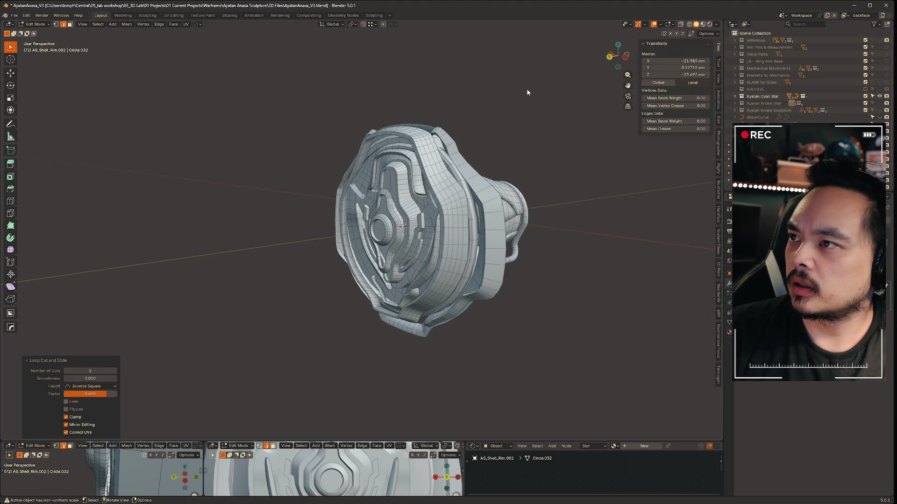
{"action": "left_click", "coordinate": [529, 125]}
{"action": "mouse_move", "coordinate": [527, 136]}
{"action": "middle_mouse_down"}
{"action": "mouse_move", "coordinate": [526, 159]}
{"action": "mouse_move", "coordinate": [560, 162]}
{"action": "mouse_move", "coordinate": [355, 166]}
{"action": "mouse_move", "coordinate": [498, 162]}
{"action": "mouse_move", "coordinate": [450, 160]}
{"action": "middle_mouse_up"}
{"action": "mouse_move", "coordinate": [552, 218]}
{"action": "middle_mouse_down"}
{"action": "mouse_move", "coordinate": [544, 243]}
{"action": "mouse_move", "coordinate": [322, 233]}
{"action": "mouse_move", "coordinate": [319, 219]}
{"action": "middle_mouse_up"}
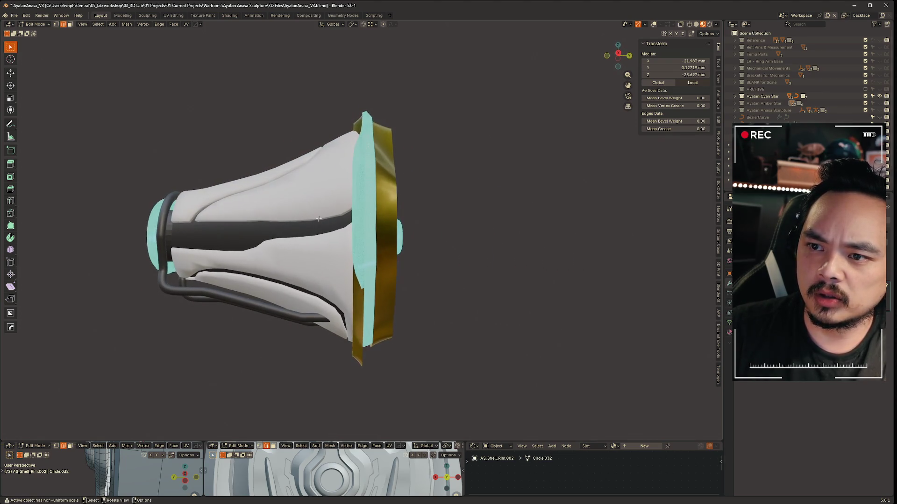
{"action": "mouse_move", "coordinate": [443, 248]}
{"action": "middle_mouse_down"}
{"action": "mouse_move", "coordinate": [497, 252]}
{"action": "mouse_move", "coordinate": [409, 273]}
{"action": "middle_mouse_up"}
{"action": "mouse_move", "coordinate": [481, 234]}
{"action": "middle_mouse_down"}
{"action": "mouse_move", "coordinate": [532, 219]}
{"action": "mouse_move", "coordinate": [449, 213]}
{"action": "mouse_move", "coordinate": [601, 157]}
{"action": "middle_mouse_up"}
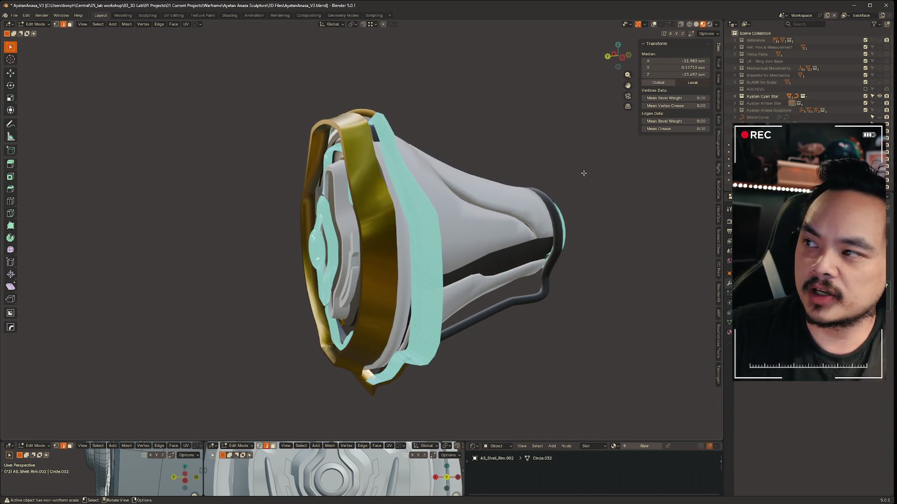
Hide the Ayatan Anasa Sculpture collection and show the Ayatan Amber Star collection.
{"action": "left_click", "coordinate": [880, 110]}
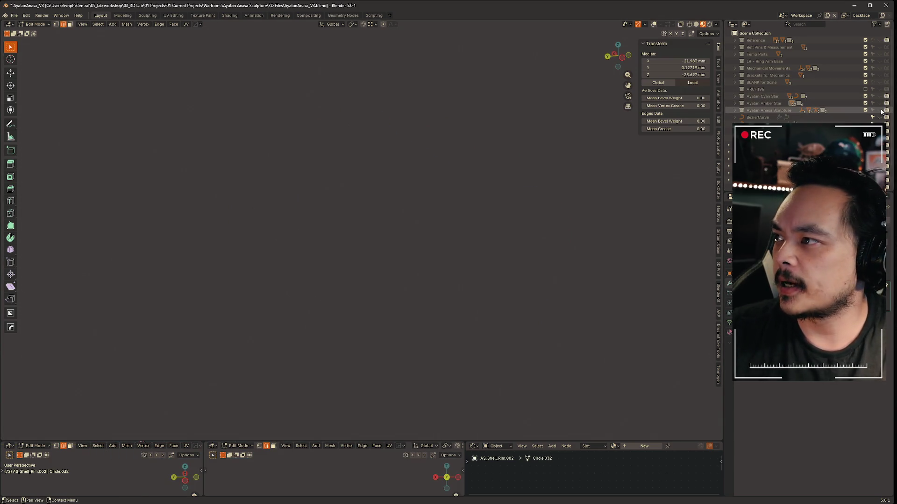
{"action": "left_click", "coordinate": [881, 111]}
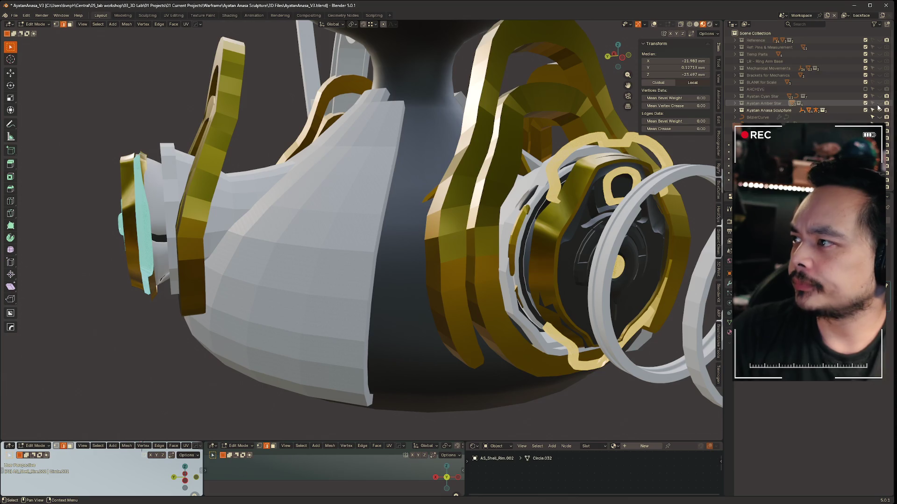
{"action": "left_click", "coordinate": [878, 108]}
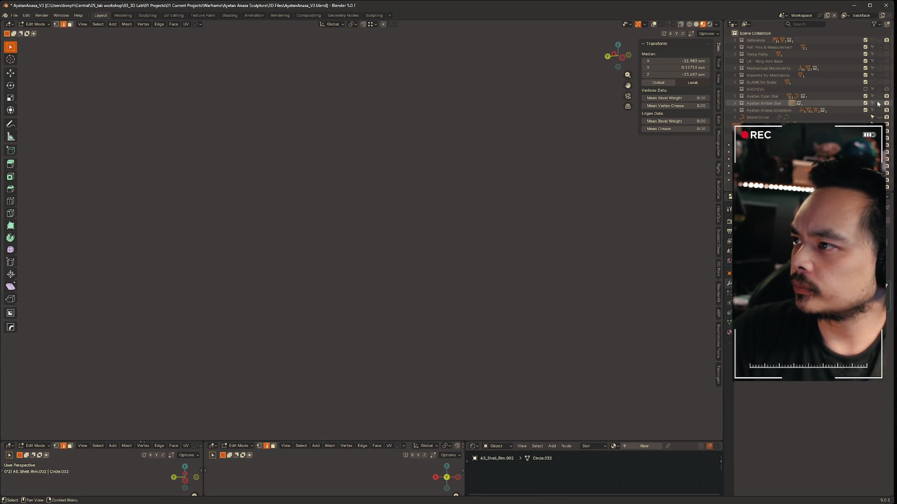
{"action": "left_click", "coordinate": [879, 103]}
{"action": "middle_click_drag", "start_coordinate": [567, 195], "coordinate": [415, 209]}
Return to Object Mode, unhide Brass Trim.002 and select it near the gold back plate.
{"action": "key", "text": "ctrl+Tab"}
{"action": "left_click", "coordinate": [357, 210]}
{"action": "scroll", "coordinate": [388, 239], "scroll_direction": "up", "scroll_amount": 3}
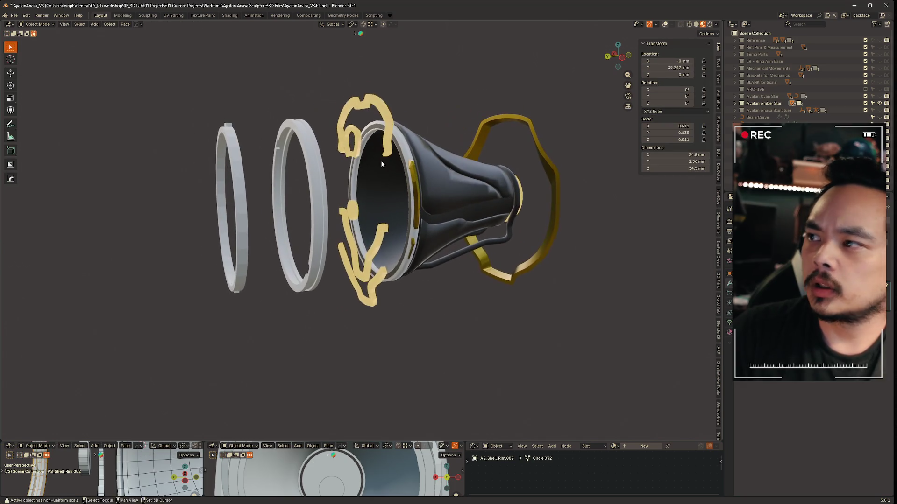
{"action": "scroll", "coordinate": [794, 80], "scroll_direction": "down", "scroll_amount": 3}
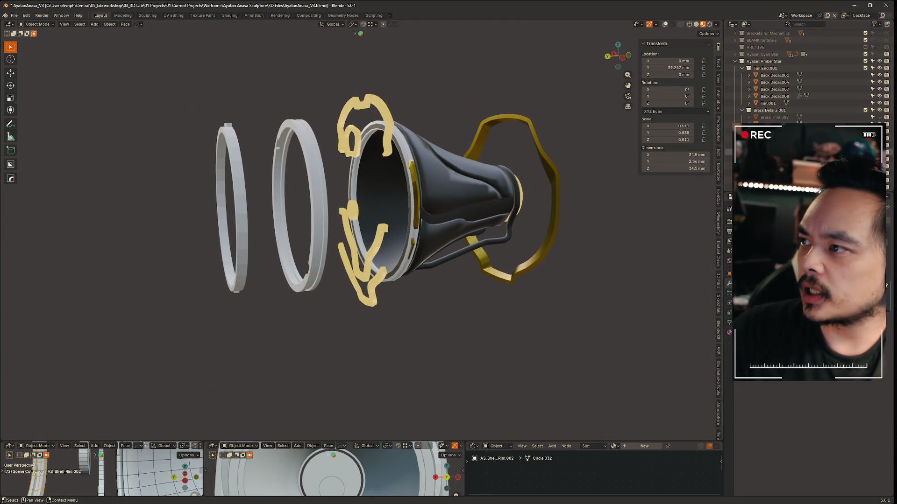
{"action": "left_click", "coordinate": [879, 117]}
{"action": "scroll", "coordinate": [397, 187], "scroll_direction": "up", "scroll_amount": 3}
{"action": "mouse_move", "coordinate": [397, 187]}
{"action": "middle_mouse_down"}
{"action": "mouse_move", "coordinate": [420, 176]}
{"action": "mouse_move", "coordinate": [497, 174]}
{"action": "mouse_move", "coordinate": [473, 183]}
{"action": "mouse_move", "coordinate": [480, 166]}
{"action": "mouse_move", "coordinate": [444, 178]}
{"action": "middle_mouse_up"}
{"action": "left_click", "coordinate": [497, 174]}
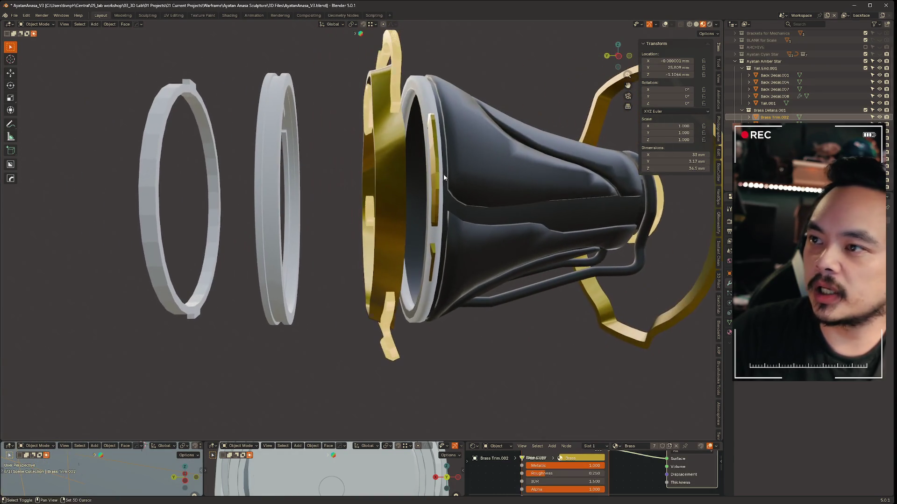
{"action": "middle_click_drag", "start_coordinate": [241, 176], "coordinate": [451, 192], "text": "shift"}
Move Brass Trim.002 along the Y axis, then start a second Y move.
{"action": "key", "text": "g"}
{"action": "key", "text": "y"}
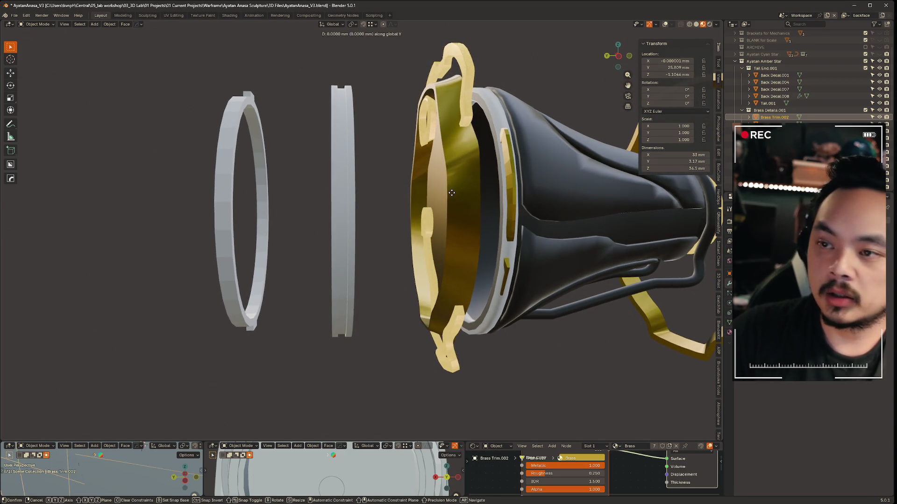
{"action": "left_click", "coordinate": [156, 186]}
{"action": "middle_click_drag", "start_coordinate": [157, 186], "coordinate": [280, 180]}
{"action": "key", "text": "g"}
{"action": "key", "text": "y"}
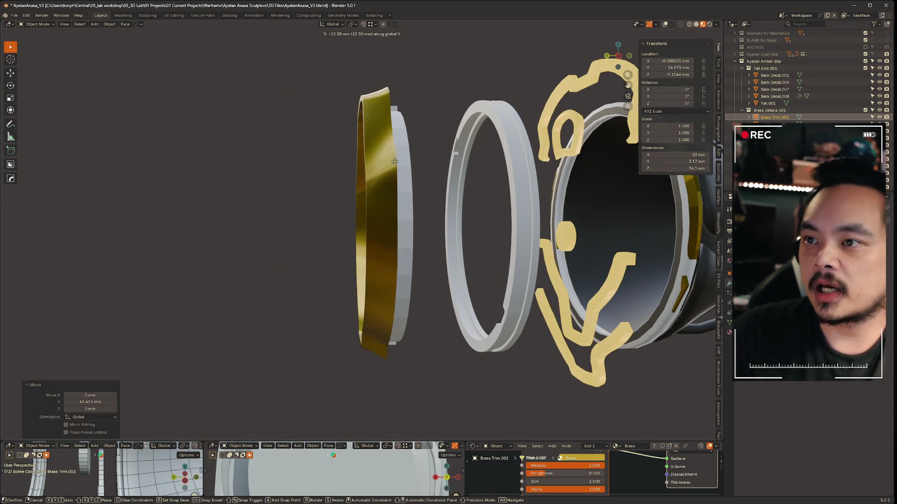
{"action": "mouse_move", "coordinate": [424, 180]}
{"action": "middle_mouse_down"}
{"action": "mouse_move", "coordinate": [402, 196]}
{"action": "mouse_move", "coordinate": [393, 187]}
{"action": "mouse_move", "coordinate": [435, 187]}
{"action": "mouse_move", "coordinate": [362, 171]}
{"action": "middle_mouse_up"}
Cancel a box selection, deselect everything and reselect the gold ring.
{"action": "key", "text": "b"}
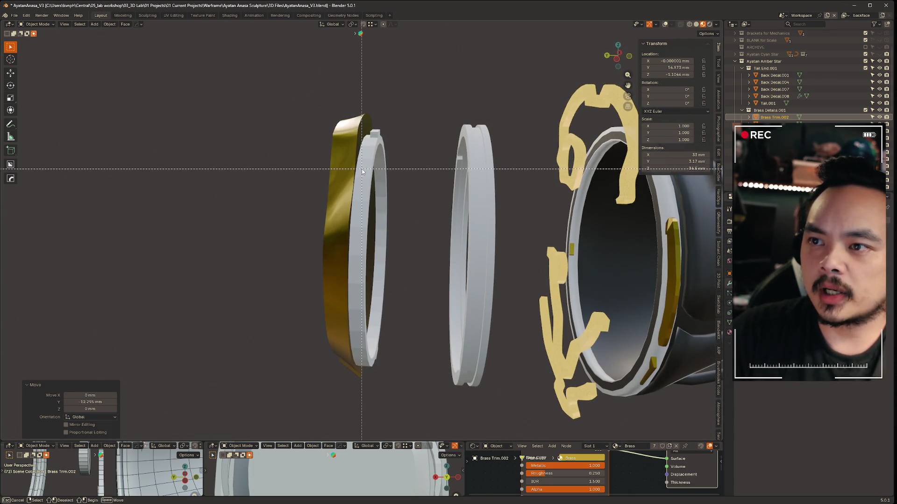
{"action": "key", "text": "Escape"}
{"action": "key", "text": "alt+a"}
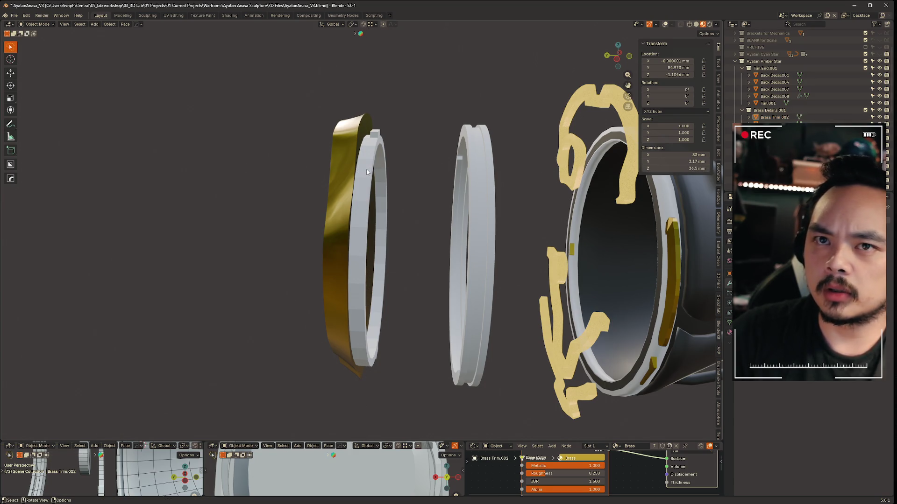
{"action": "left_click", "coordinate": [346, 173]}
{"action": "mouse_move", "coordinate": [385, 176]}
{"action": "middle_mouse_down"}
{"action": "mouse_move", "coordinate": [423, 182]}
{"action": "mouse_move", "coordinate": [476, 169]}
{"action": "mouse_move", "coordinate": [556, 168]}
{"action": "mouse_move", "coordinate": [430, 169]}
{"action": "mouse_move", "coordinate": [388, 183]}
{"action": "mouse_move", "coordinate": [456, 205]}
{"action": "middle_mouse_up"}
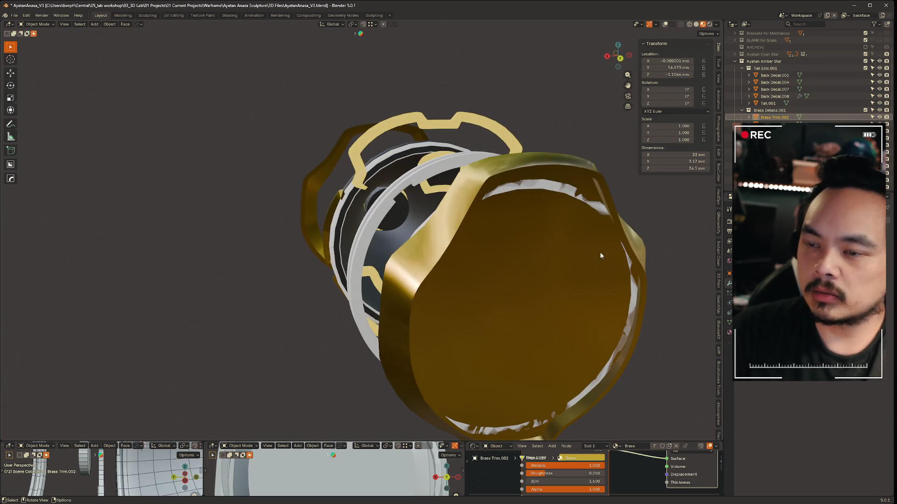
Rotate the gold cap about Y and slide it along Y into the white ring.
{"action": "key", "text": "r"}
{"action": "key", "text": "y"}
{"action": "left_click", "coordinate": [574, 242]}
{"action": "middle_click_drag", "start_coordinate": [574, 243], "coordinate": [490, 173]}
{"action": "key", "text": "g"}
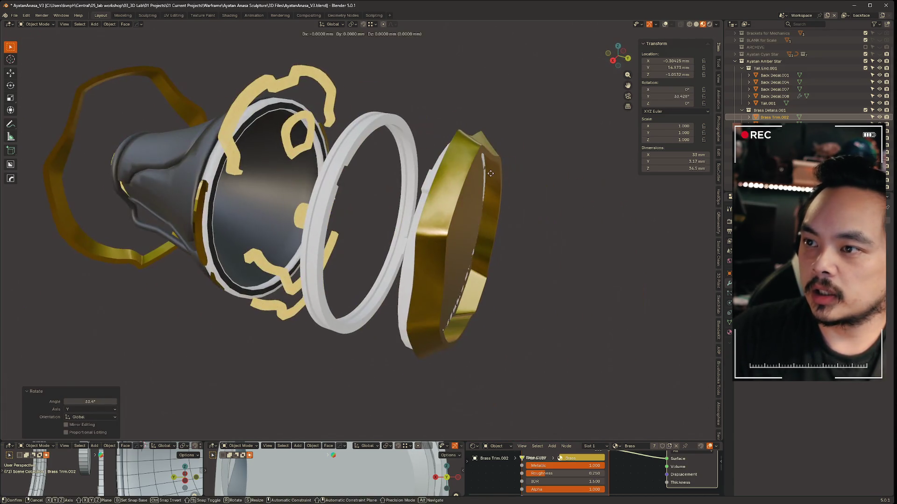
{"action": "key", "text": "y"}
{"action": "left_click", "coordinate": [452, 150]}
Rotate the gold cap about Y again and inspect it up close.
{"action": "key", "text": "r"}
{"action": "key", "text": "y"}
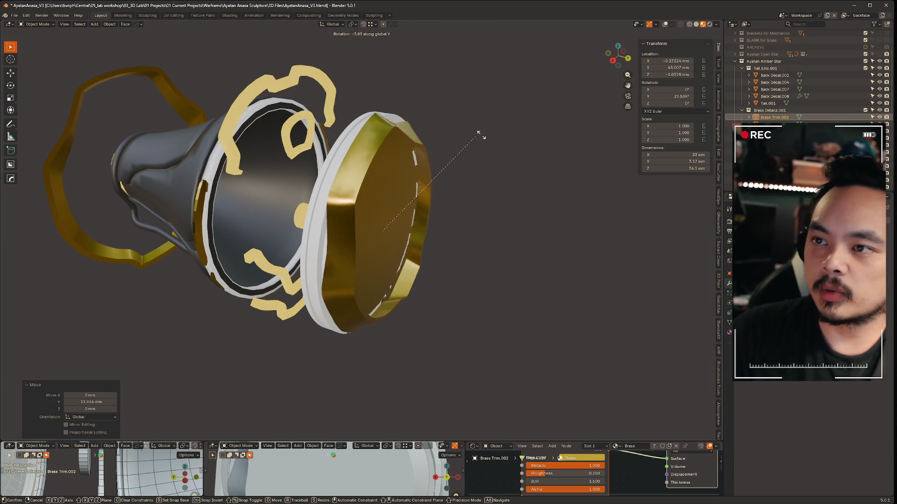
{"action": "left_click", "coordinate": [576, 222]}
{"action": "scroll", "coordinate": [577, 223], "scroll_direction": "up", "scroll_amount": 3}
{"action": "mouse_move", "coordinate": [577, 223]}
{"action": "middle_mouse_down"}
{"action": "mouse_move", "coordinate": [506, 197]}
{"action": "mouse_move", "coordinate": [424, 123]}
{"action": "mouse_move", "coordinate": [355, 203]}
{"action": "middle_mouse_up"}
{"action": "scroll", "coordinate": [424, 123], "scroll_direction": "down", "scroll_amount": 4}
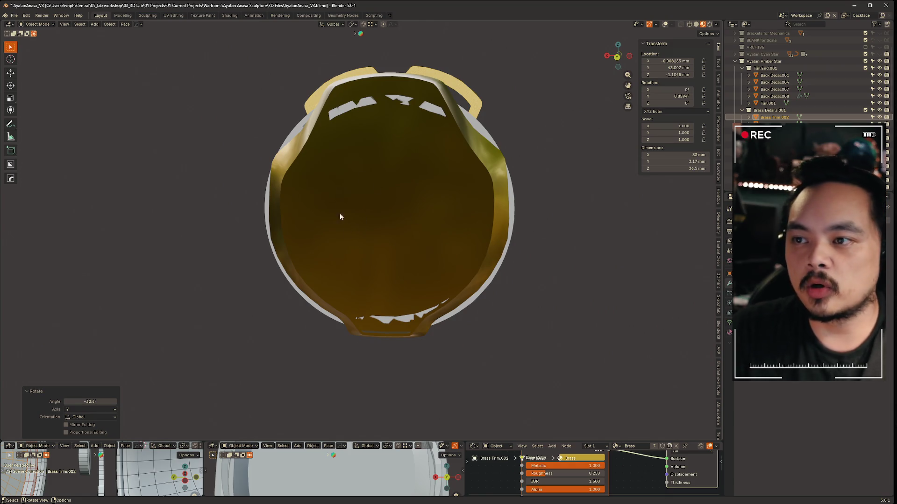
{"action": "mouse_move", "coordinate": [432, 157]}
{"action": "middle_mouse_down"}
{"action": "mouse_move", "coordinate": [508, 203]}
{"action": "mouse_move", "coordinate": [400, 238]}
{"action": "middle_mouse_up"}
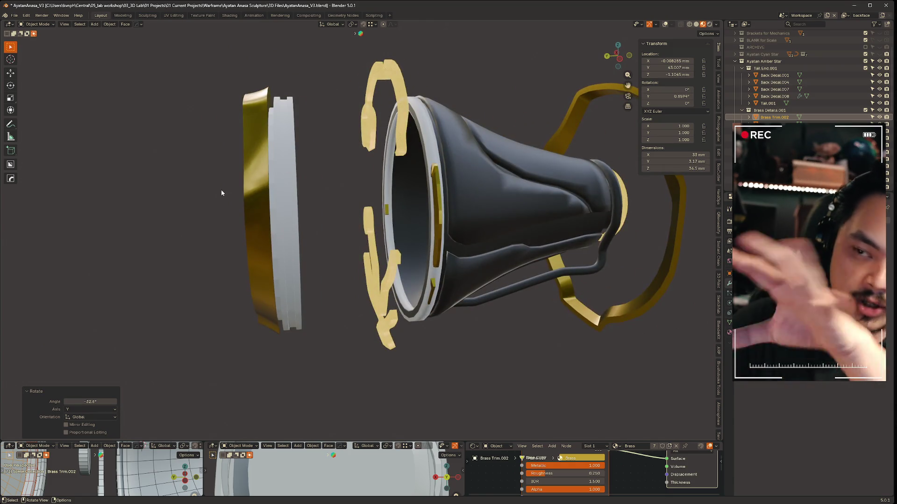
Undo the cap's rotation and move, restoring Brass Trim.002 to 0° rotation.
{"action": "key", "text": "ctrl+z"}
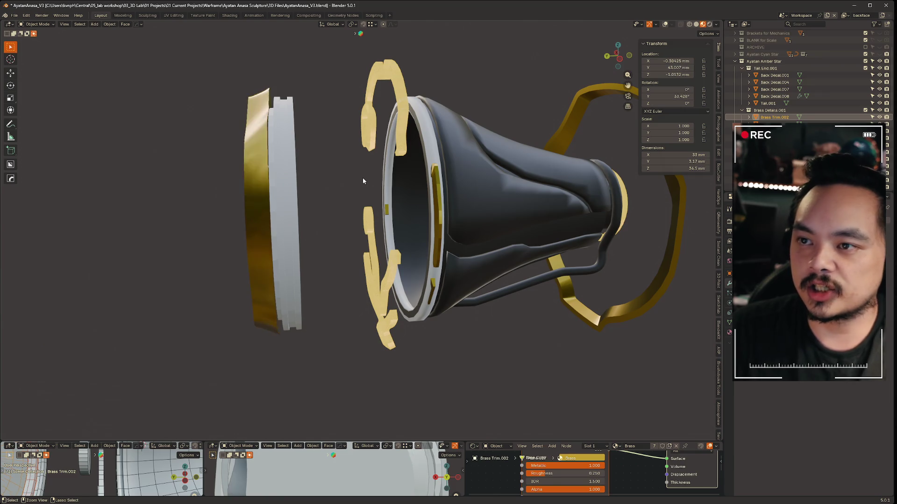
{"action": "middle_click_drag", "start_coordinate": [360, 181], "coordinate": [491, 160]}
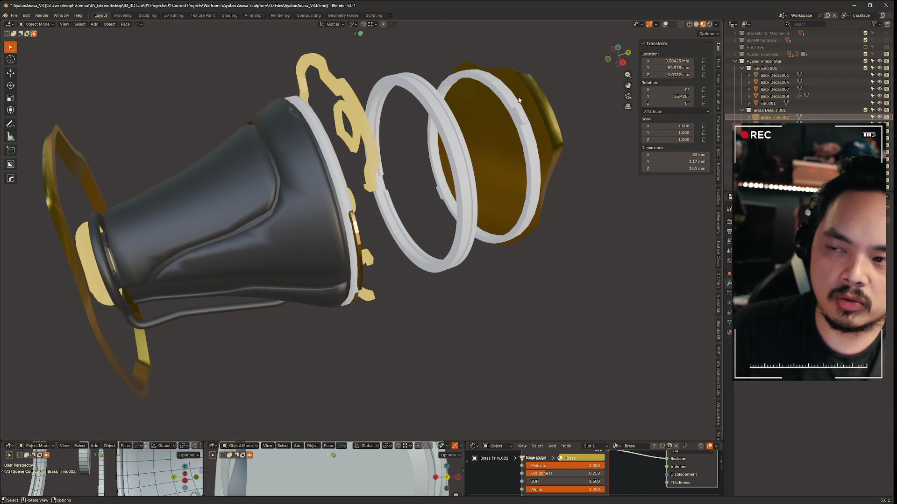
{"action": "mouse_move", "coordinate": [583, 262]}
{"action": "middle_mouse_down"}
{"action": "mouse_move", "coordinate": [493, 257]}
{"action": "mouse_move", "coordinate": [415, 266]}
{"action": "mouse_move", "coordinate": [409, 257]}
{"action": "mouse_move", "coordinate": [410, 248]}
{"action": "mouse_move", "coordinate": [446, 253]}
{"action": "middle_mouse_up"}
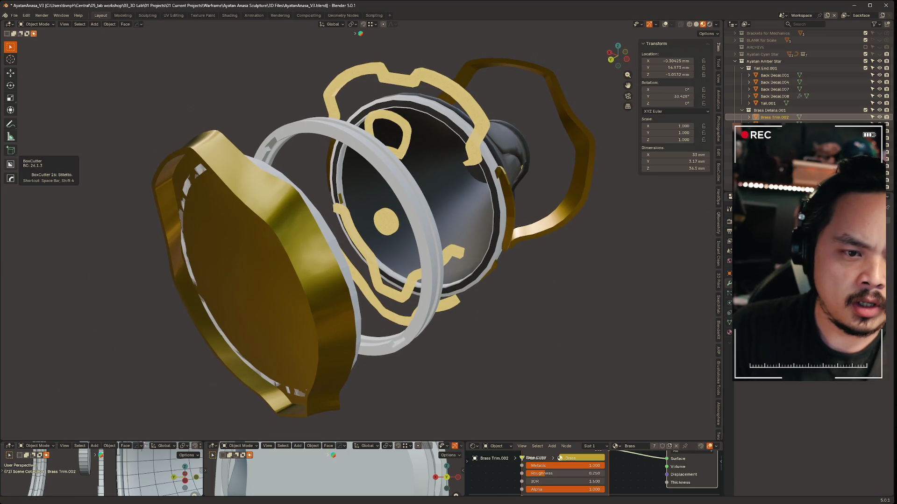
{"action": "mouse_move", "coordinate": [428, 324]}
{"action": "middle_mouse_down"}
{"action": "mouse_move", "coordinate": [325, 324]}
{"action": "mouse_move", "coordinate": [308, 313]}
{"action": "mouse_move", "coordinate": [452, 313]}
{"action": "middle_mouse_up"}
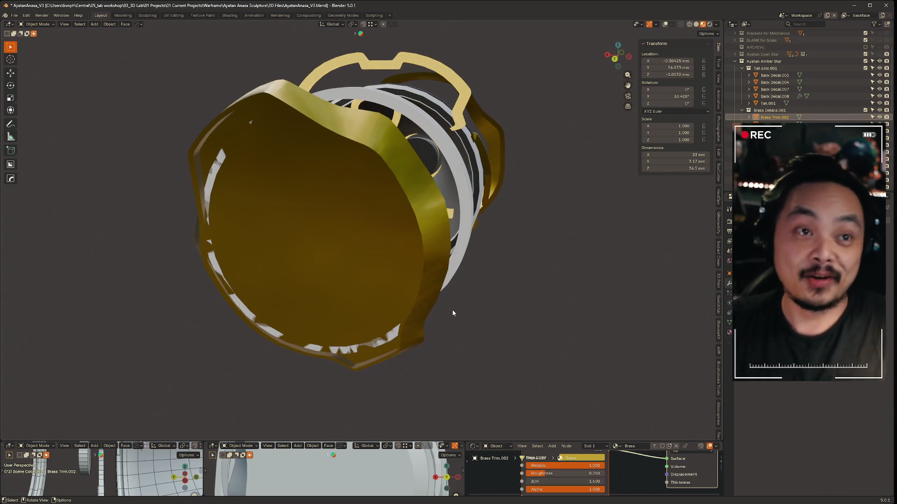
{"action": "mouse_move", "coordinate": [516, 294]}
{"action": "middle_mouse_down"}
{"action": "mouse_move", "coordinate": [540, 245]}
{"action": "mouse_move", "coordinate": [491, 250]}
{"action": "mouse_move", "coordinate": [528, 242]}
{"action": "middle_mouse_up"}
{"action": "key", "text": "ctrl+z"}
{"action": "key", "text": "ctrl+z"}
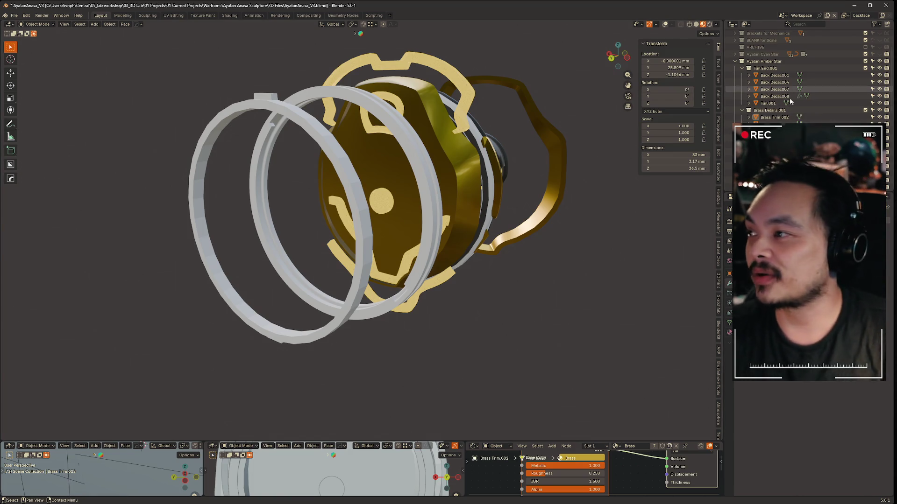
Hide Brass Details.001 and select the AS_Shell_Rim.003 rim ring.
{"action": "left_click", "coordinate": [878, 111]}
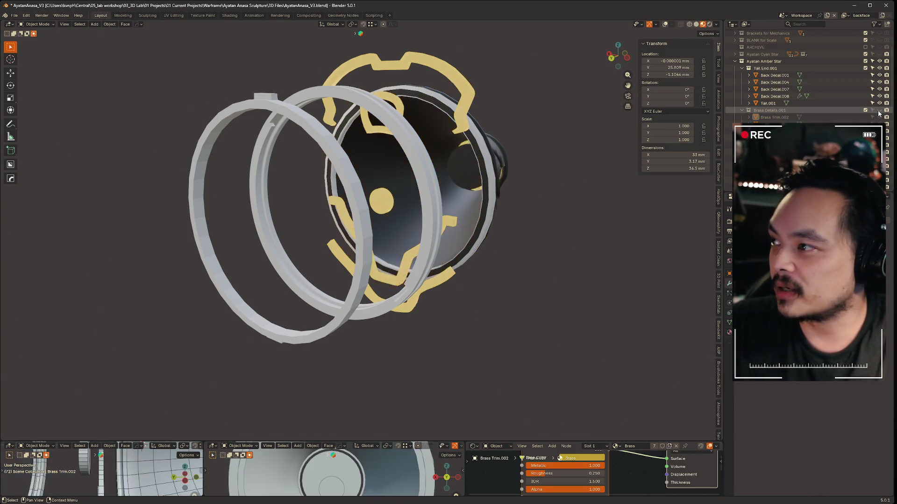
{"action": "scroll", "coordinate": [524, 217], "scroll_direction": "up", "scroll_amount": 3}
{"action": "mouse_move", "coordinate": [556, 217]}
{"action": "middle_mouse_down"}
{"action": "mouse_move", "coordinate": [425, 238]}
{"action": "mouse_move", "coordinate": [364, 208]}
{"action": "mouse_move", "coordinate": [416, 229]}
{"action": "middle_mouse_up"}
{"action": "left_click", "coordinate": [296, 174]}
{"action": "mouse_move", "coordinate": [303, 93]}
{"action": "middle_mouse_down", "text": "ctrl"}
{"action": "mouse_move", "coordinate": [346, 200]}
{"action": "mouse_move", "coordinate": [337, 133]}
{"action": "middle_mouse_up", "text": "ctrl"}
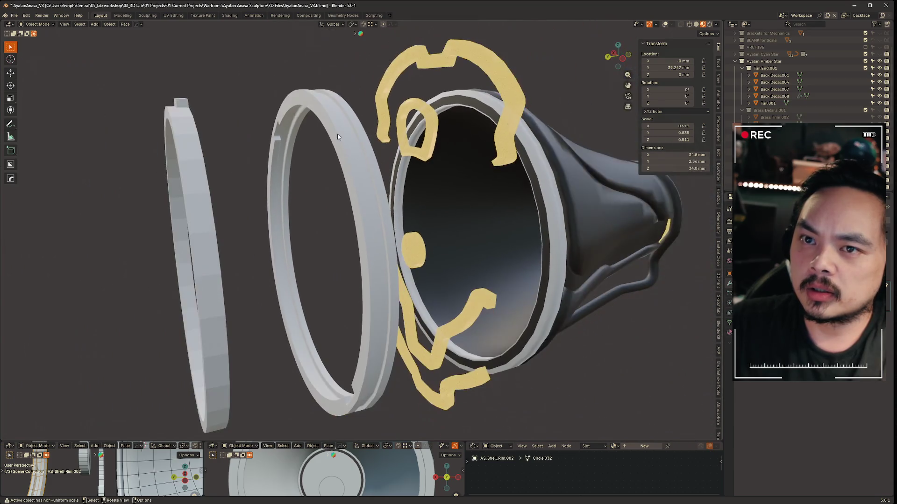
{"action": "left_click", "coordinate": [202, 182]}
{"action": "key", "text": "Tab"}
{"action": "middle_click_drag", "start_coordinate": [203, 182], "coordinate": [361, 142]}
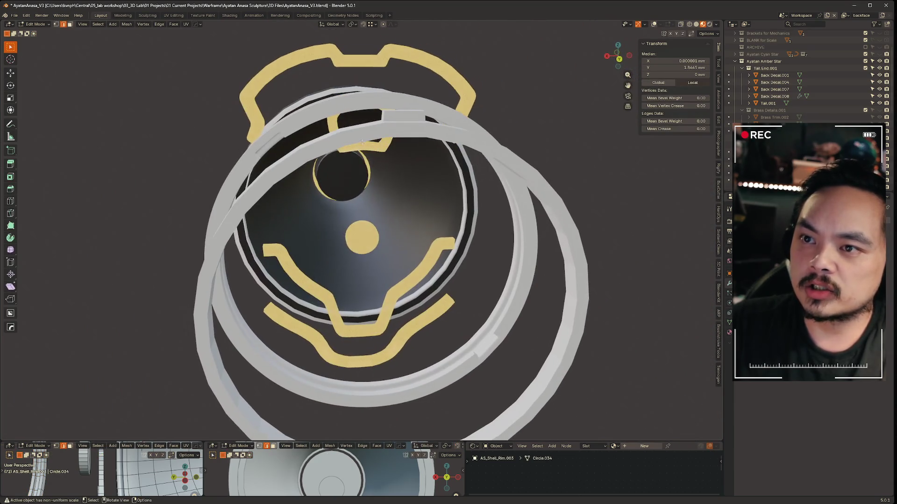
{"action": "key", "text": "Tab"}
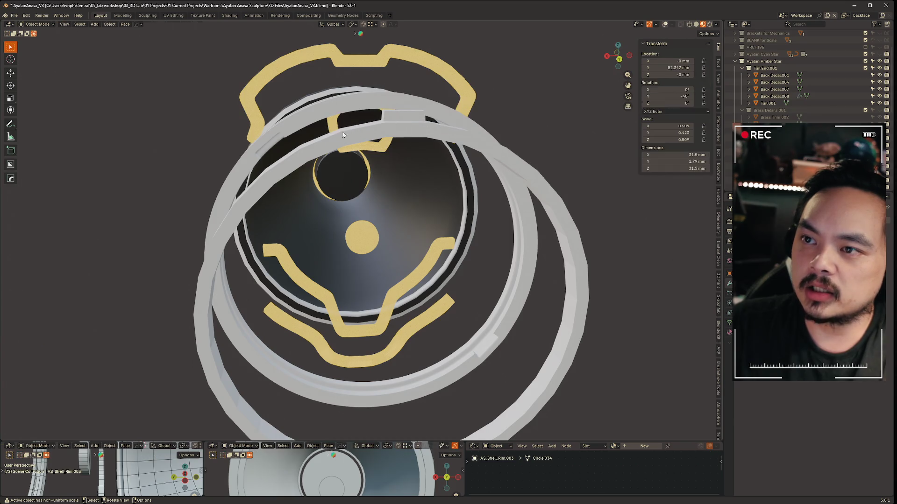
View straight down the Y axis with overlays on, leaving a trial rotation unchanged.
{"action": "left_click", "coordinate": [619, 60]}
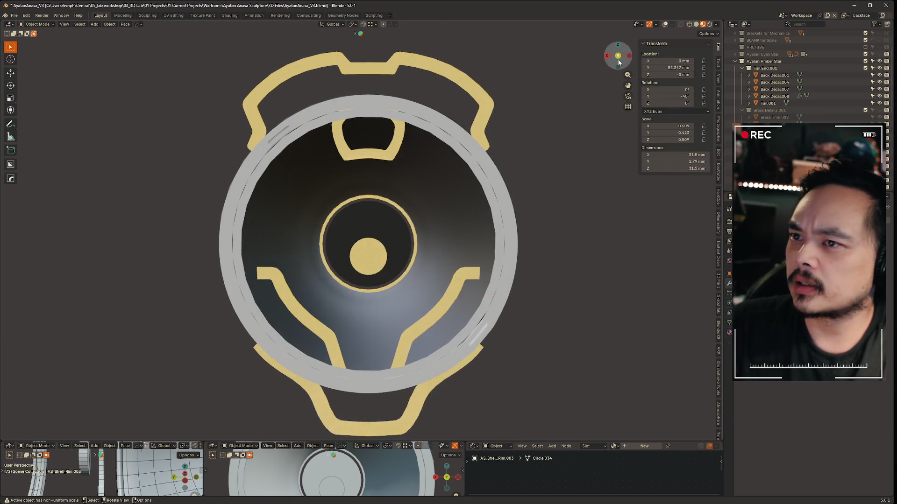
{"action": "key", "text": "shift+alt+z"}
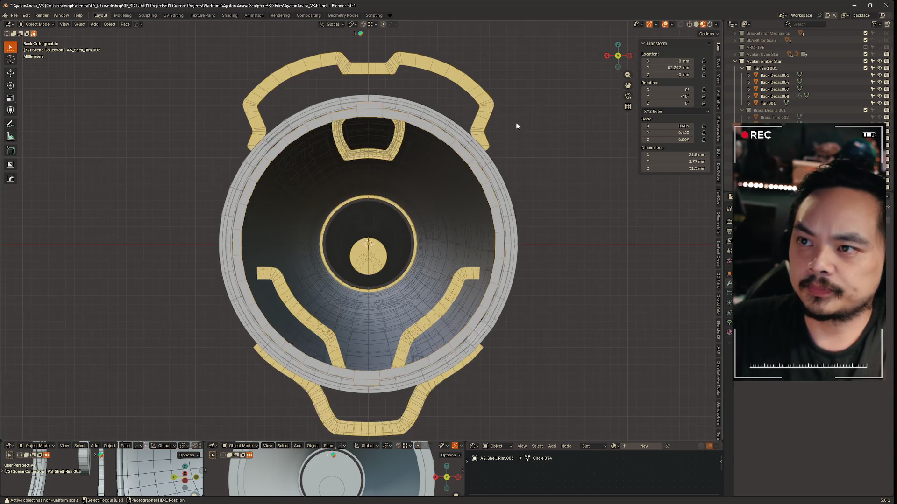
{"action": "key", "text": "r"}
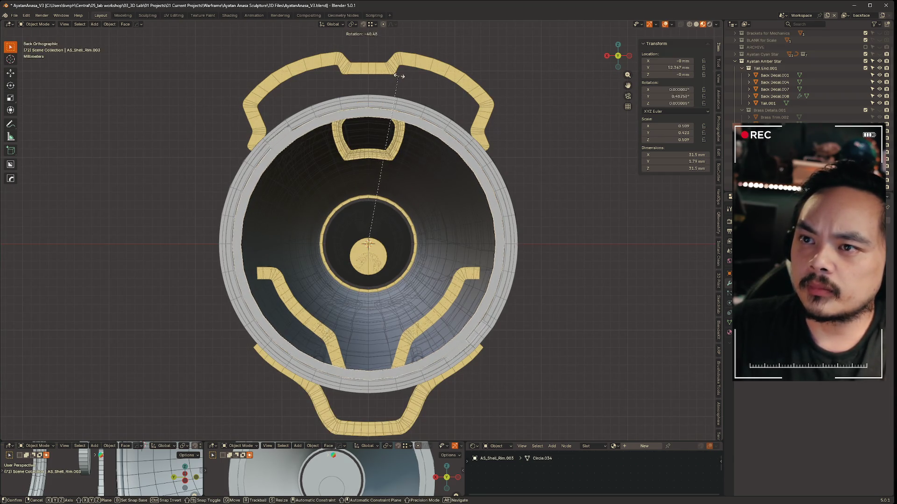
{"action": "left_click", "coordinate": [541, 96]}
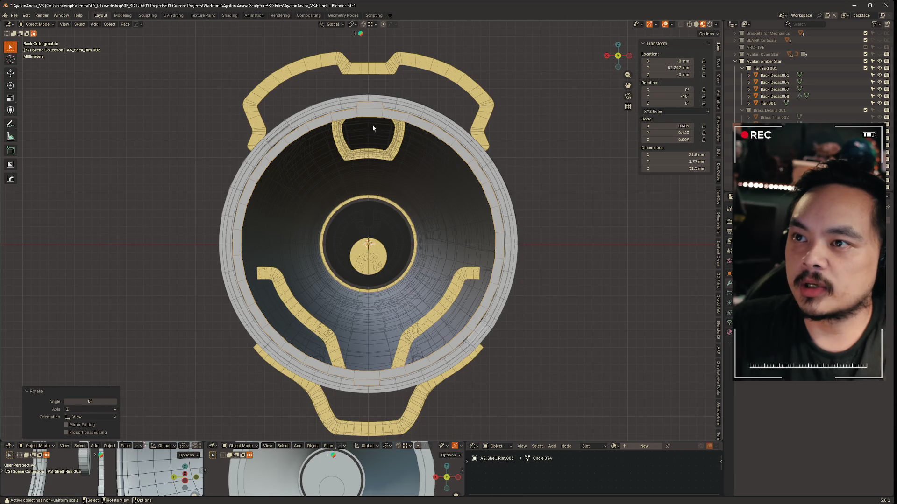
Try several Y and Z rotations of the rim ring, cancelling each one.
{"action": "key", "text": "r"}
{"action": "key", "text": "y"}
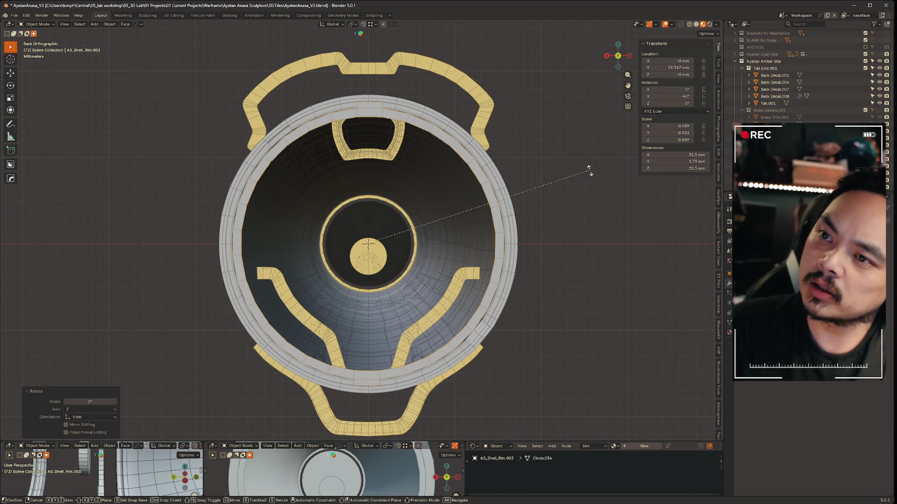
{"action": "key", "text": "r"}
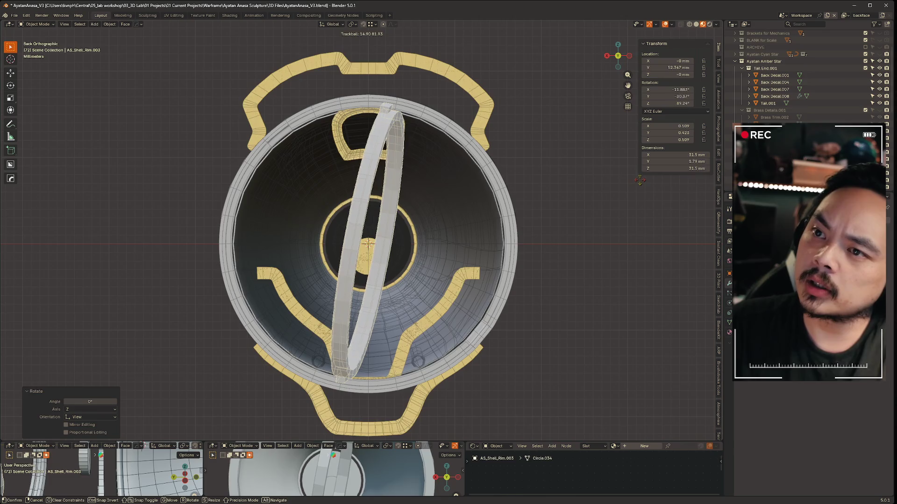
{"action": "key", "text": "Escape"}
{"action": "key", "text": "r"}
{"action": "key", "text": "y"}
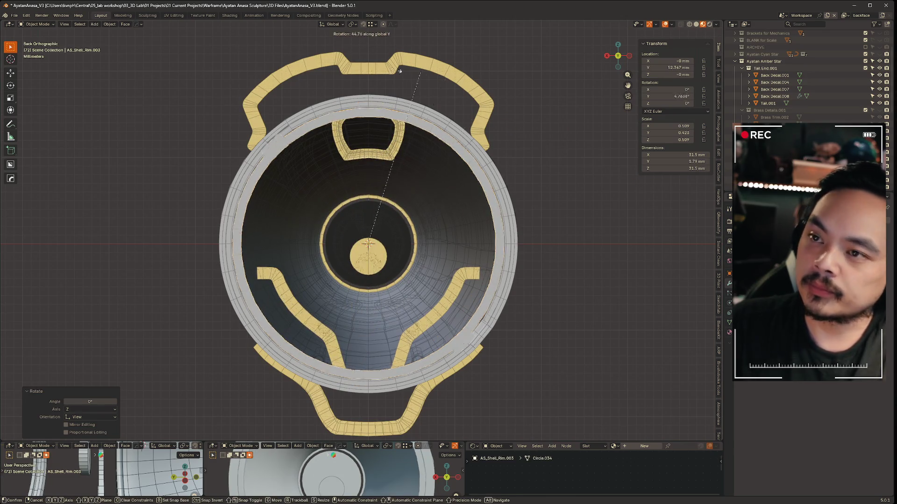
{"action": "key", "text": "Escape"}
{"action": "key", "text": "r"}
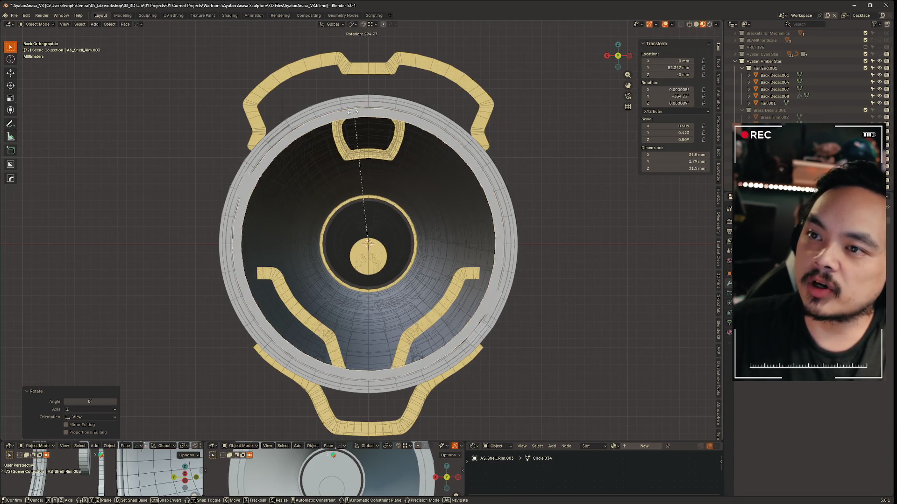
{"action": "key", "text": "z"}
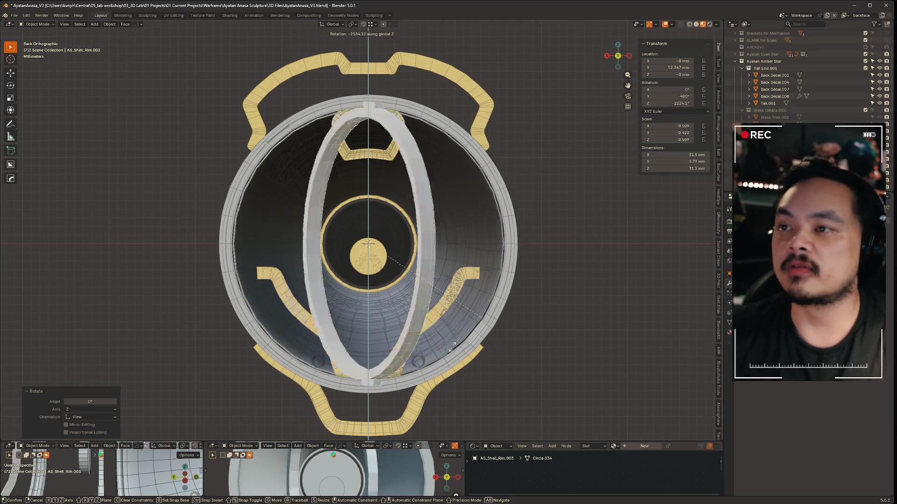
{"action": "key", "text": "Escape"}
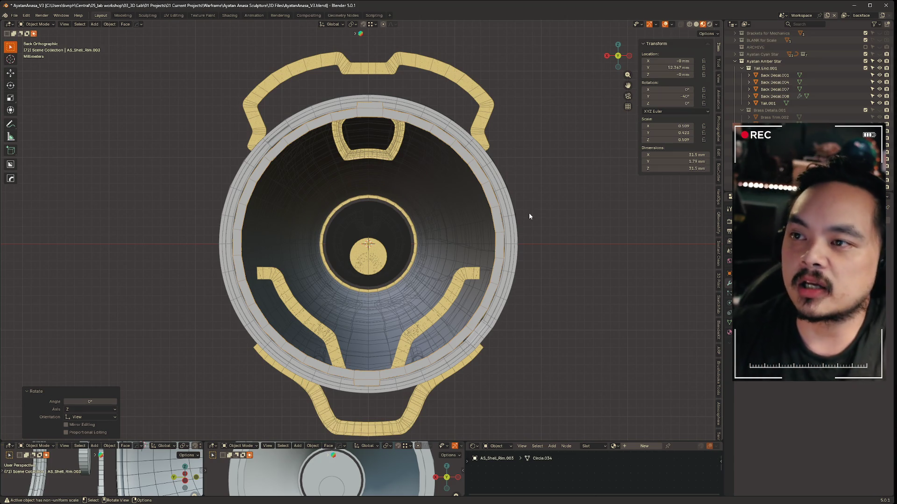
Rotate AS_Shell_Rim.003 40° about global Y and inspect the separated rims.
{"action": "scroll", "coordinate": [423, 174], "scroll_direction": "up", "scroll_amount": 1}
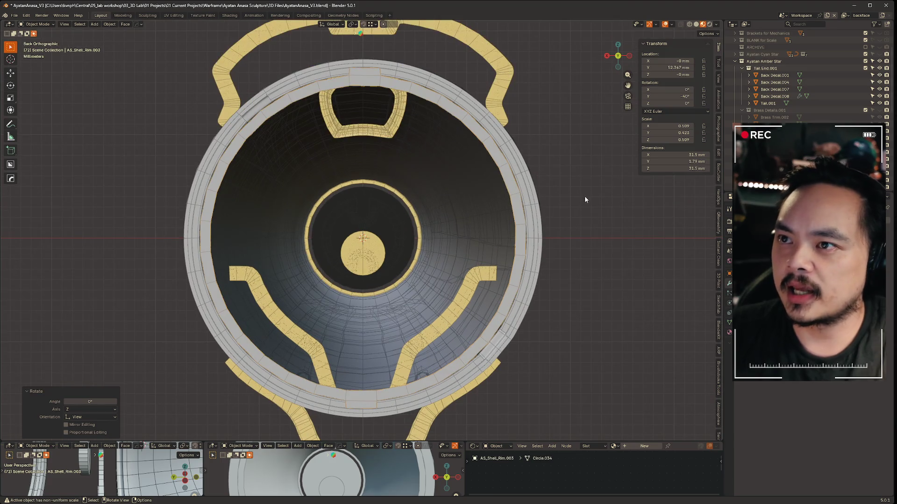
{"action": "key", "text": "ctrl+z"}
{"action": "key", "text": "ctrl+z"}
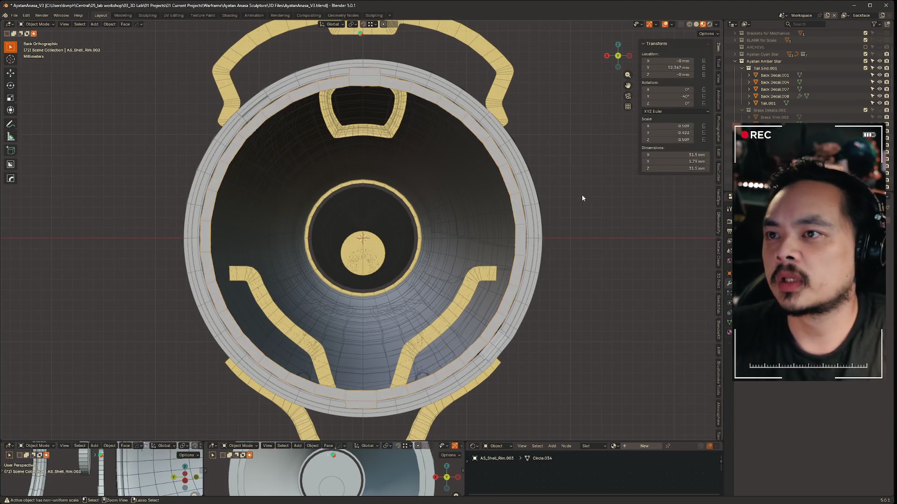
{"action": "key", "text": "ctrl+shift+z"}
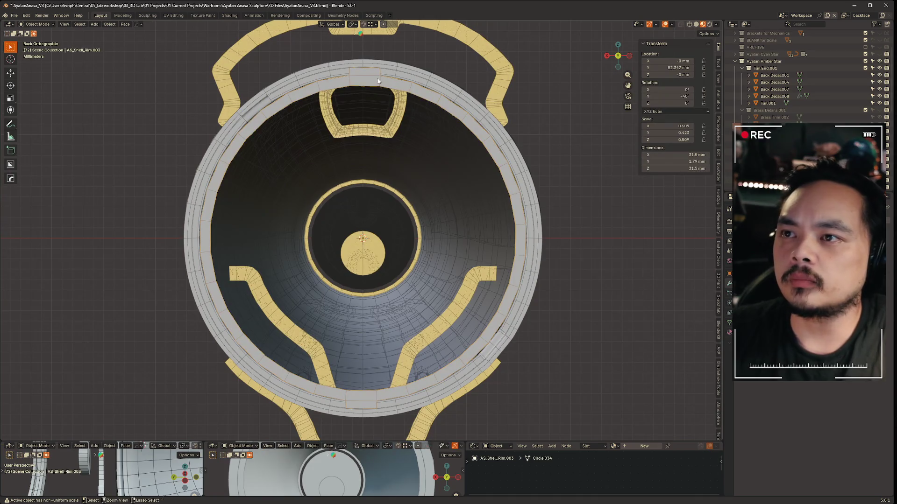
{"action": "key", "text": "r"}
{"action": "key", "text": "y"}
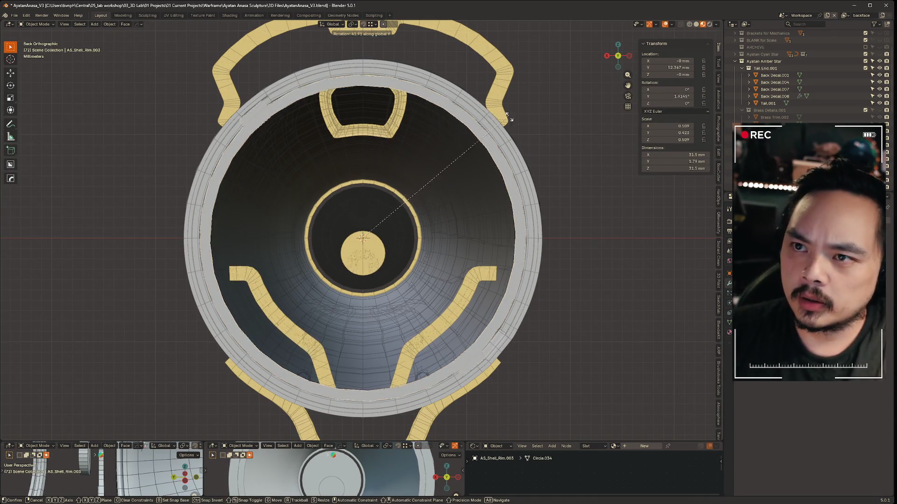
{"action": "left_click", "coordinate": [514, 118]}
{"action": "mouse_move", "coordinate": [301, 171]}
{"action": "middle_mouse_down"}
{"action": "mouse_move", "coordinate": [322, 164]}
{"action": "mouse_move", "coordinate": [324, 184]}
{"action": "mouse_move", "coordinate": [264, 177]}
{"action": "middle_mouse_up"}
{"action": "mouse_move", "coordinate": [300, 129]}
{"action": "middle_mouse_down"}
{"action": "mouse_move", "coordinate": [405, 160]}
{"action": "mouse_move", "coordinate": [326, 100]}
{"action": "mouse_move", "coordinate": [473, 107]}
{"action": "mouse_move", "coordinate": [370, 97]}
{"action": "mouse_move", "coordinate": [317, 108]}
{"action": "middle_mouse_up"}
{"action": "mouse_move", "coordinate": [502, 150]}
{"action": "middle_mouse_down"}
{"action": "mouse_move", "coordinate": [458, 134]}
{"action": "mouse_move", "coordinate": [390, 130]}
{"action": "mouse_move", "coordinate": [306, 170]}
{"action": "mouse_move", "coordinate": [349, 148]}
{"action": "middle_mouse_up"}
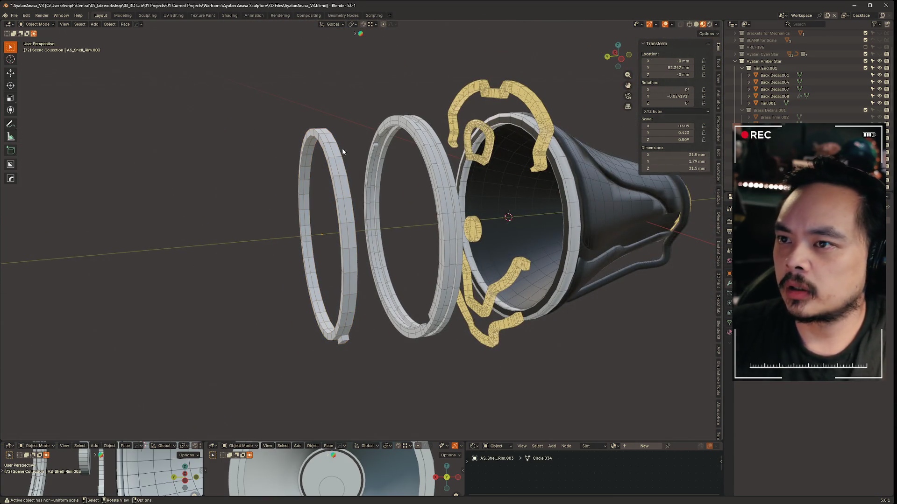
{"action": "scroll", "coordinate": [808, 75], "scroll_direction": "down", "scroll_amount": 10}
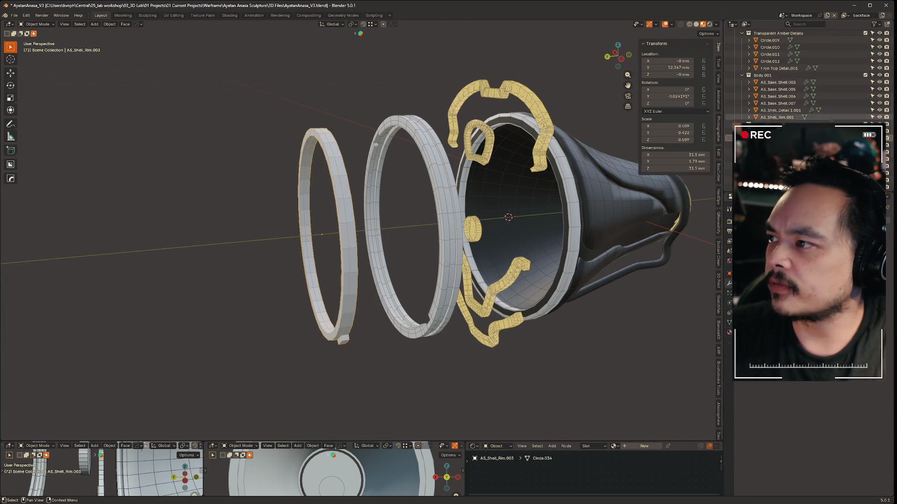
{"action": "left_click_drag", "start_coordinate": [663, 154], "coordinate": [707, 205]}
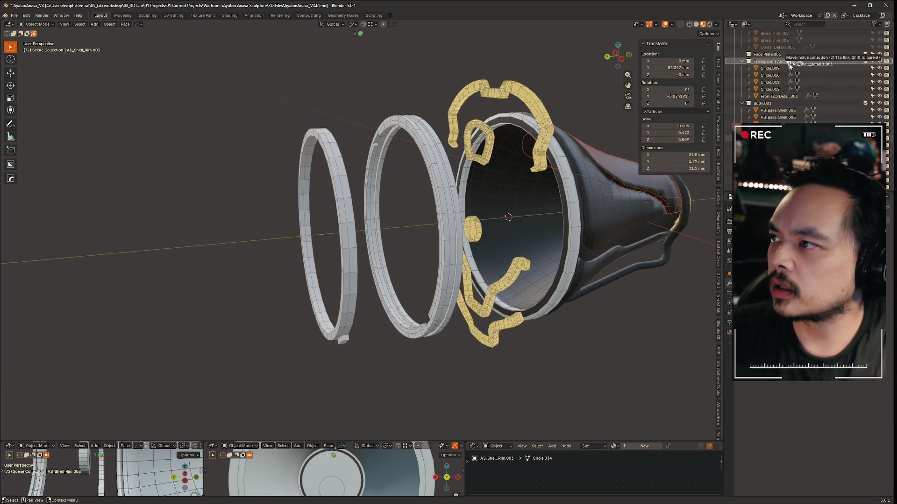
{"action": "left_click", "coordinate": [707, 204]}
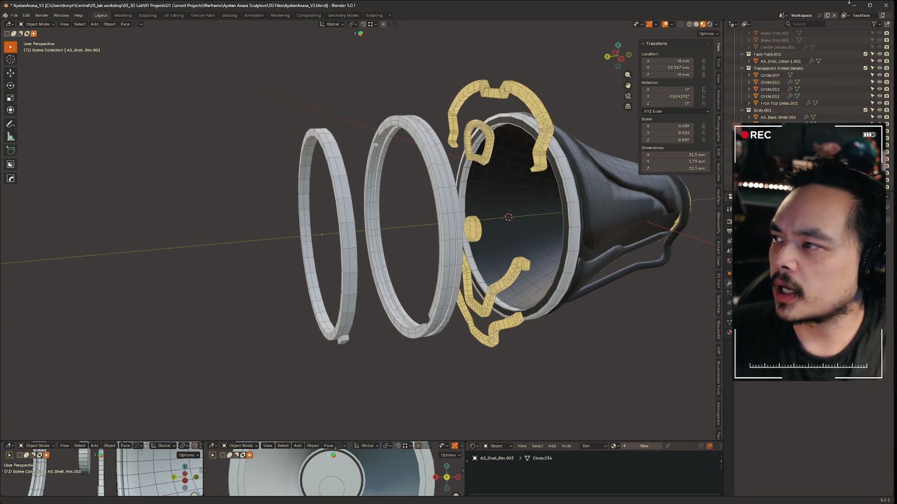
{"action": "left_click", "coordinate": [887, 175]}
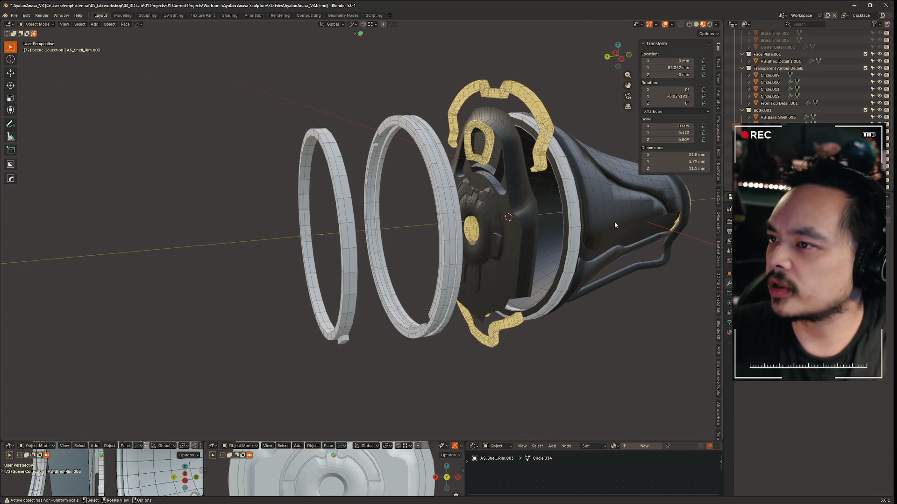
{"action": "left_click", "coordinate": [727, 175]}
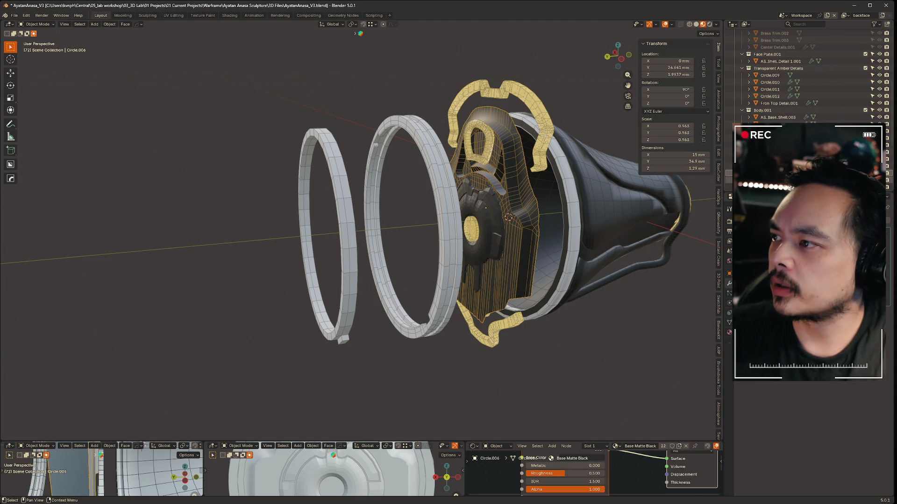
{"action": "left_click_drag", "start_coordinate": [759, 71], "coordinate": [761, 73]}
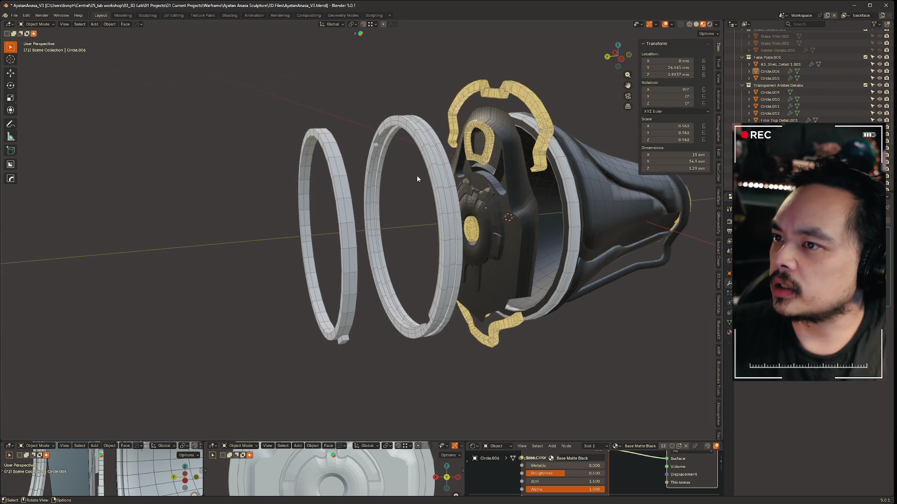
{"action": "left_click", "coordinate": [352, 196]}
{"action": "left_click", "coordinate": [354, 201]}
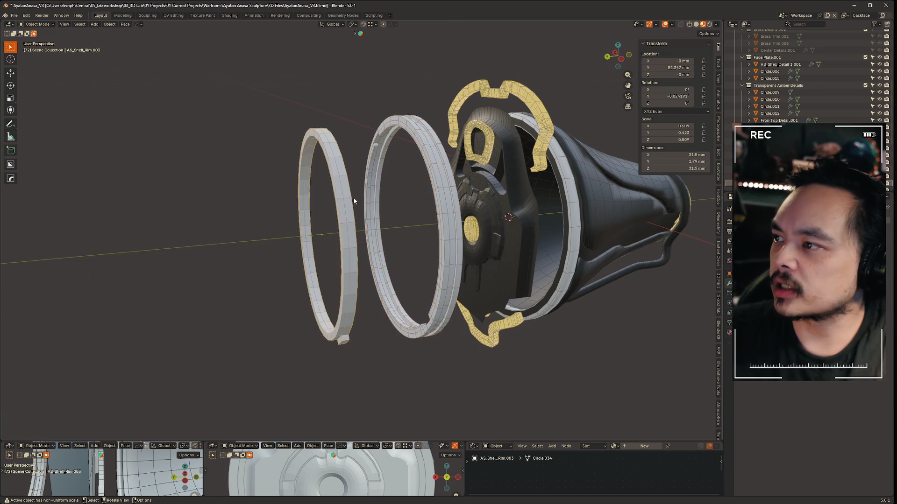
{"action": "left_click", "coordinate": [565, 231]}
{"action": "mouse_move", "coordinate": [632, 206]}
{"action": "middle_mouse_down"}
{"action": "mouse_move", "coordinate": [644, 323]}
{"action": "mouse_move", "coordinate": [360, 264]}
{"action": "mouse_move", "coordinate": [403, 176]}
{"action": "middle_mouse_up"}
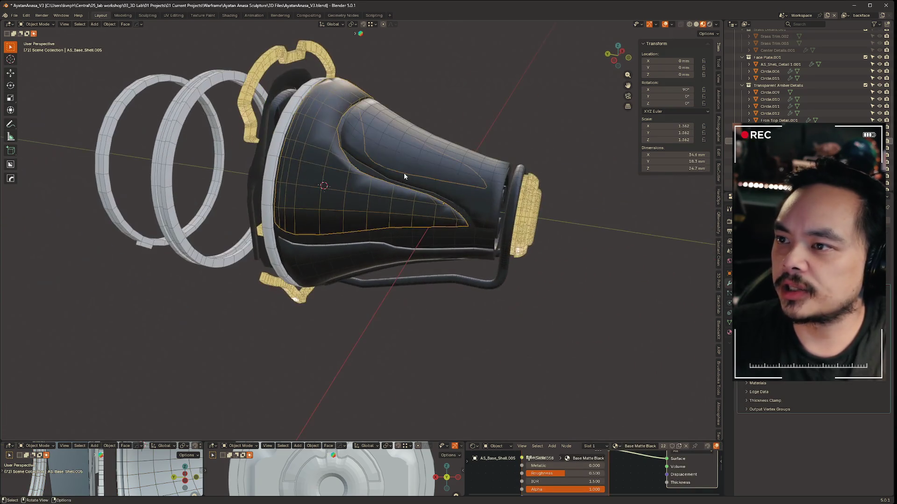
Select the upper gold detail panel and Back Decal.001, inspecting the decal up close.
{"action": "left_click", "coordinate": [404, 175]}
{"action": "mouse_move", "coordinate": [469, 240]}
{"action": "middle_mouse_down"}
{"action": "mouse_move", "coordinate": [546, 293]}
{"action": "mouse_move", "coordinate": [482, 280]}
{"action": "mouse_move", "coordinate": [512, 284]}
{"action": "mouse_move", "coordinate": [542, 257]}
{"action": "mouse_move", "coordinate": [507, 268]}
{"action": "mouse_move", "coordinate": [565, 242]}
{"action": "middle_mouse_up"}
{"action": "left_click", "coordinate": [542, 256]}
{"action": "left_click", "coordinate": [530, 219]}
{"action": "mouse_move", "coordinate": [530, 218]}
{"action": "middle_mouse_down"}
{"action": "mouse_move", "coordinate": [668, 251]}
{"action": "mouse_move", "coordinate": [529, 252]}
{"action": "mouse_move", "coordinate": [434, 270]}
{"action": "mouse_move", "coordinate": [503, 265]}
{"action": "mouse_move", "coordinate": [455, 264]}
{"action": "mouse_move", "coordinate": [476, 270]}
{"action": "middle_mouse_up"}
{"action": "scroll", "coordinate": [547, 254], "scroll_direction": "up", "scroll_amount": 3}
{"action": "scroll", "coordinate": [354, 259], "scroll_direction": "up", "scroll_amount": 5}
{"action": "middle_click_drag", "start_coordinate": [355, 260], "coordinate": [480, 257]}
{"action": "scroll", "coordinate": [374, 265], "scroll_direction": "down", "scroll_amount": 6}
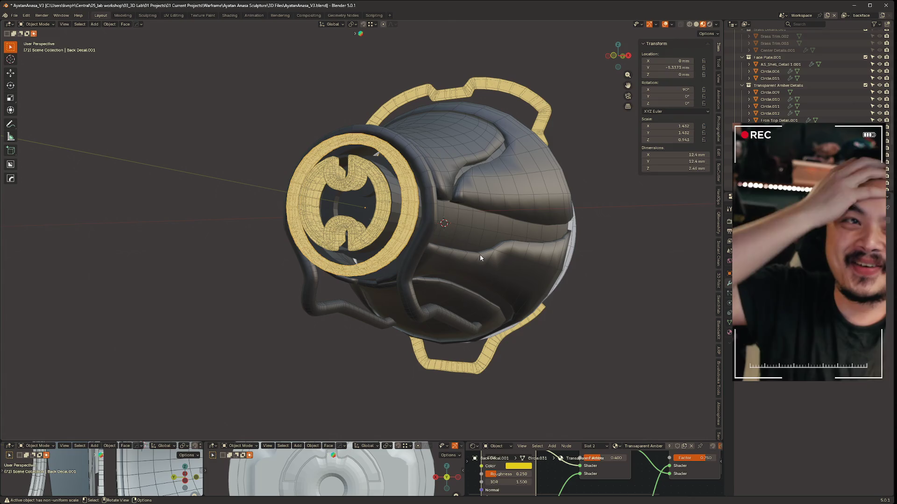
{"action": "mouse_move", "coordinate": [598, 314]}
{"action": "middle_mouse_down"}
{"action": "mouse_move", "coordinate": [558, 261]}
{"action": "mouse_move", "coordinate": [467, 280]}
{"action": "middle_mouse_up"}
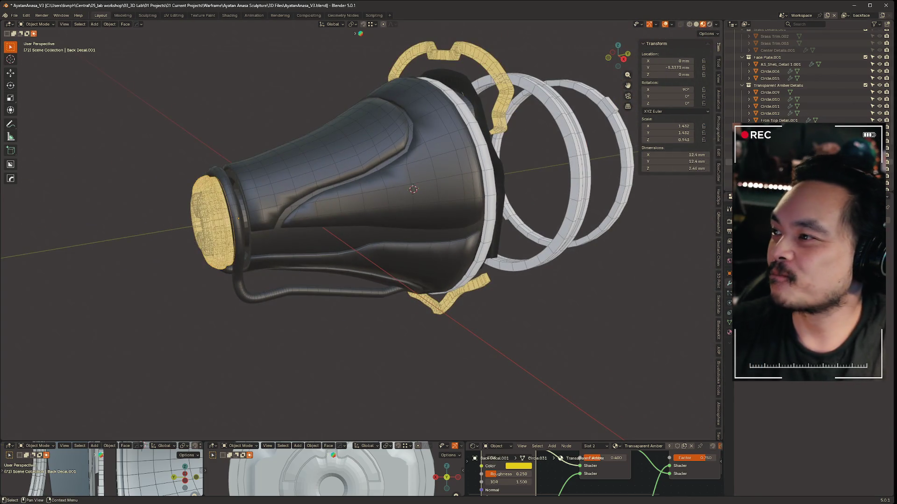
{"action": "scroll", "coordinate": [773, 80], "scroll_direction": "up", "scroll_amount": 10}
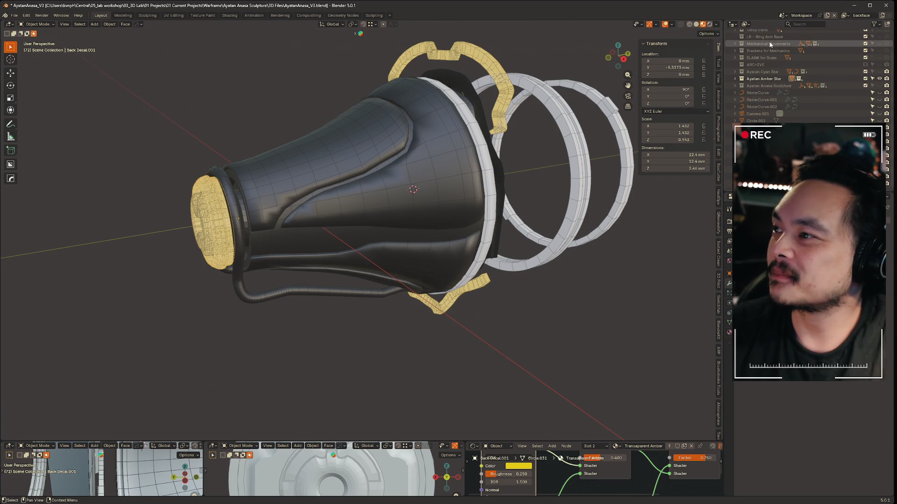
Keep Ayatan Cyan Star hidden, make Ayatan Amber Star active, and exclude it.
{"action": "left_click", "coordinate": [773, 80]}
{"action": "left_click", "coordinate": [735, 71]}
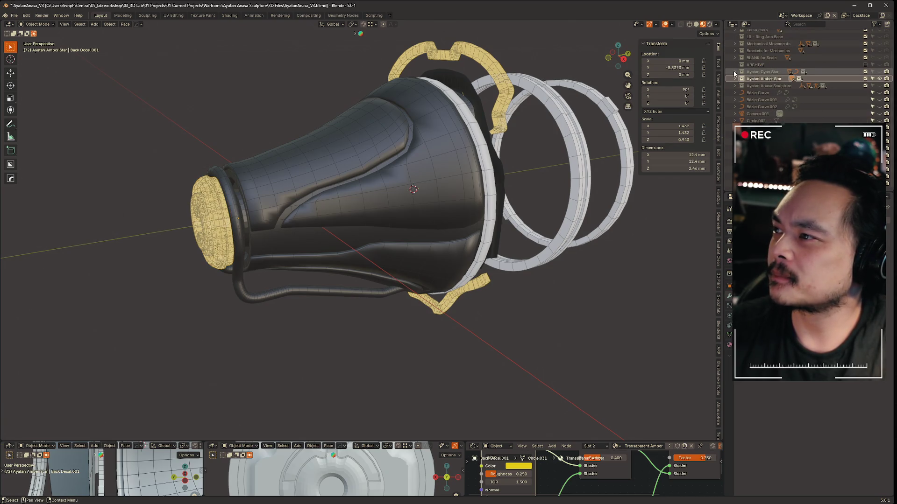
{"action": "left_click", "coordinate": [743, 80]}
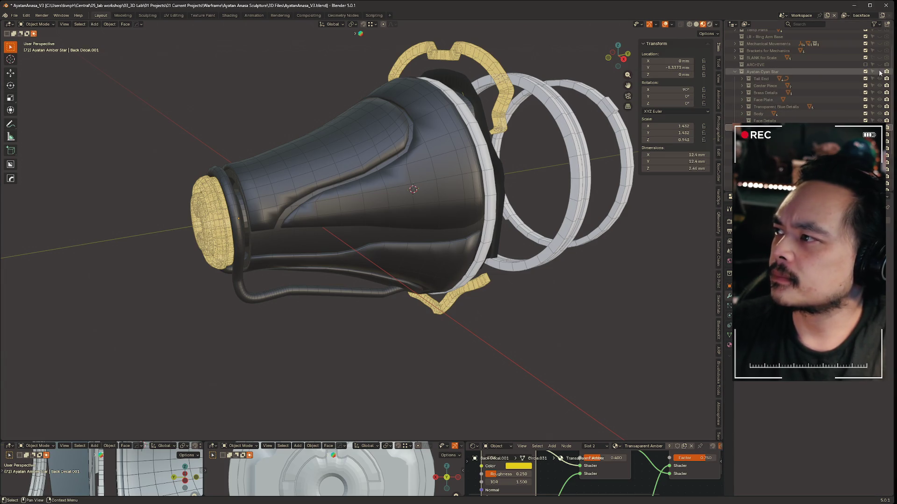
{"action": "left_click", "coordinate": [865, 78]}
{"action": "scroll", "coordinate": [858, 82], "scroll_direction": "up", "scroll_amount": 3}
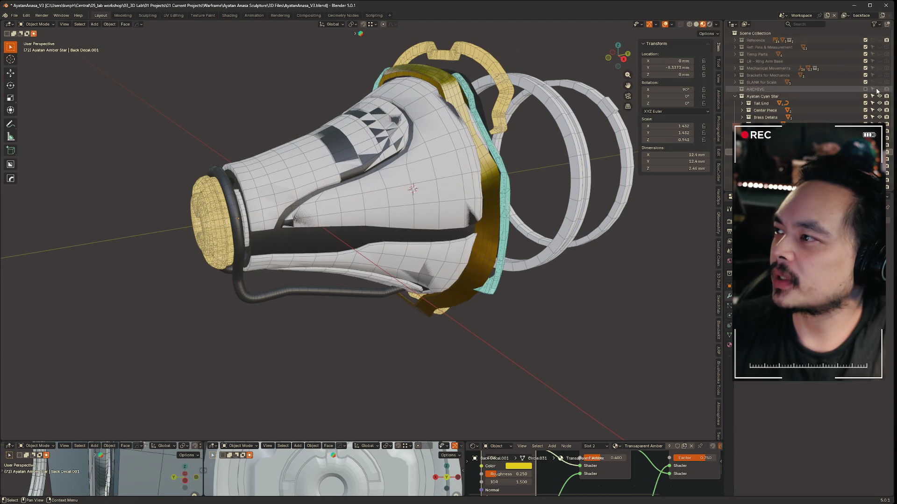
{"action": "left_click", "coordinate": [879, 96]}
{"action": "left_click", "coordinate": [735, 97]}
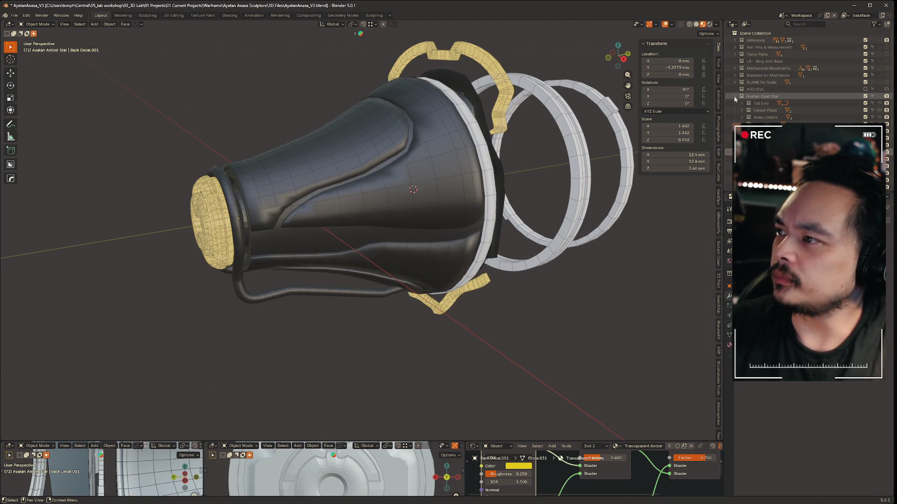
{"action": "left_click", "coordinate": [764, 103]}
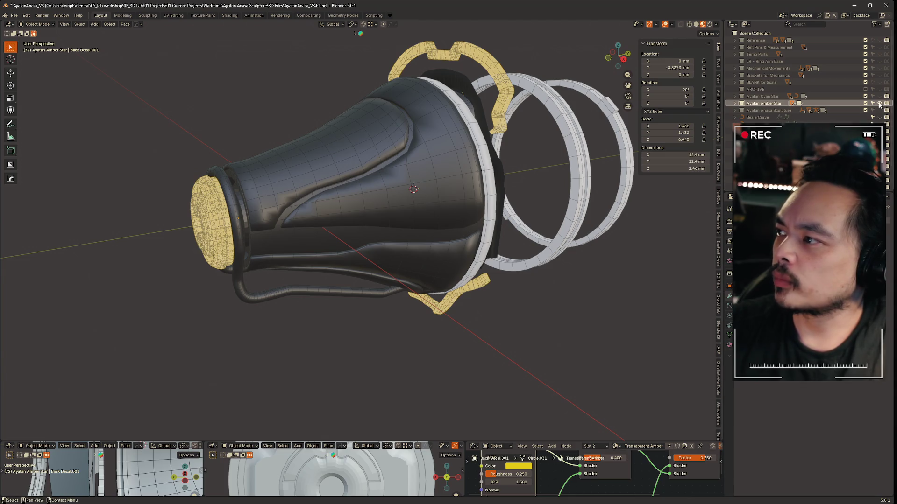
{"action": "left_click", "coordinate": [864, 103]}
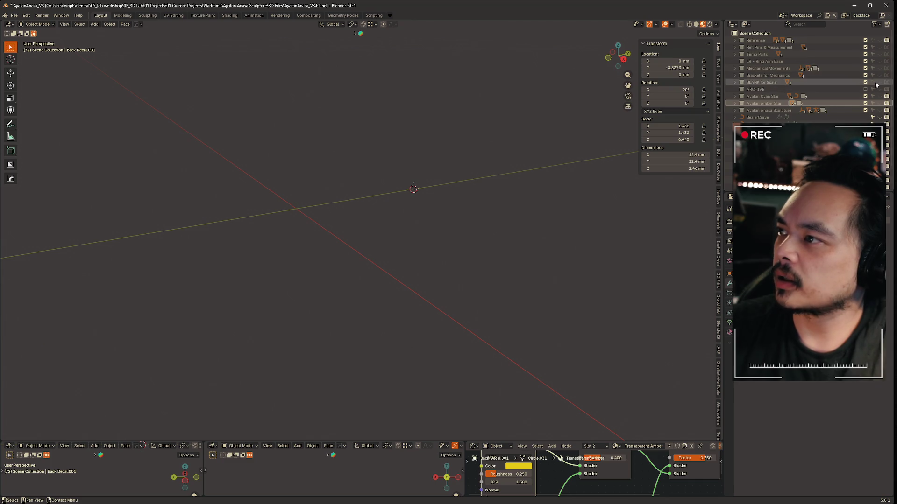
Show the Ayatan Anasa Sculpture collection and select Base-Structure.
{"action": "left_click", "coordinate": [879, 111]}
{"action": "mouse_move", "coordinate": [613, 258]}
{"action": "middle_mouse_down"}
{"action": "mouse_move", "coordinate": [560, 240]}
{"action": "mouse_move", "coordinate": [574, 292]}
{"action": "mouse_move", "coordinate": [576, 274]}
{"action": "mouse_move", "coordinate": [509, 270]}
{"action": "mouse_move", "coordinate": [547, 261]}
{"action": "mouse_move", "coordinate": [640, 270]}
{"action": "mouse_move", "coordinate": [551, 271]}
{"action": "mouse_move", "coordinate": [394, 110]}
{"action": "mouse_move", "coordinate": [396, 159]}
{"action": "mouse_move", "coordinate": [416, 137]}
{"action": "mouse_move", "coordinate": [459, 127]}
{"action": "mouse_move", "coordinate": [336, 145]}
{"action": "mouse_move", "coordinate": [436, 270]}
{"action": "mouse_move", "coordinate": [430, 172]}
{"action": "mouse_move", "coordinate": [327, 224]}
{"action": "mouse_move", "coordinate": [320, 240]}
{"action": "middle_mouse_up"}
{"action": "left_click", "coordinate": [394, 110]}
Test-move Shell-Detail Panel-A along Y, undo it and deselect the panel.
{"action": "left_click", "coordinate": [319, 241]}
{"action": "key", "text": "g"}
{"action": "key", "text": "Escape"}
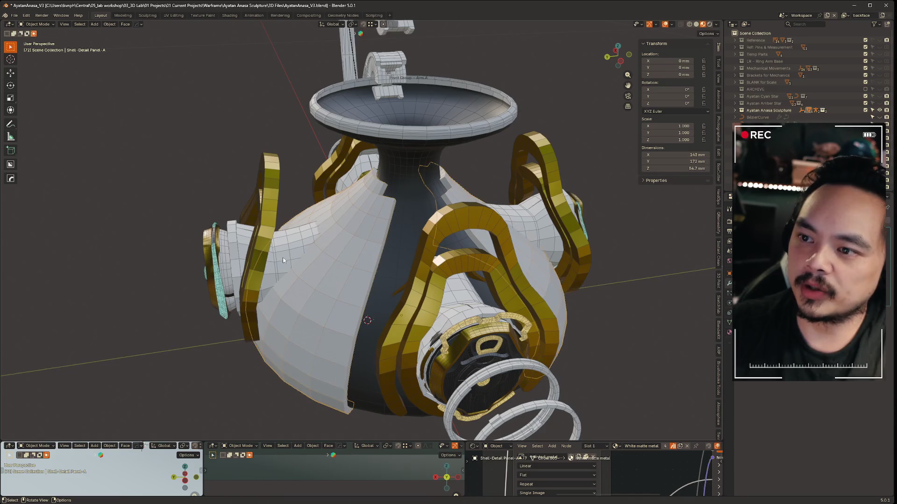
{"action": "key", "text": "g"}
{"action": "key", "text": "y"}
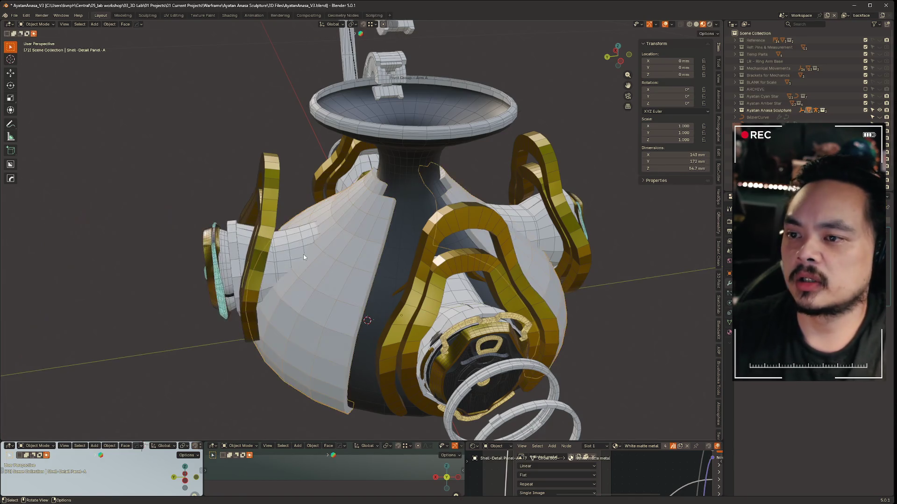
{"action": "left_click", "coordinate": [141, 447]}
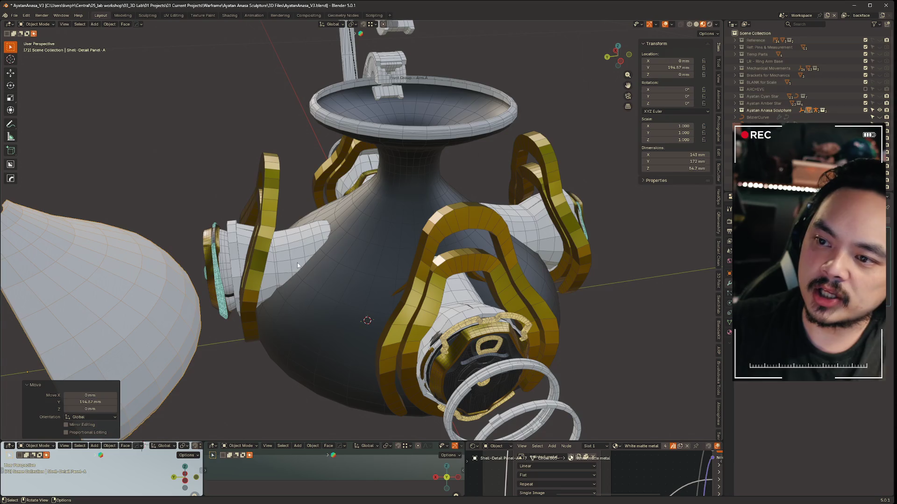
{"action": "middle_click_drag", "start_coordinate": [369, 273], "coordinate": [501, 276]}
{"action": "key", "text": "ctrl+z"}
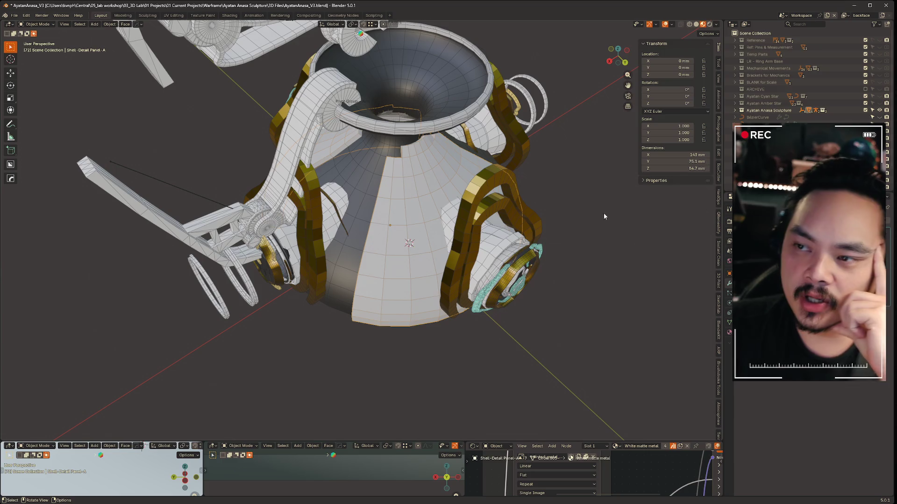
{"action": "left_click", "coordinate": [616, 208]}
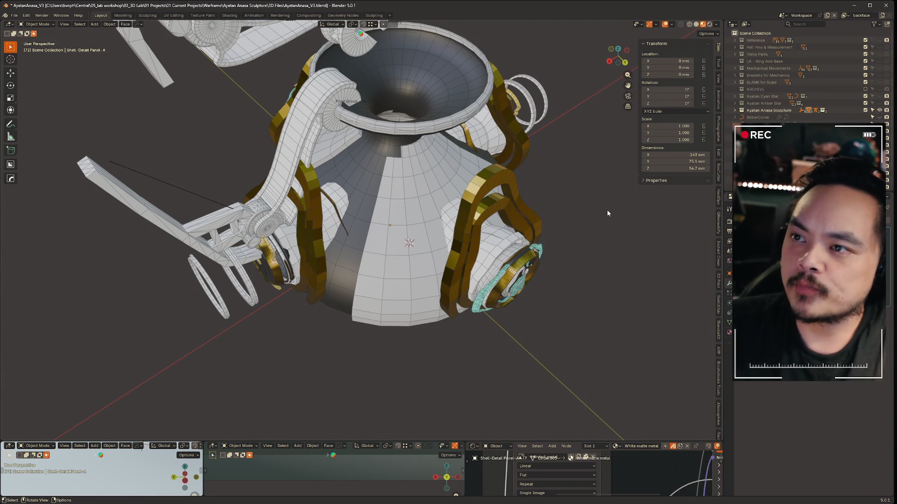
Hide the Cyan and Amber Star collections, then hide the sculpture from the viewport.
{"action": "mouse_move", "coordinate": [597, 324]}
{"action": "middle_mouse_down"}
{"action": "mouse_move", "coordinate": [565, 223]}
{"action": "mouse_move", "coordinate": [536, 202]}
{"action": "mouse_move", "coordinate": [562, 200]}
{"action": "middle_mouse_up"}
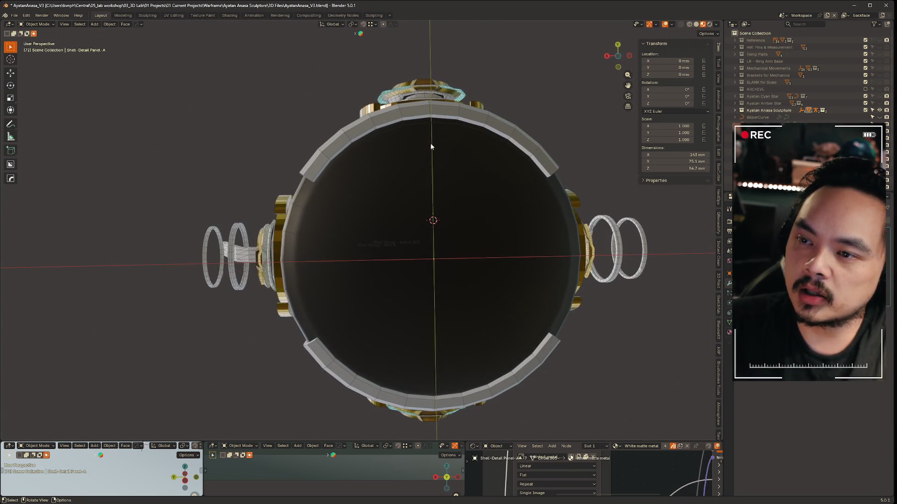
{"action": "mouse_move", "coordinate": [412, 197]}
{"action": "middle_mouse_down"}
{"action": "mouse_move", "coordinate": [511, 243]}
{"action": "mouse_move", "coordinate": [458, 282]}
{"action": "mouse_move", "coordinate": [517, 331]}
{"action": "mouse_move", "coordinate": [486, 336]}
{"action": "mouse_move", "coordinate": [251, 292]}
{"action": "mouse_move", "coordinate": [12, 304]}
{"action": "mouse_move", "coordinate": [139, 313]}
{"action": "mouse_move", "coordinate": [120, 296]}
{"action": "mouse_move", "coordinate": [263, 252]}
{"action": "mouse_move", "coordinate": [431, 260]}
{"action": "mouse_move", "coordinate": [324, 266]}
{"action": "mouse_move", "coordinate": [489, 265]}
{"action": "middle_mouse_up"}
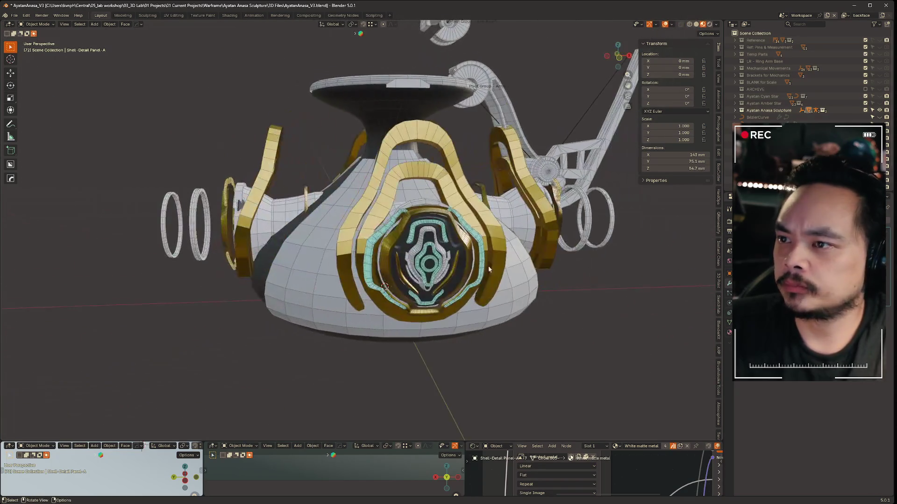
{"action": "left_click_drag", "start_coordinate": [879, 111], "coordinate": [879, 97]}
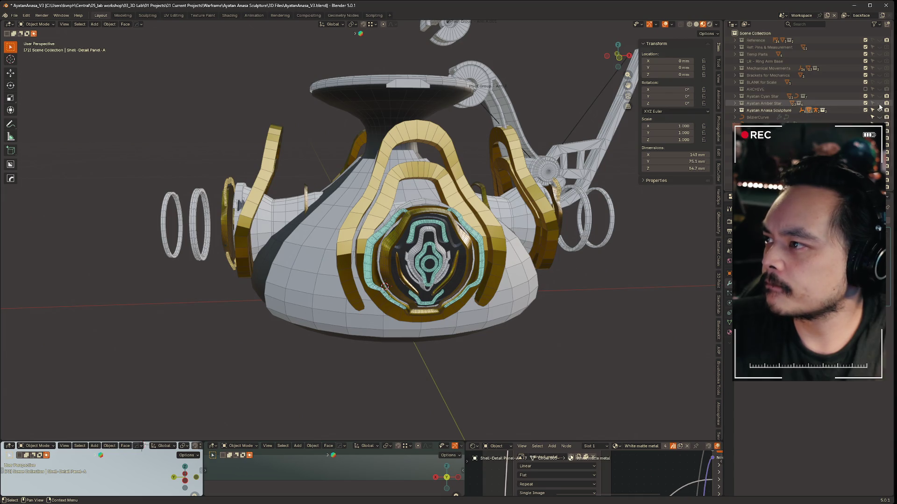
{"action": "middle_click_drag", "start_coordinate": [522, 345], "coordinate": [436, 328], "text": "shift"}
{"action": "left_click", "coordinate": [880, 96]}
{"action": "left_click", "coordinate": [880, 103]}
{"action": "mouse_move", "coordinate": [586, 288]}
{"action": "middle_mouse_down"}
{"action": "mouse_move", "coordinate": [236, 287]}
{"action": "mouse_move", "coordinate": [198, 304]}
{"action": "mouse_move", "coordinate": [261, 314]}
{"action": "middle_mouse_up"}
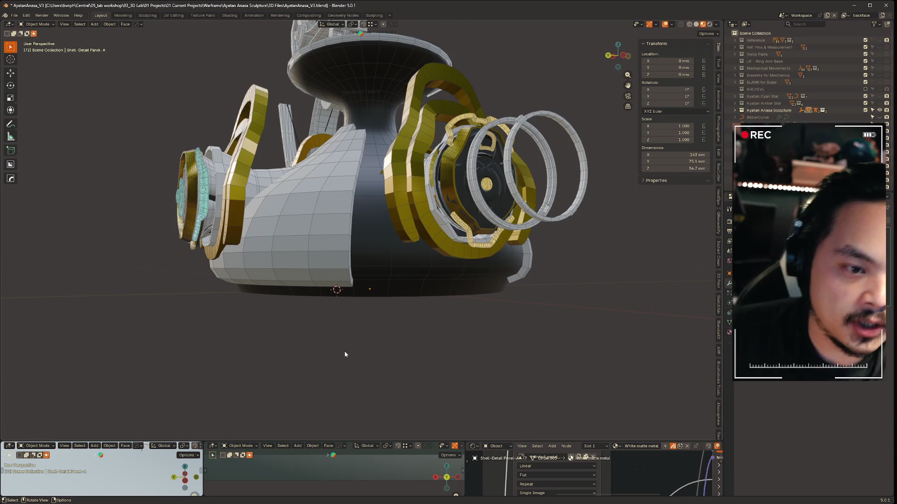
{"action": "mouse_move", "coordinate": [435, 352]}
{"action": "middle_mouse_down"}
{"action": "mouse_move", "coordinate": [371, 357]}
{"action": "mouse_move", "coordinate": [258, 343]}
{"action": "mouse_move", "coordinate": [431, 346]}
{"action": "mouse_move", "coordinate": [489, 312]}
{"action": "mouse_move", "coordinate": [508, 323]}
{"action": "mouse_move", "coordinate": [456, 374]}
{"action": "mouse_move", "coordinate": [355, 409]}
{"action": "mouse_move", "coordinate": [394, 408]}
{"action": "middle_mouse_up"}
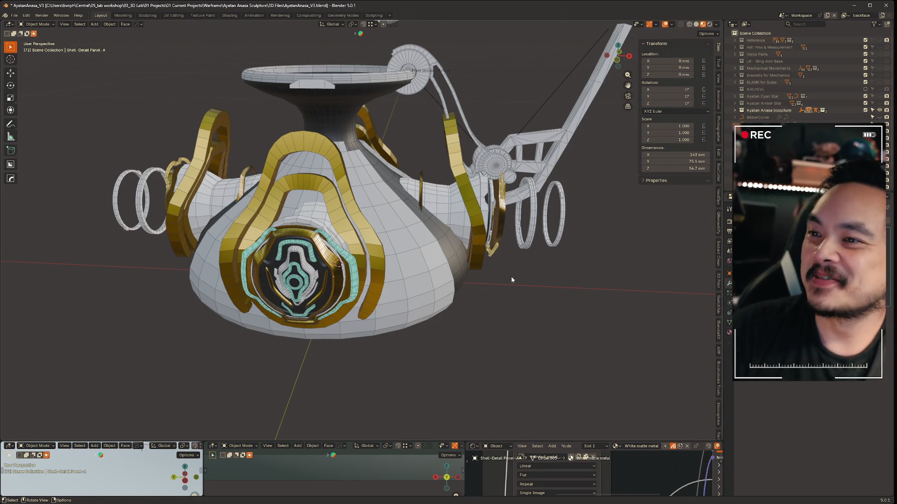
{"action": "key", "text": "h"}
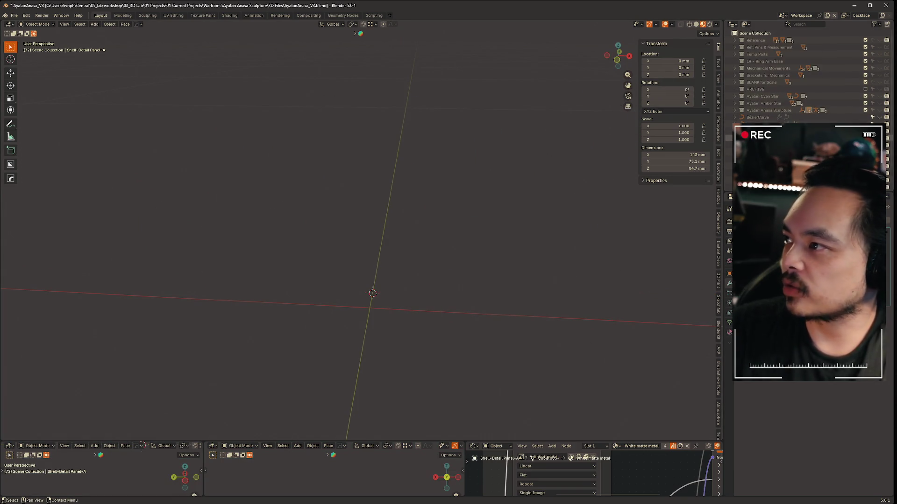
Show Ayatan Amber Star, frame AS_Base_Shell.005 and save AyatanAnasa_V3.blend.
{"action": "left_click", "coordinate": [877, 105]}
{"action": "mouse_move", "coordinate": [659, 260]}
{"action": "middle_mouse_down"}
{"action": "mouse_move", "coordinate": [469, 318]}
{"action": "mouse_move", "coordinate": [409, 388]}
{"action": "middle_mouse_up"}
{"action": "left_click", "coordinate": [435, 346]}
{"action": "key", "text": "KP_Decimal"}
{"action": "mouse_move", "coordinate": [497, 363]}
{"action": "middle_mouse_down"}
{"action": "mouse_move", "coordinate": [439, 254]}
{"action": "mouse_move", "coordinate": [481, 254]}
{"action": "mouse_move", "coordinate": [406, 234]}
{"action": "mouse_move", "coordinate": [415, 231]}
{"action": "middle_mouse_up"}
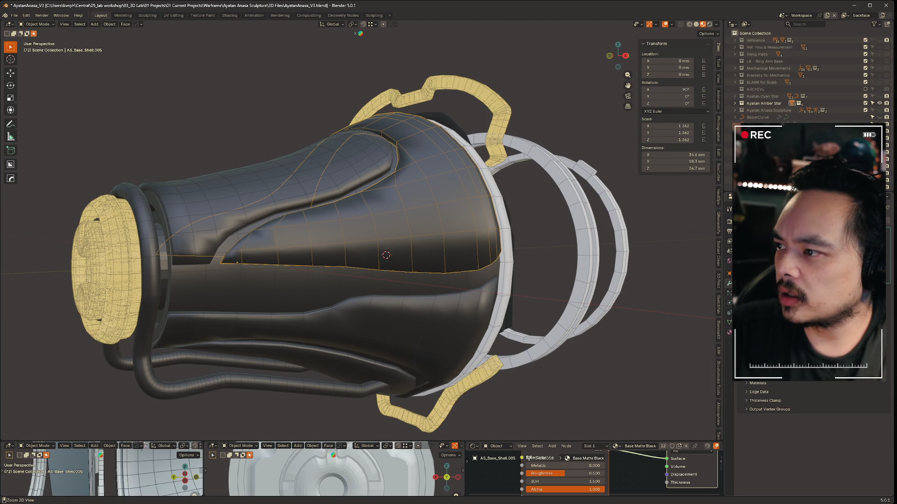
{"action": "key", "text": "ctrl+s"}
{"action": "left_click", "coordinate": [539, 103]}
{"action": "key", "text": "ctrl+s"}
Apply the black shell's Solidify modifier and select the panel outline edges in Edit Mode.
{"action": "left_click", "coordinate": [441, 194]}
{"action": "key", "text": "ctrl+a"}
{"action": "scroll", "coordinate": [405, 223], "scroll_direction": "up", "scroll_amount": 2}
{"action": "key", "text": "ctrl+Tab"}
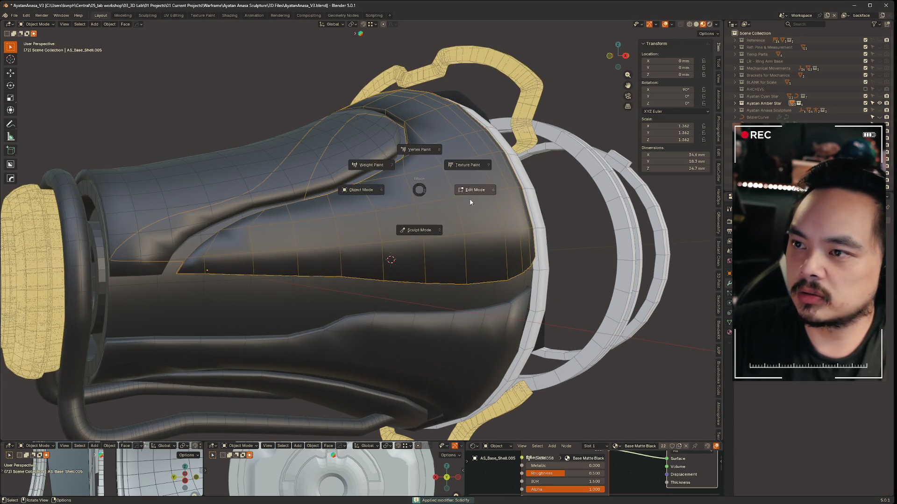
{"action": "left_click", "coordinate": [413, 177]}
{"action": "left_click", "coordinate": [407, 138]}
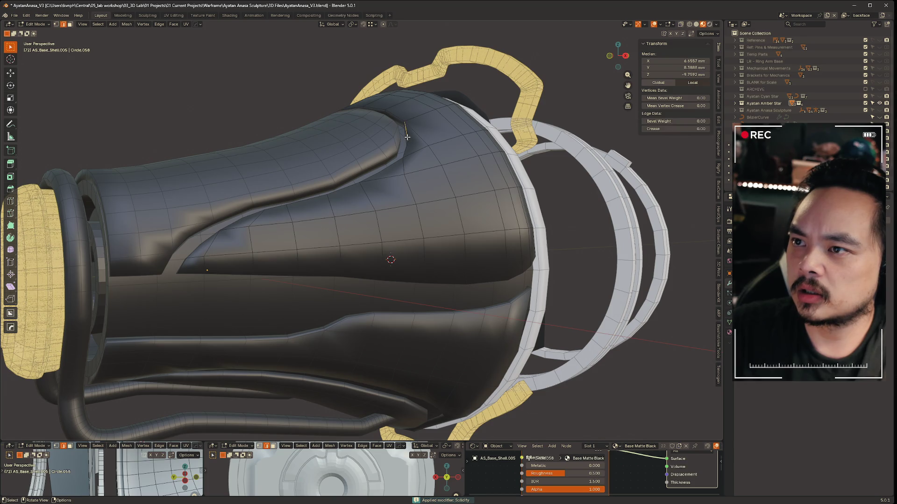
{"action": "left_click", "coordinate": [477, 133]}
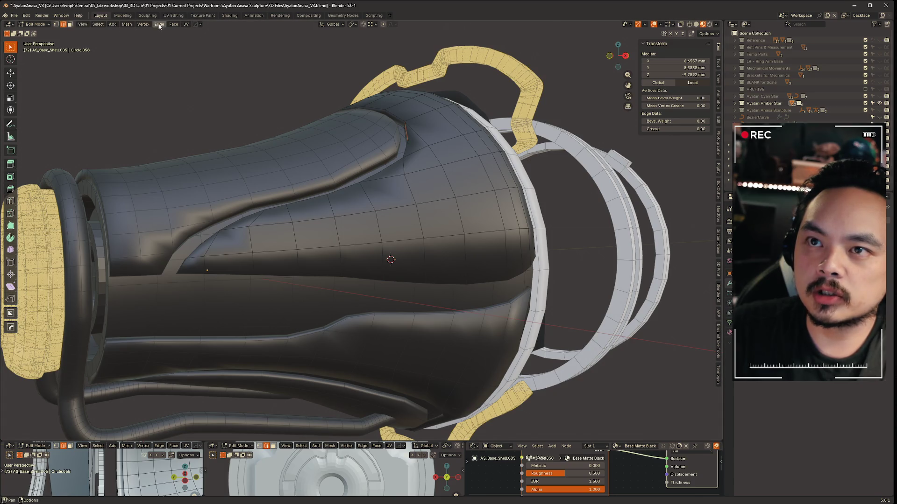
Select all sharp edges of the shell and give them a 0.750 edge crease.
{"action": "left_click", "coordinate": [104, 26]}
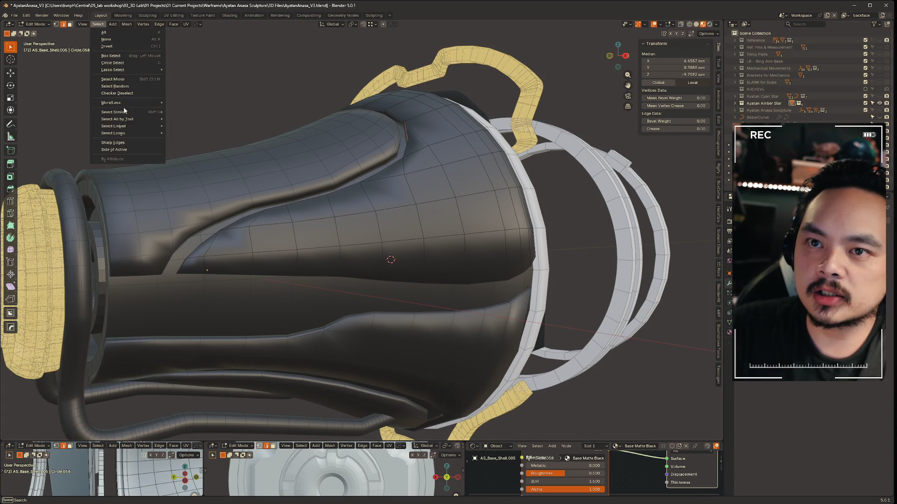
{"action": "left_click", "coordinate": [132, 144]}
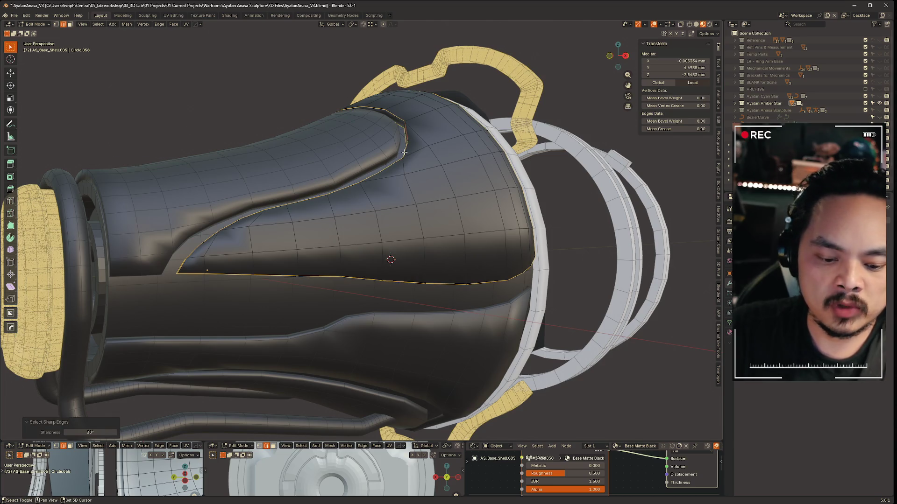
{"action": "key", "text": "shift+e"}
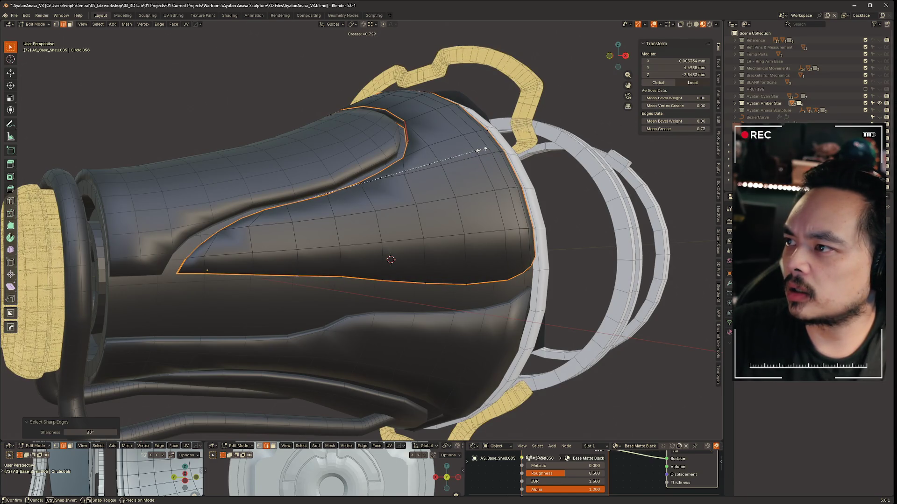
{"action": "left_click", "coordinate": [483, 150]}
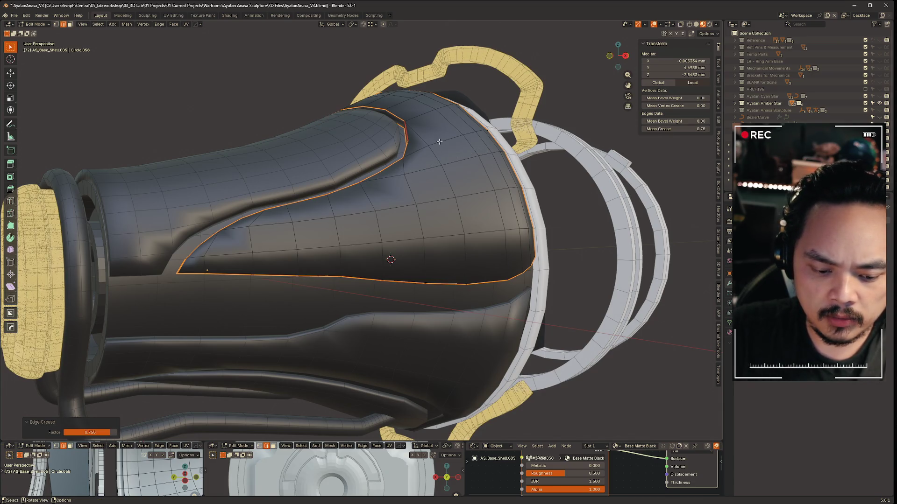
Cycle through vertex, edge and face selection, then return the shell to Object Mode.
{"action": "key", "text": "1"}
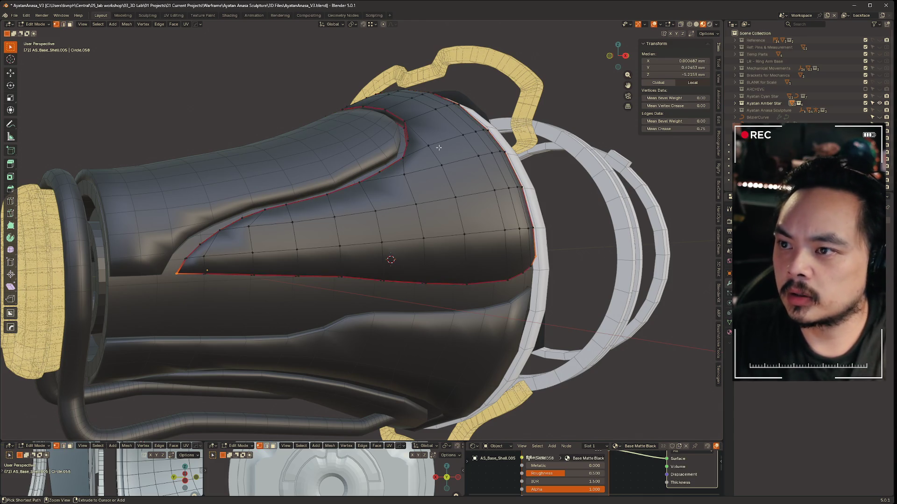
{"action": "key", "text": "2"}
{"action": "key", "text": "1"}
{"action": "key", "text": "ctrl+3"}
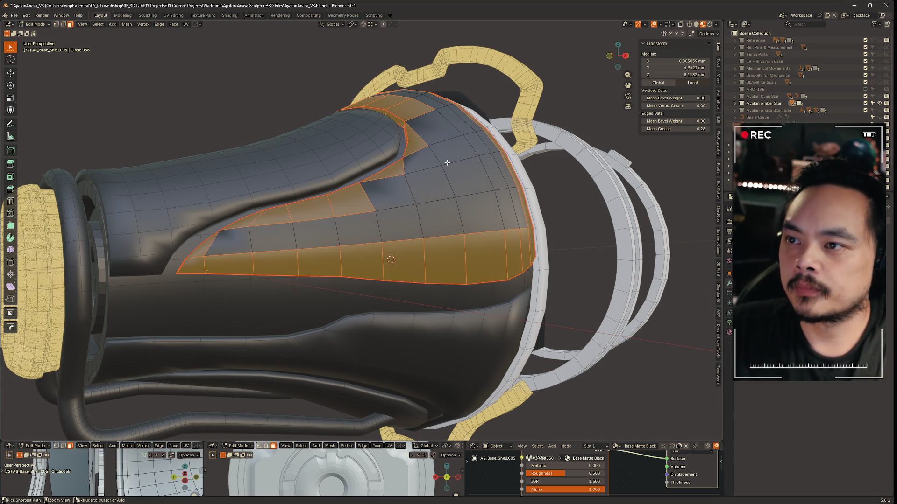
{"action": "key", "text": "p"}
{"action": "left_click", "coordinate": [447, 162]}
{"action": "key", "text": "Tab"}
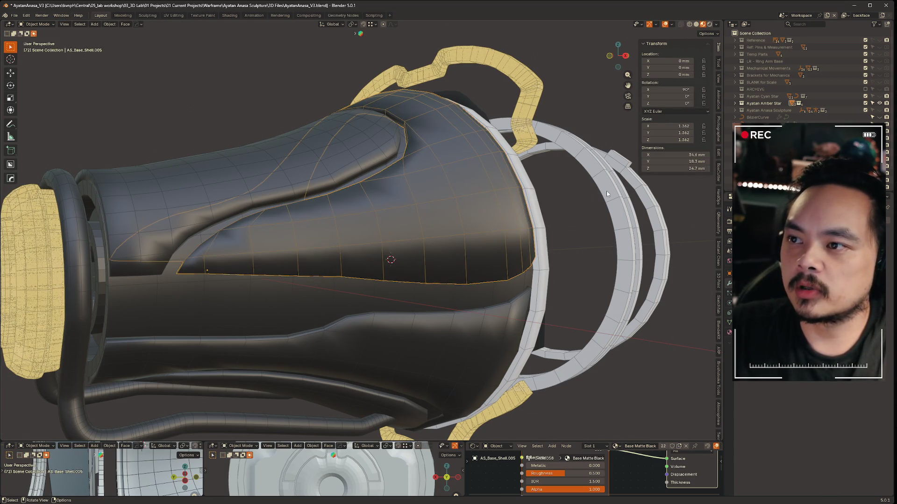
Add an edge loop across the base shell near the recessed panel corner and edge-slide it.
{"action": "mouse_move", "coordinate": [466, 194]}
{"action": "middle_mouse_down"}
{"action": "mouse_move", "coordinate": [493, 240]}
{"action": "mouse_move", "coordinate": [594, 238]}
{"action": "mouse_move", "coordinate": [526, 281]}
{"action": "mouse_move", "coordinate": [474, 270]}
{"action": "mouse_move", "coordinate": [518, 318]}
{"action": "mouse_move", "coordinate": [451, 276]}
{"action": "mouse_move", "coordinate": [371, 166]}
{"action": "mouse_move", "coordinate": [436, 172]}
{"action": "mouse_move", "coordinate": [394, 189]}
{"action": "middle_mouse_up"}
{"action": "left_click", "coordinate": [329, 186]}
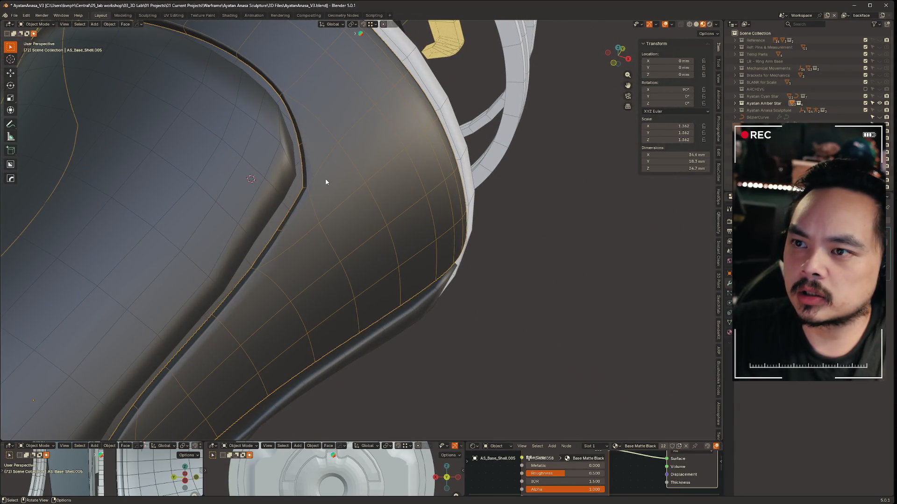
{"action": "key", "text": "Tab"}
{"action": "key", "text": "ctrl+r"}
{"action": "left_click", "coordinate": [322, 187]}
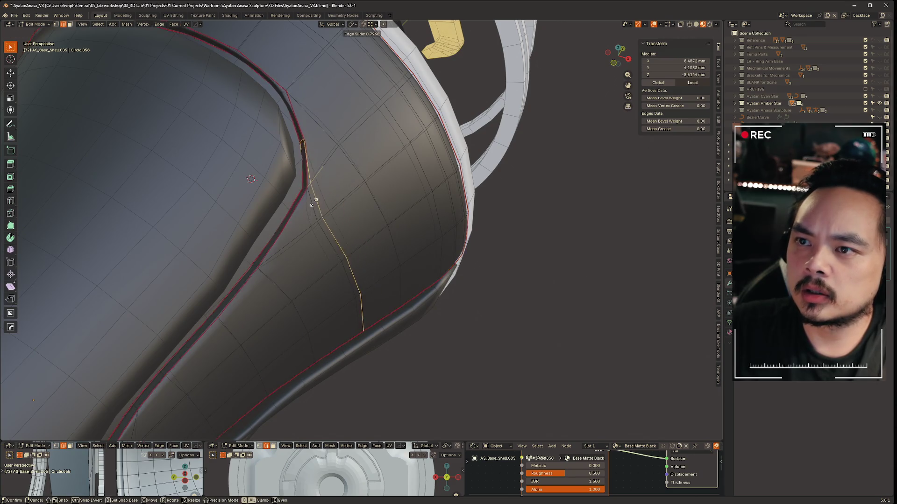
{"action": "left_click", "coordinate": [317, 219]}
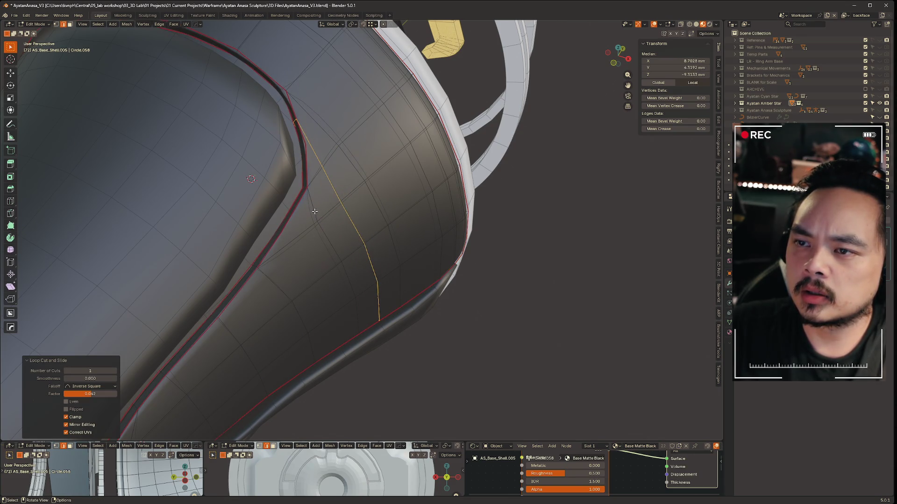
{"action": "key", "text": "g"}
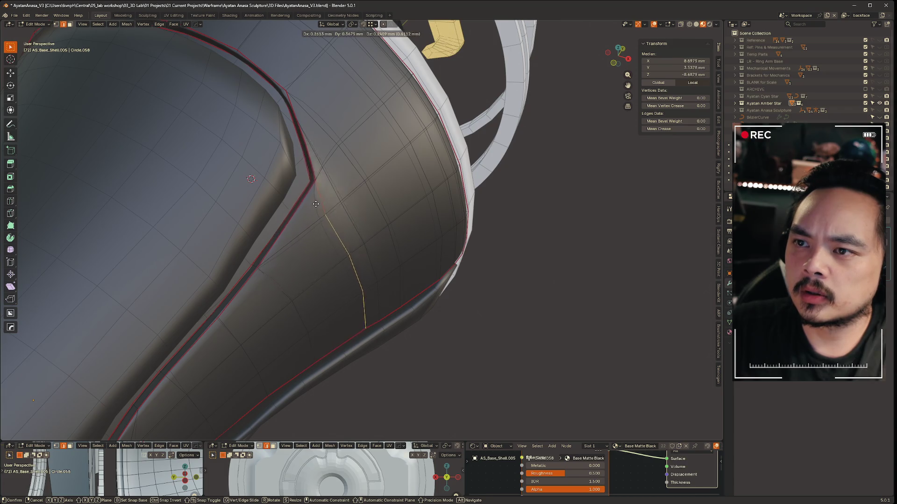
{"action": "key", "text": "g"}
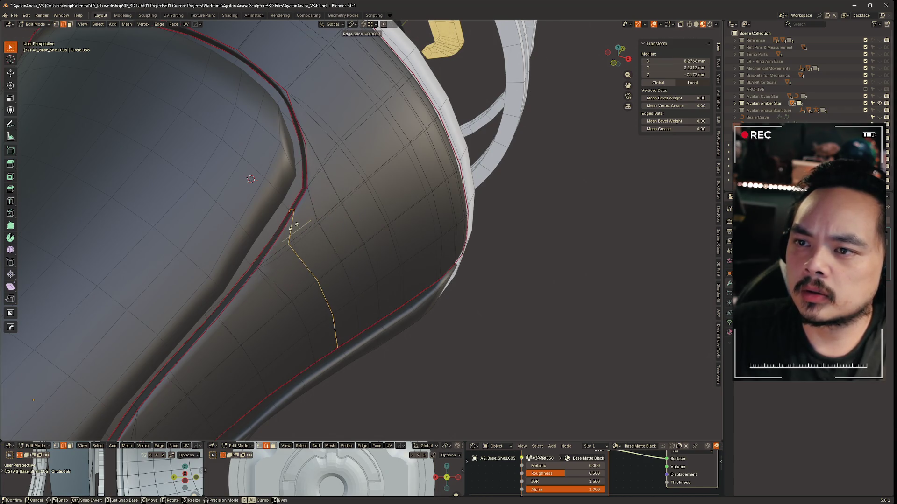
{"action": "key", "text": "Escape"}
Inspect the new loop, return the shell to Object Mode and clear the selection.
{"action": "mouse_move", "coordinate": [296, 218]}
{"action": "middle_mouse_down"}
{"action": "mouse_move", "coordinate": [348, 226]}
{"action": "mouse_move", "coordinate": [379, 244]}
{"action": "mouse_move", "coordinate": [344, 210]}
{"action": "mouse_move", "coordinate": [380, 215]}
{"action": "mouse_move", "coordinate": [371, 215]}
{"action": "mouse_move", "coordinate": [368, 195]}
{"action": "middle_mouse_up"}
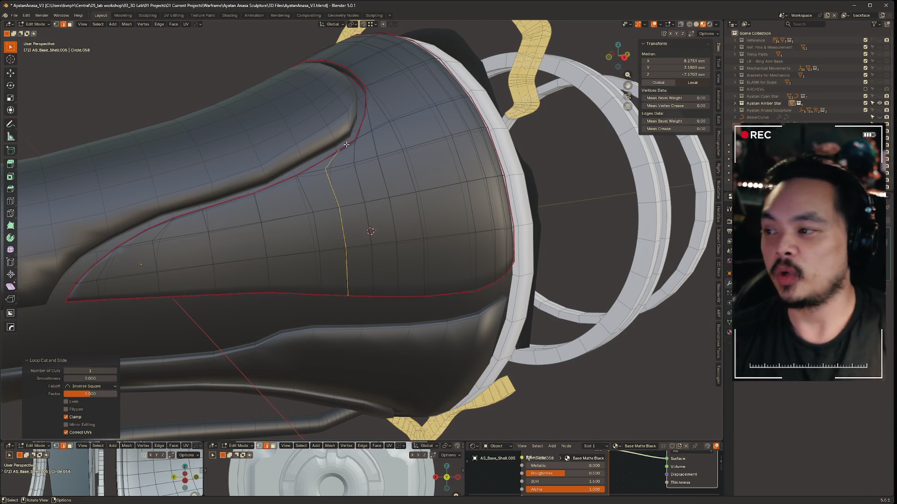
{"action": "mouse_move", "coordinate": [393, 152]}
{"action": "middle_mouse_down"}
{"action": "mouse_move", "coordinate": [359, 167]}
{"action": "mouse_move", "coordinate": [369, 157]}
{"action": "mouse_move", "coordinate": [458, 168]}
{"action": "mouse_move", "coordinate": [420, 170]}
{"action": "mouse_move", "coordinate": [440, 184]}
{"action": "mouse_move", "coordinate": [356, 152]}
{"action": "middle_mouse_up"}
{"action": "key", "text": "Tab"}
{"action": "mouse_move", "coordinate": [451, 164]}
{"action": "middle_mouse_down"}
{"action": "mouse_move", "coordinate": [383, 165]}
{"action": "mouse_move", "coordinate": [588, 268]}
{"action": "mouse_move", "coordinate": [512, 247]}
{"action": "mouse_move", "coordinate": [376, 179]}
{"action": "mouse_move", "coordinate": [372, 190]}
{"action": "mouse_move", "coordinate": [374, 166]}
{"action": "middle_mouse_up"}
{"action": "left_click", "coordinate": [587, 268]}
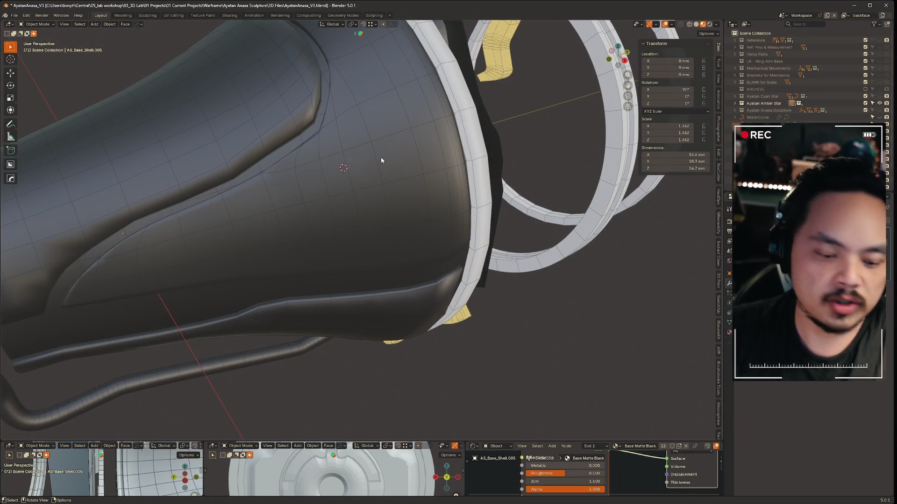
Edit AS_Shell_Detail.001 and select its edges with Select > Sharp Edges.
{"action": "key", "text": "z"}
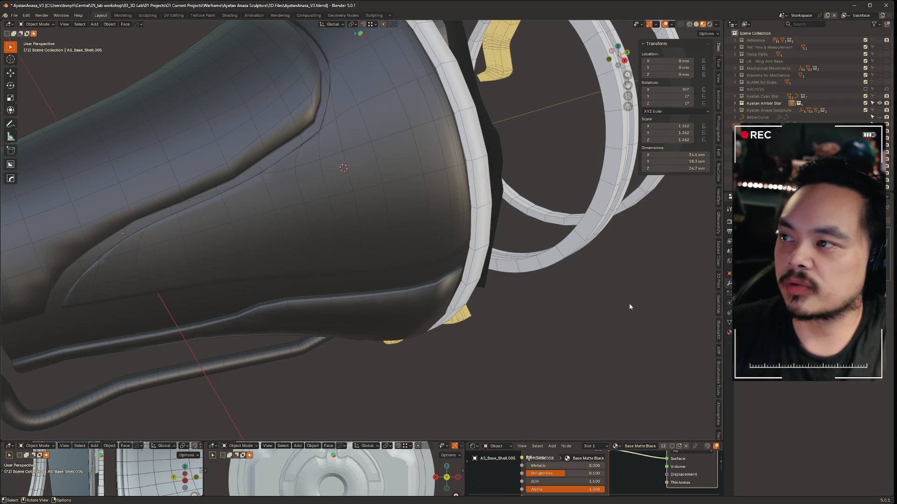
{"action": "left_click", "coordinate": [243, 112]}
{"action": "key", "text": "ctrl+Tab"}
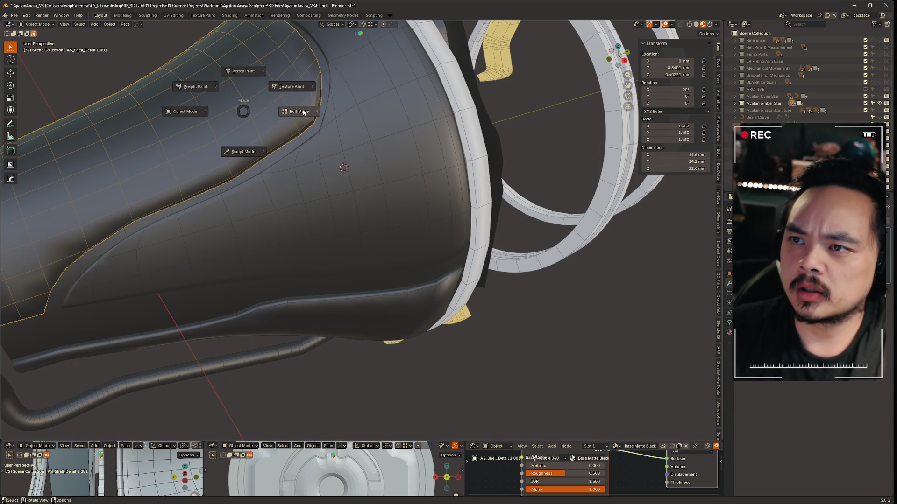
{"action": "mouse_move", "coordinate": [242, 112]}
{"action": "middle_mouse_down"}
{"action": "mouse_move", "coordinate": [418, 127]}
{"action": "mouse_move", "coordinate": [386, 146]}
{"action": "middle_mouse_up"}
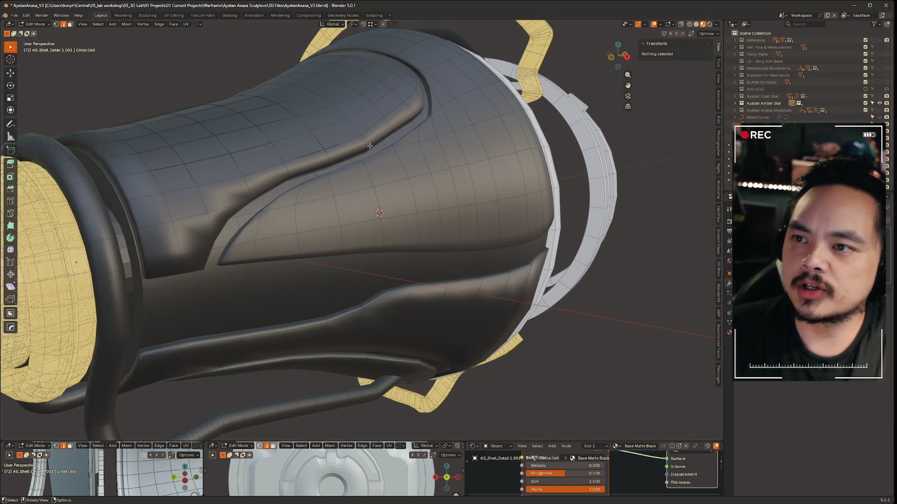
{"action": "left_click", "coordinate": [386, 146], "text": "alt"}
{"action": "key", "text": "ctrl+z"}
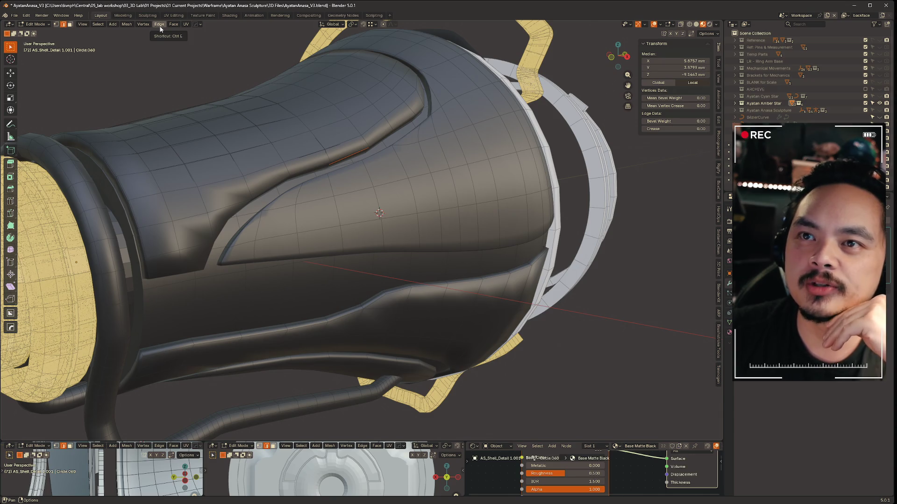
{"action": "left_click", "coordinate": [98, 24]}
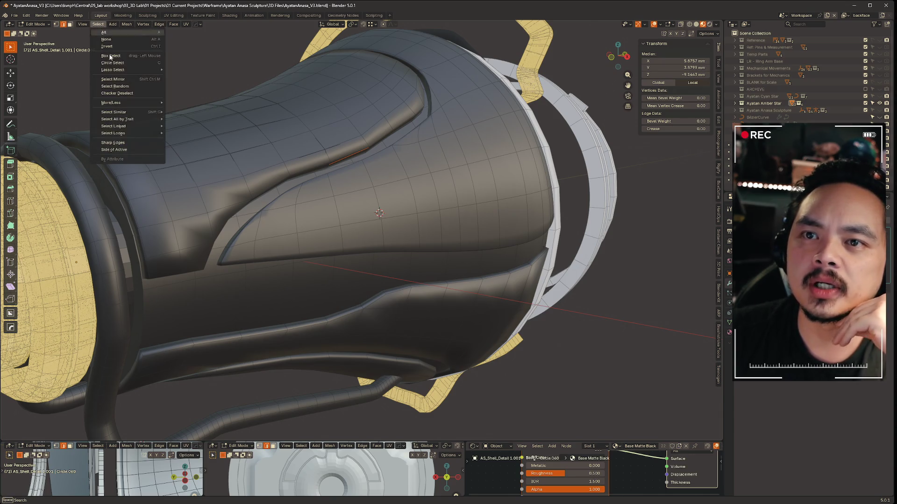
{"action": "left_click", "coordinate": [112, 142]}
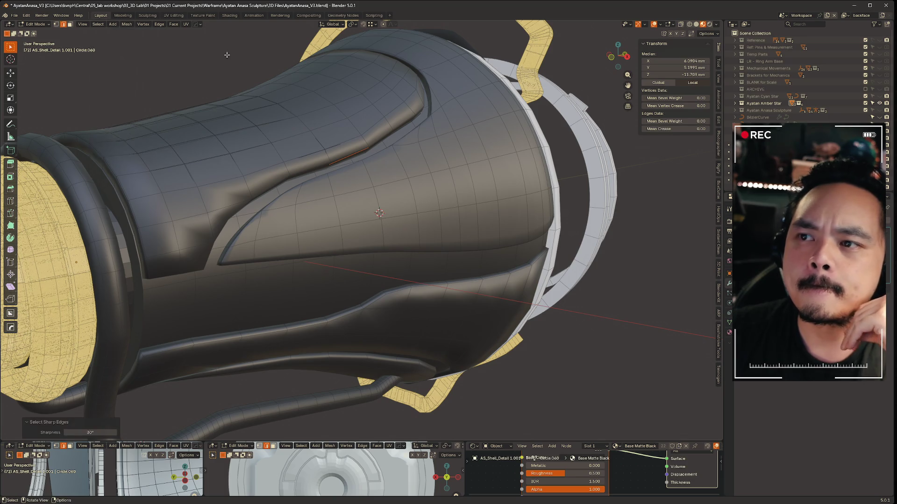
{"action": "left_click", "coordinate": [340, 160]}
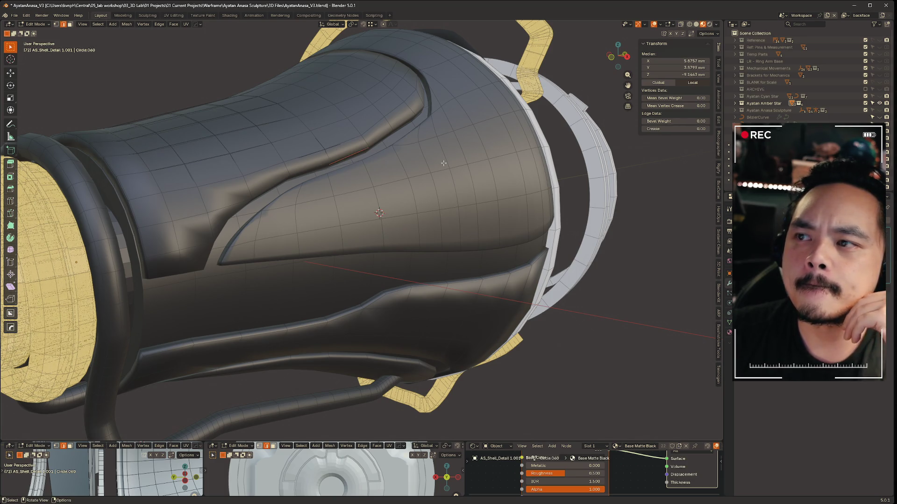
Return the detail panel to Object Mode, save AyatanAnasa_V3.blend, then re-enter Edit Mode.
{"action": "key", "text": "ctrl+Tab"}
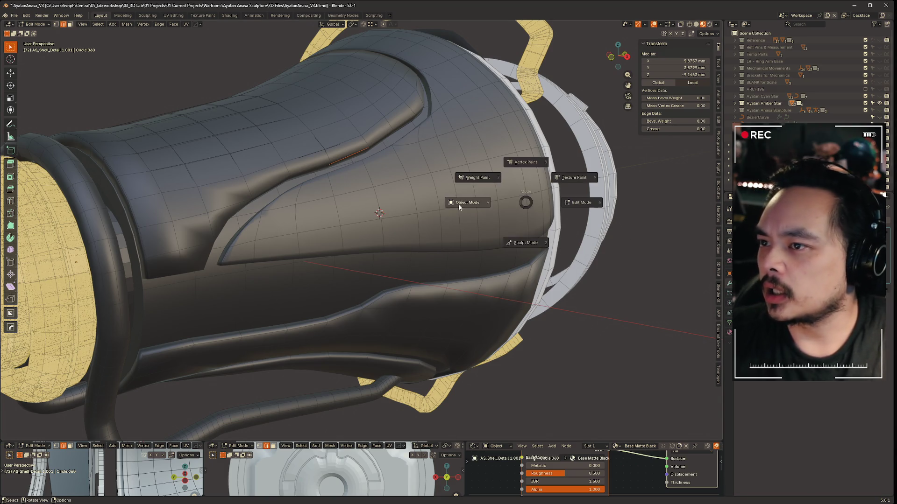
{"action": "left_click", "coordinate": [312, 125]}
{"action": "key", "text": "ctrl+a"}
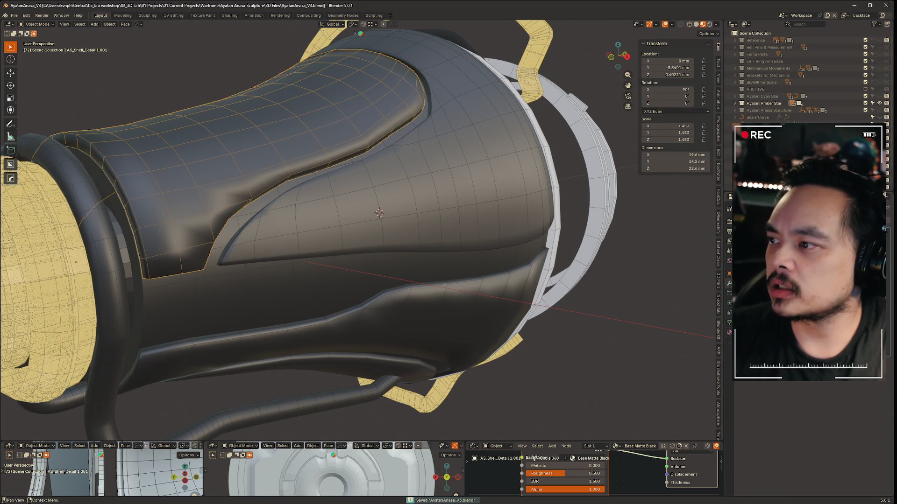
{"action": "key", "text": "ctrl+Tab"}
{"action": "left_click", "coordinate": [358, 158]}
Select the detail panel's sharp rim edges and crease them to about 0.43.
{"action": "left_click", "coordinate": [342, 159]}
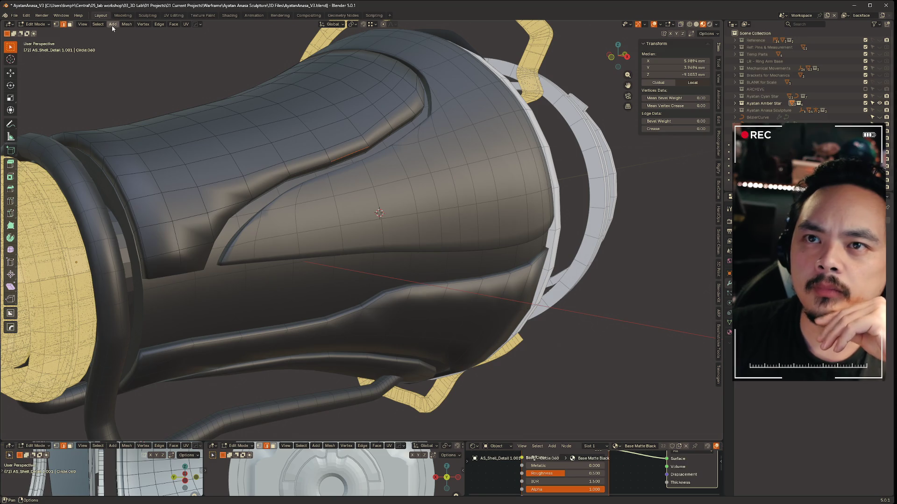
{"action": "left_click", "coordinate": [99, 25]}
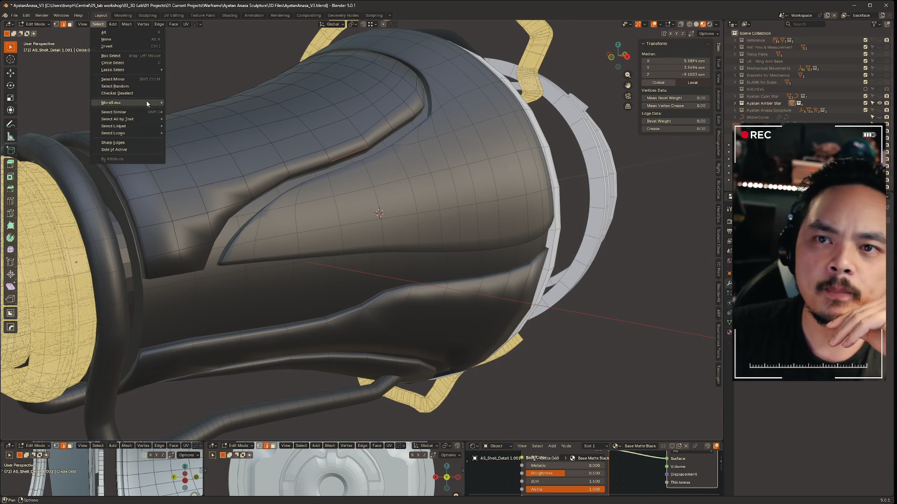
{"action": "mouse_move", "coordinate": [142, 101]}
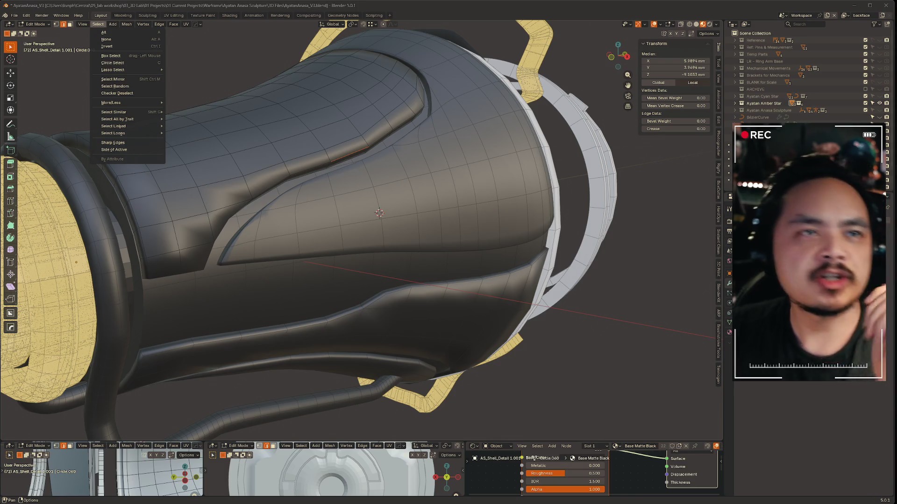
{"action": "left_click", "coordinate": [35, 24]}
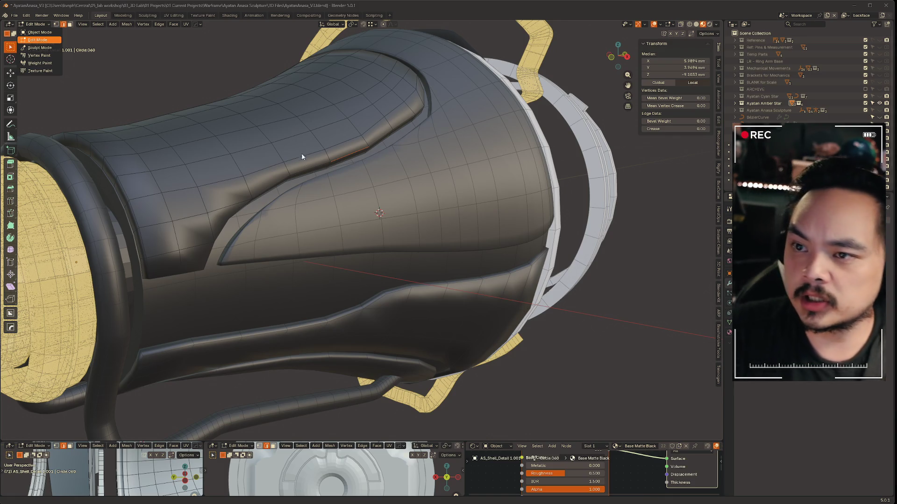
{"action": "left_click", "coordinate": [349, 148]}
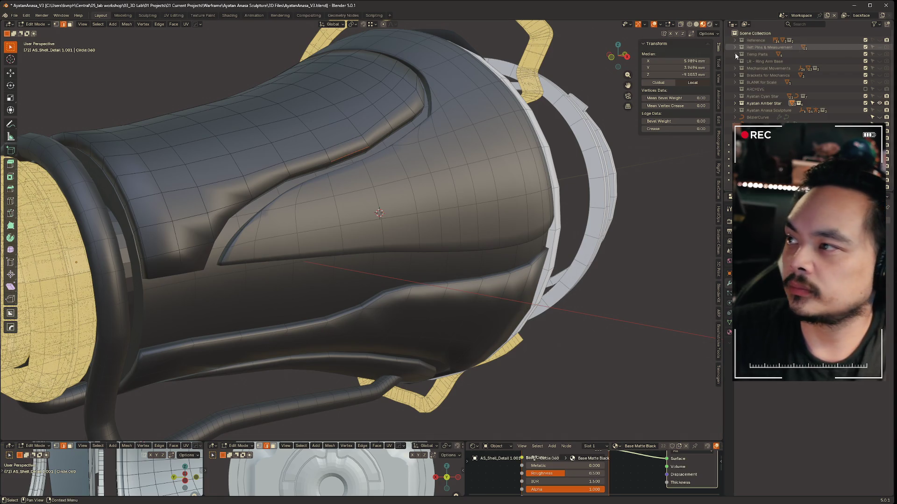
{"action": "left_click", "coordinate": [98, 24]}
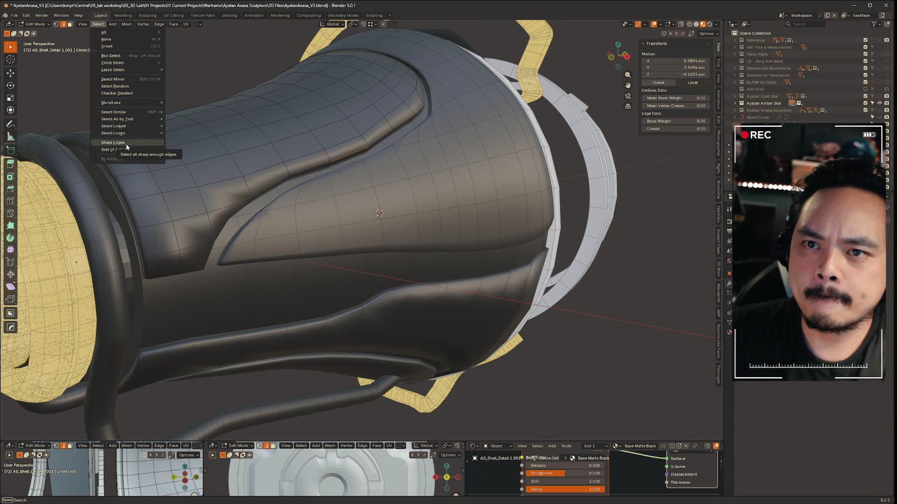
{"action": "left_click", "coordinate": [123, 143]}
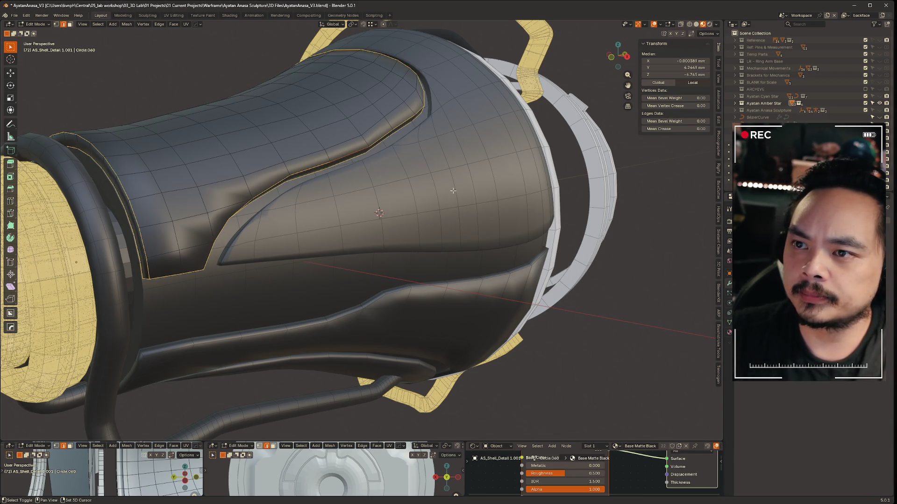
{"action": "key", "text": "shift+e"}
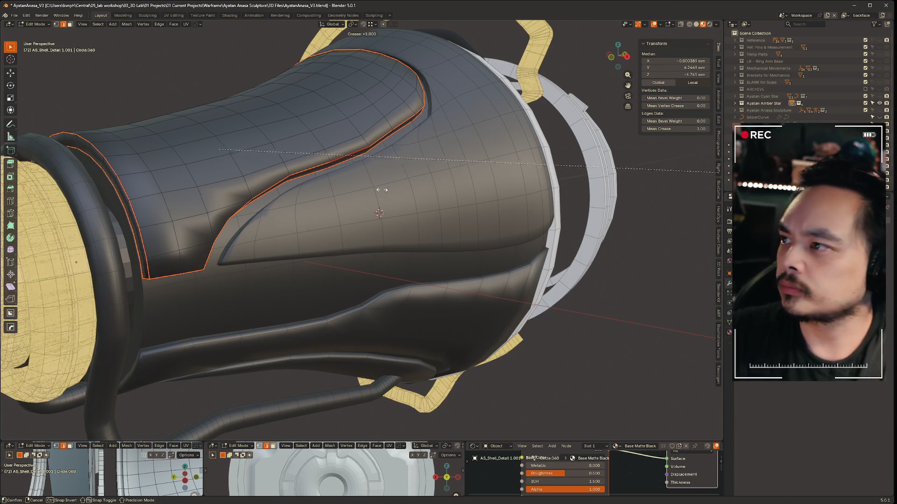